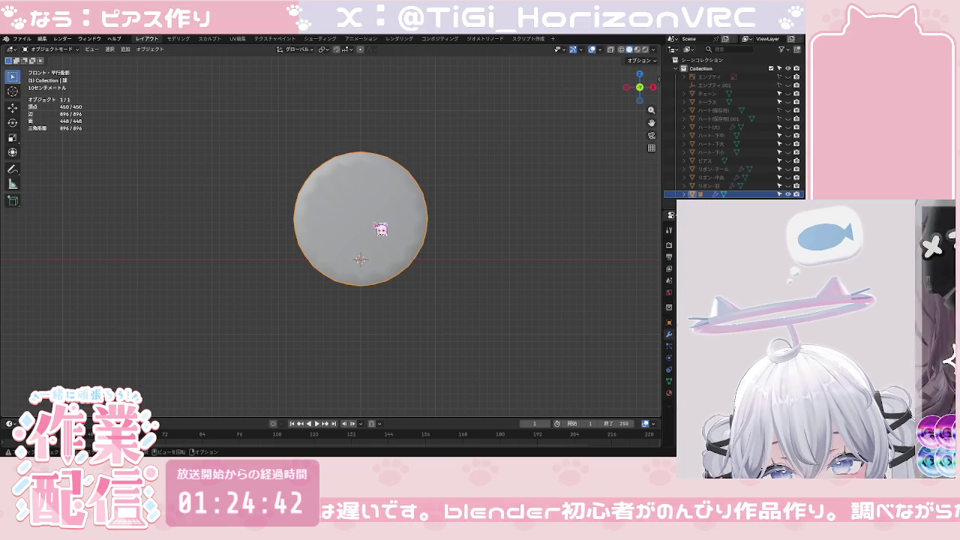
Step: In Edit Mode, discard a trial loop cut, then join the round mesh's top and bottom vertices
{"action": "key", "text": "Tab"}
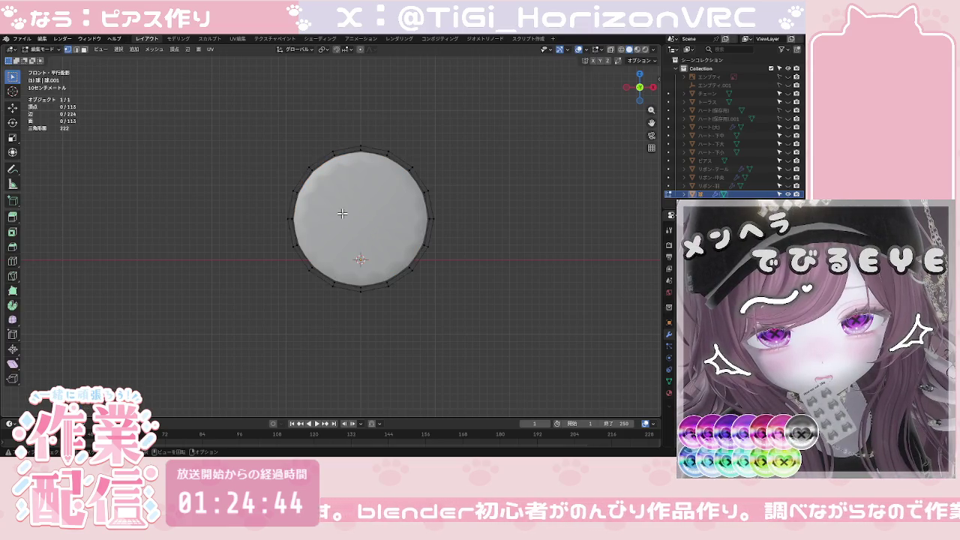
{"action": "key", "text": "a"}
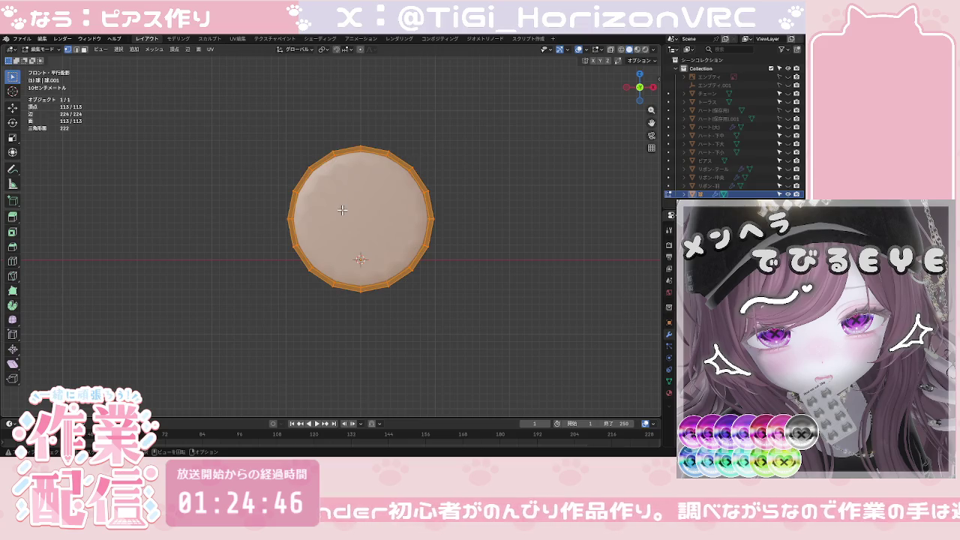
{"action": "key", "text": "ctrl+r"}
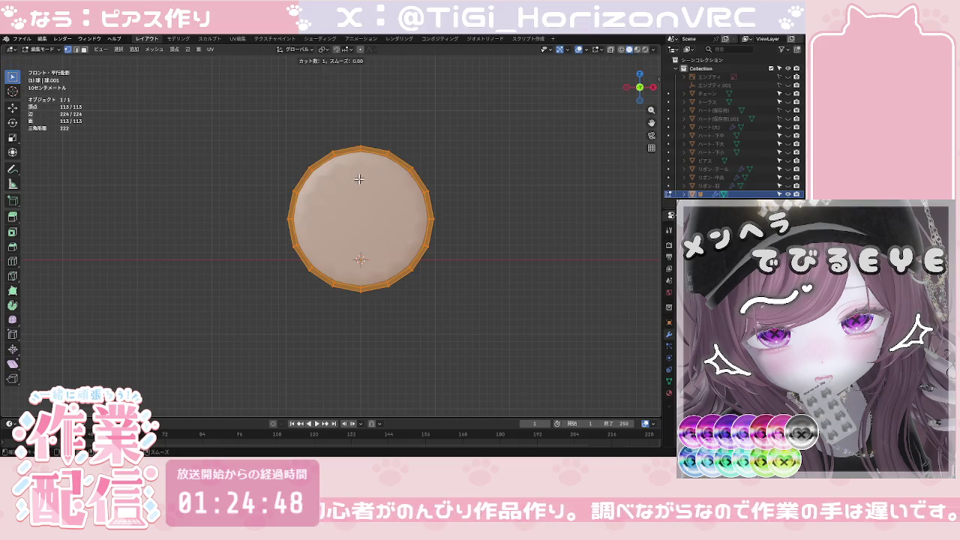
{"action": "left_click", "coordinate": [361, 161]}
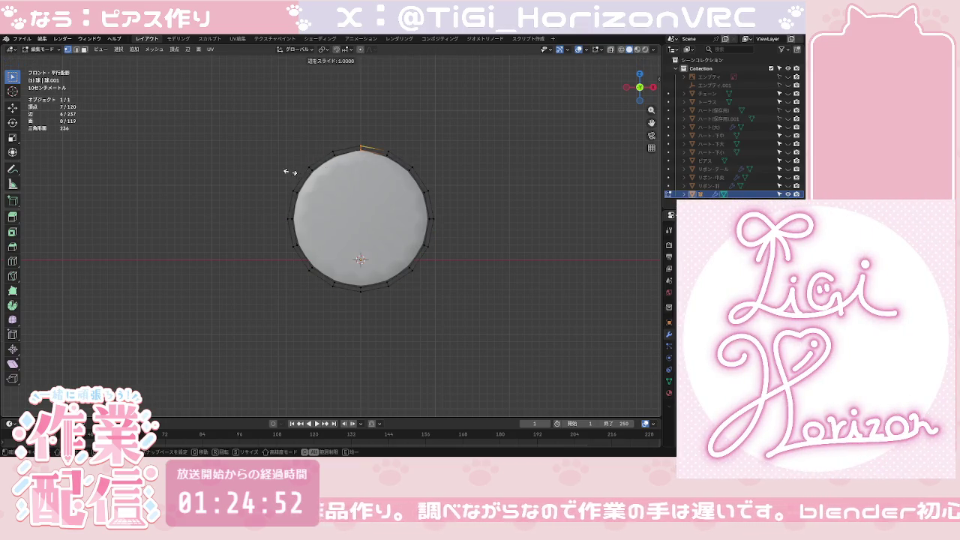
{"action": "left_click", "coordinate": [362, 175]}
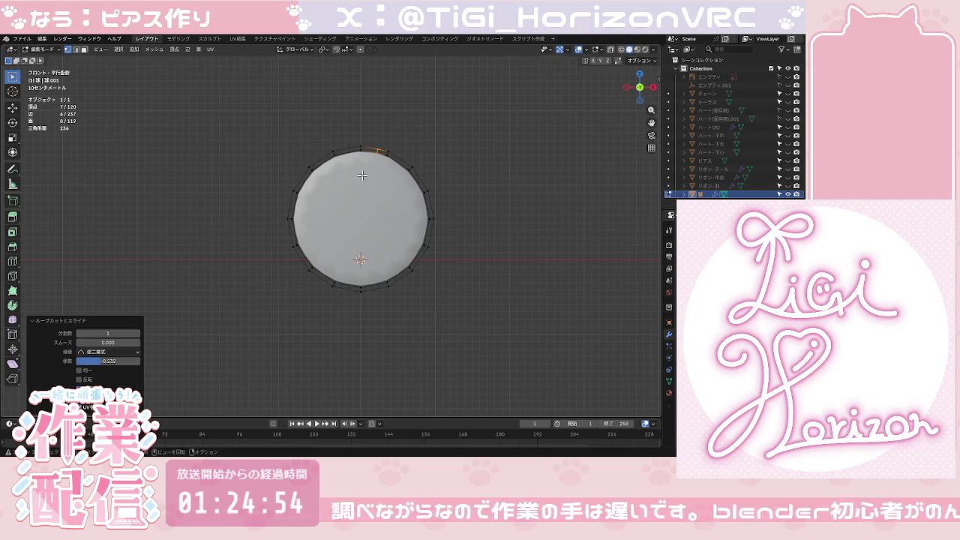
{"action": "key", "text": "ctrl+z"}
{"action": "key", "text": "alt+a"}
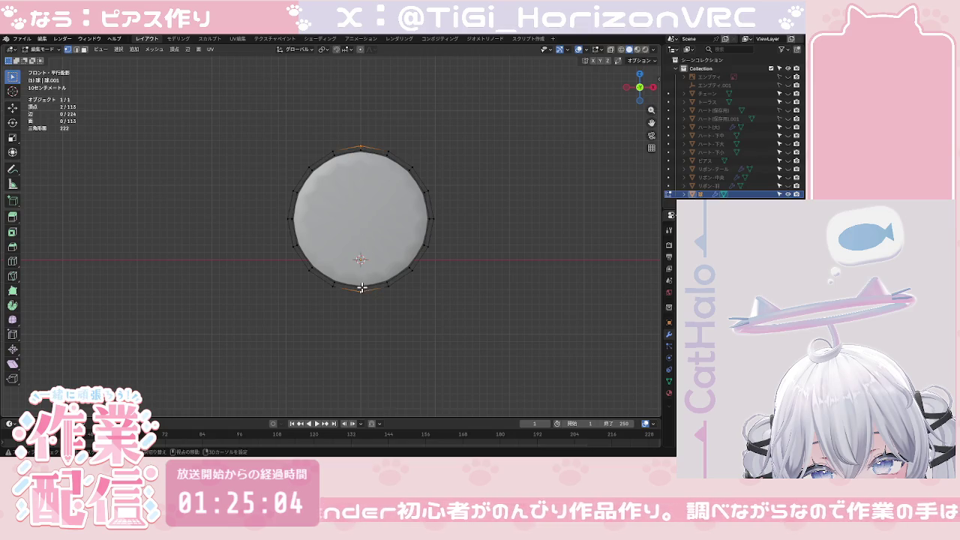
{"action": "key", "text": "j"}
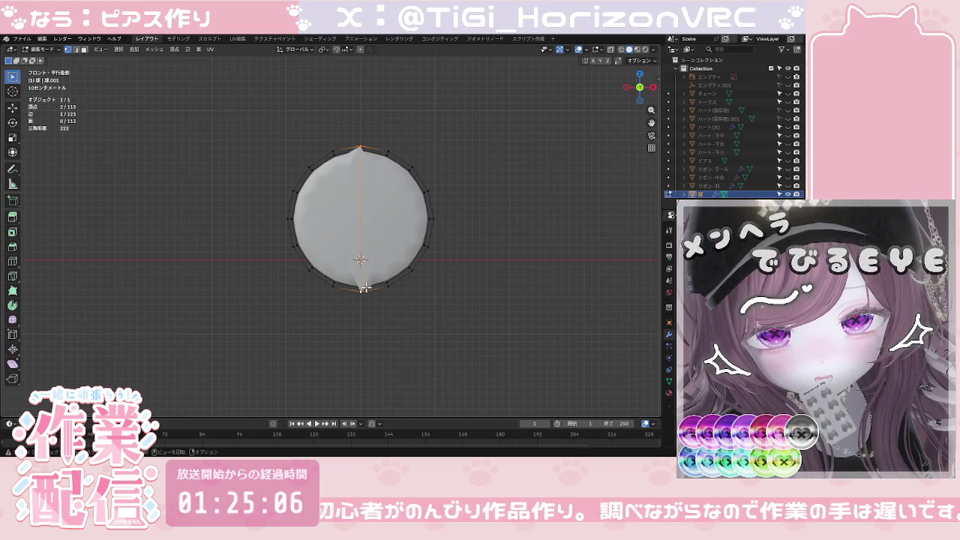
{"action": "mouse_move", "coordinate": [401, 205]}
{"action": "middle_mouse_down"}
{"action": "mouse_move", "coordinate": [361, 258]}
{"action": "mouse_move", "coordinate": [254, 232]}
{"action": "middle_mouse_up"}
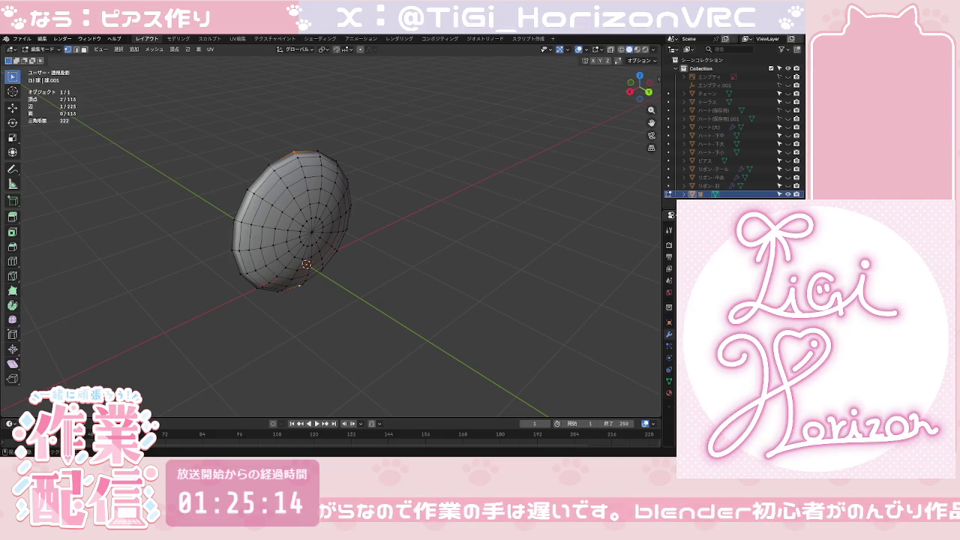
Step: Move the centre edges into a straight vertical line in edge select, then return to Object Mode
{"action": "mouse_move", "coordinate": [345, 269]}
{"action": "middle_mouse_down"}
{"action": "mouse_move", "coordinate": [487, 255]}
{"action": "mouse_move", "coordinate": [480, 237]}
{"action": "middle_mouse_up"}
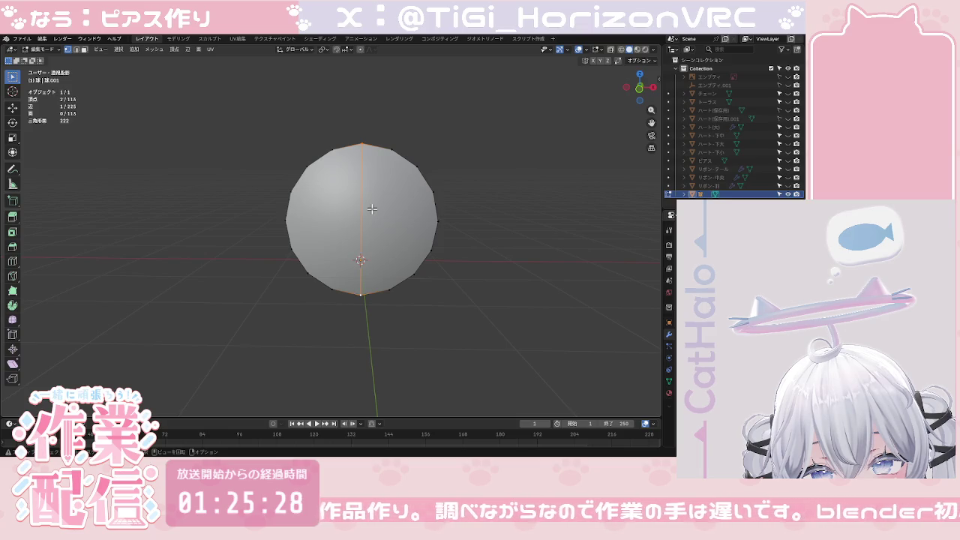
{"action": "mouse_move", "coordinate": [449, 229]}
{"action": "middle_mouse_down"}
{"action": "mouse_move", "coordinate": [382, 250]}
{"action": "mouse_move", "coordinate": [366, 245]}
{"action": "middle_mouse_up"}
{"action": "mouse_move", "coordinate": [309, 237]}
{"action": "middle_mouse_down"}
{"action": "mouse_move", "coordinate": [402, 215]}
{"action": "mouse_move", "coordinate": [390, 229]}
{"action": "middle_mouse_up"}
{"action": "left_click", "coordinate": [75, 49]}
{"action": "middle_click_drag", "start_coordinate": [360, 229], "coordinate": [330, 234]}
{"action": "key", "text": "g"}
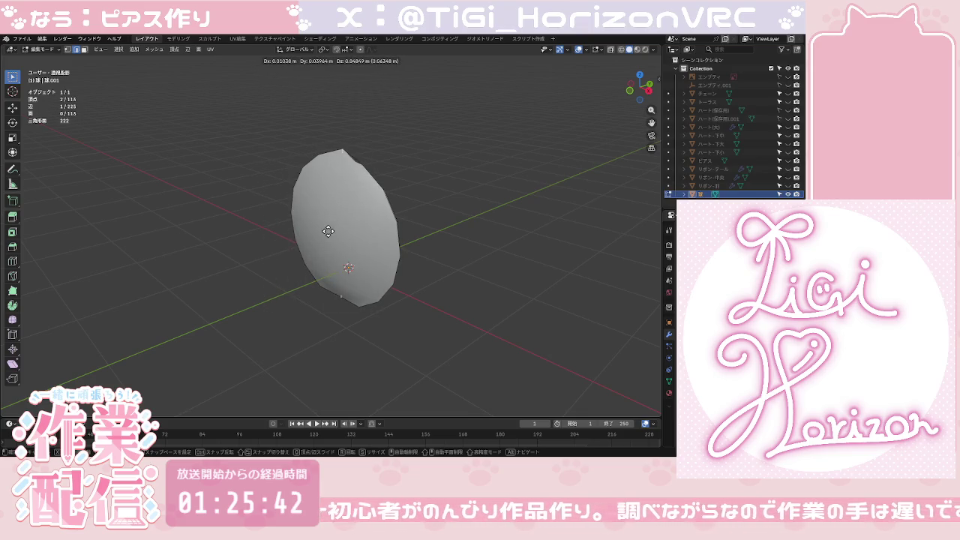
{"action": "left_click", "coordinate": [313, 236]}
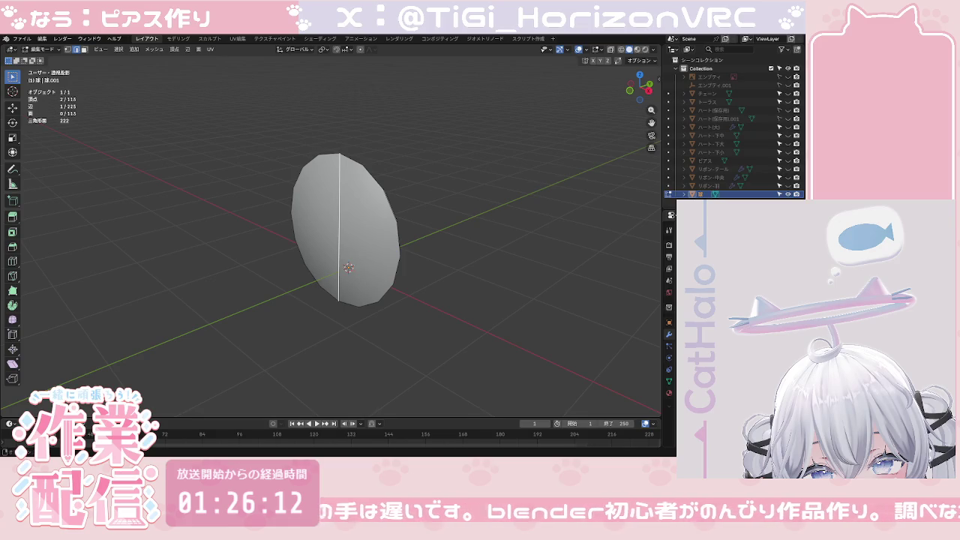
{"action": "key", "text": "Tab"}
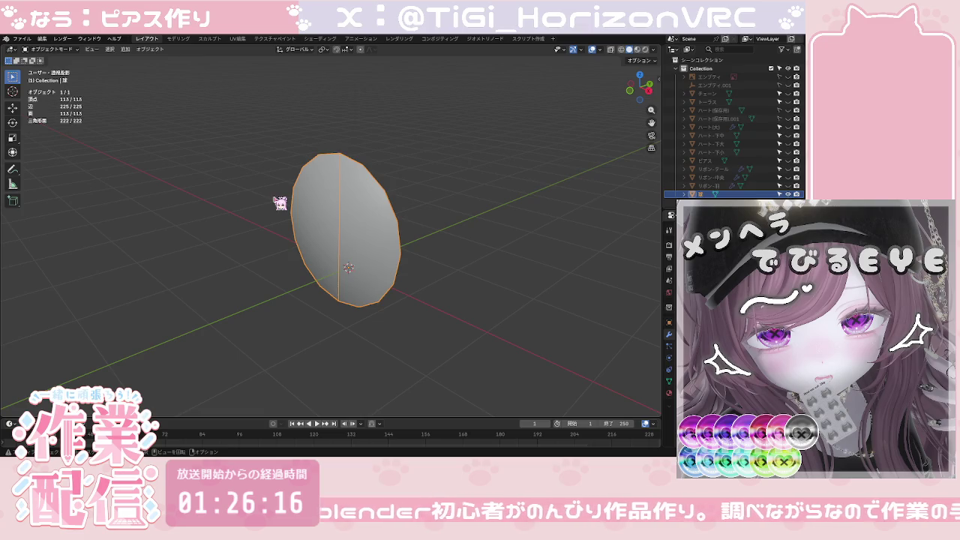
Step: Delete the oval mesh and add a new plane in front orthographic view
{"action": "key", "text": "Delete"}
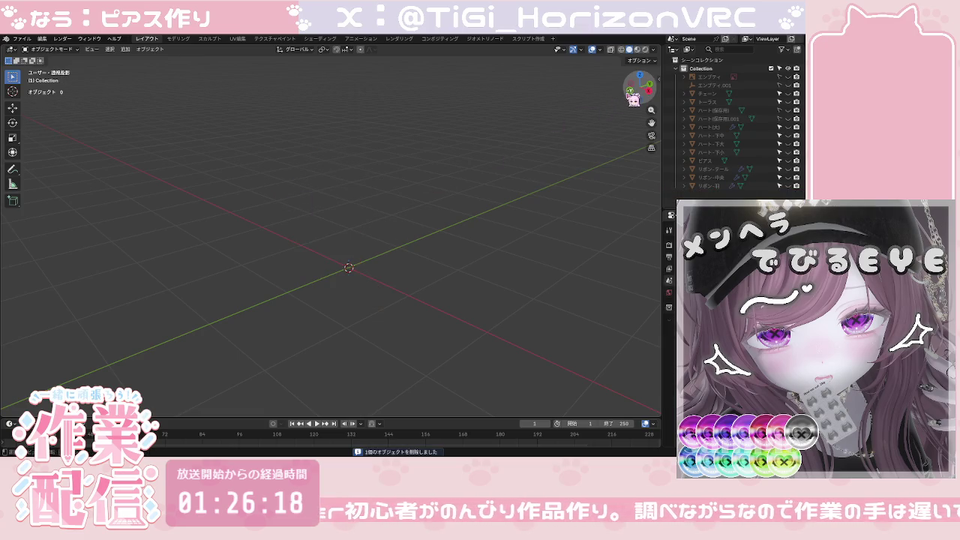
{"action": "left_click", "coordinate": [634, 98]}
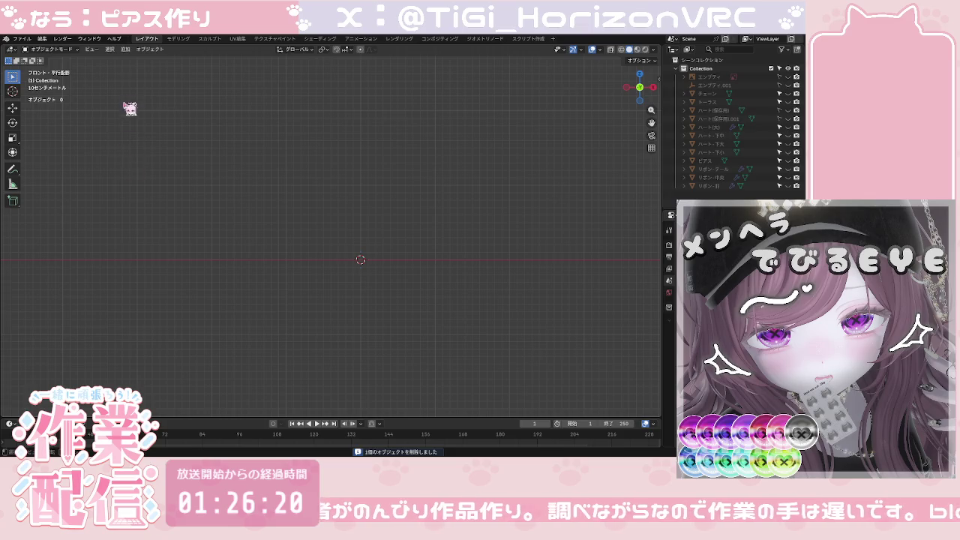
{"action": "left_click", "coordinate": [125, 49]}
{"action": "mouse_move", "coordinate": [141, 59]}
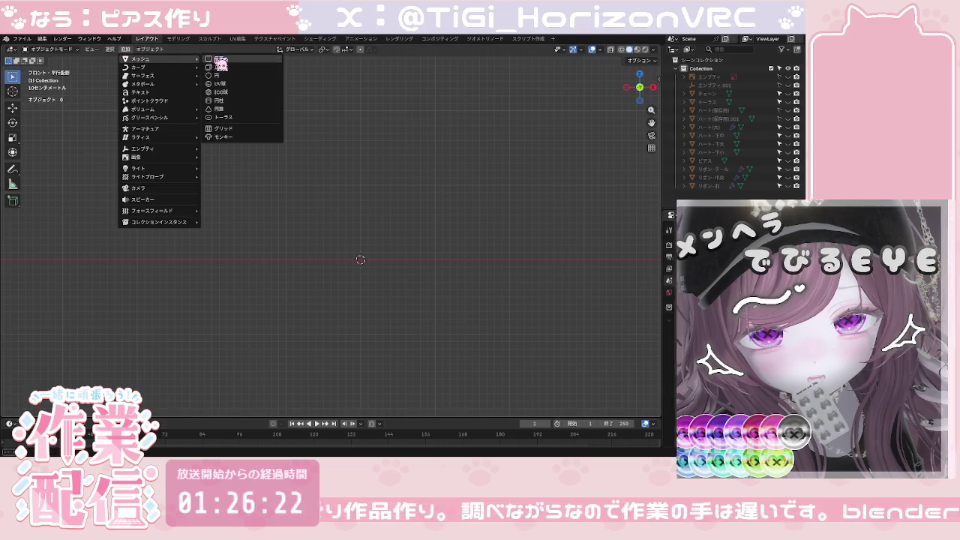
{"action": "left_click", "coordinate": [218, 59]}
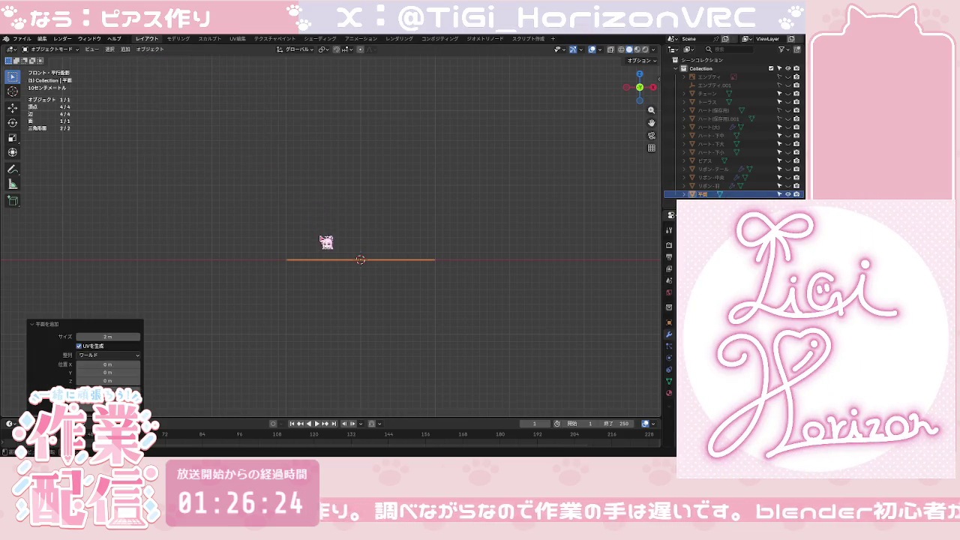
Step: Rotate the plane 90° about X to stand upright, then enter Edit Mode
{"action": "key", "text": "r"}
{"action": "key", "text": "x"}
{"action": "key", "text": "9"}
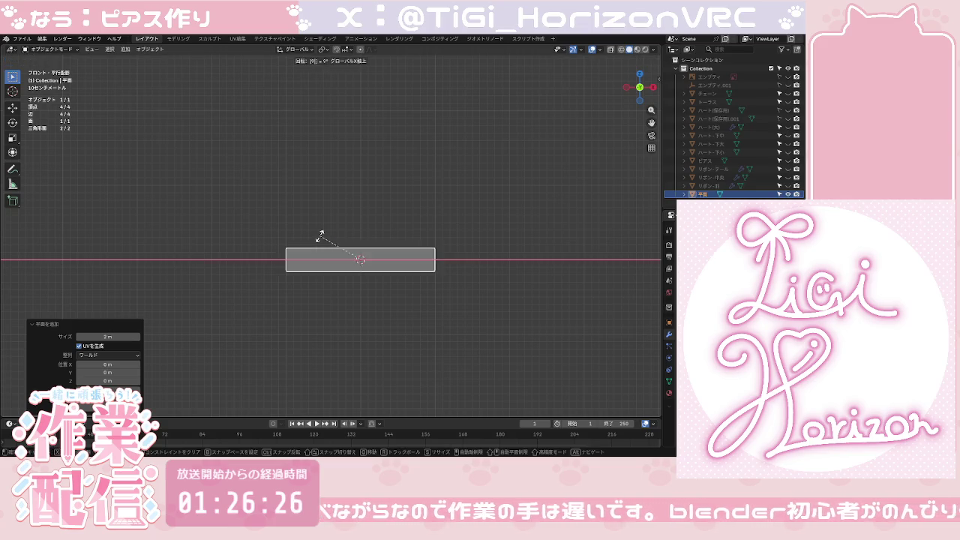
{"action": "key", "text": "0"}
{"action": "key", "text": "Return"}
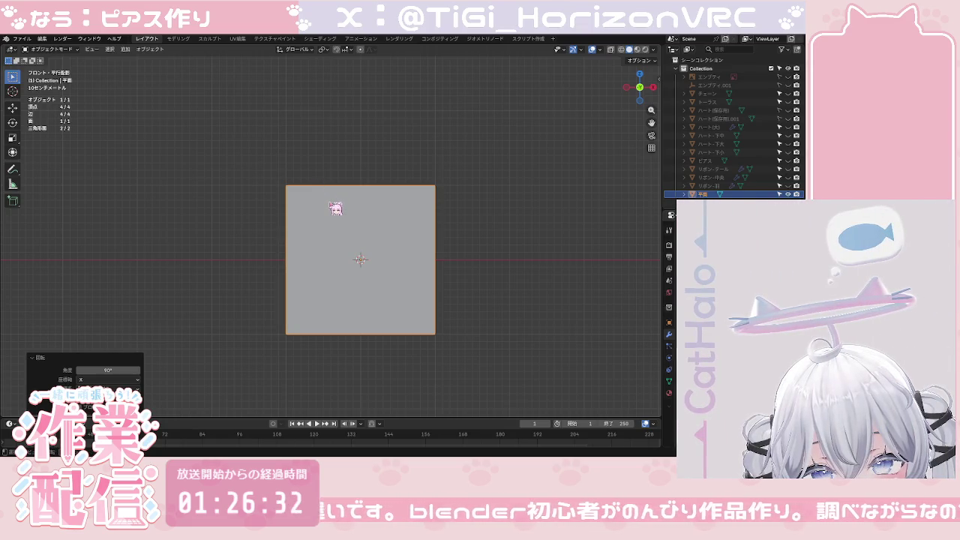
{"action": "key", "text": "Tab"}
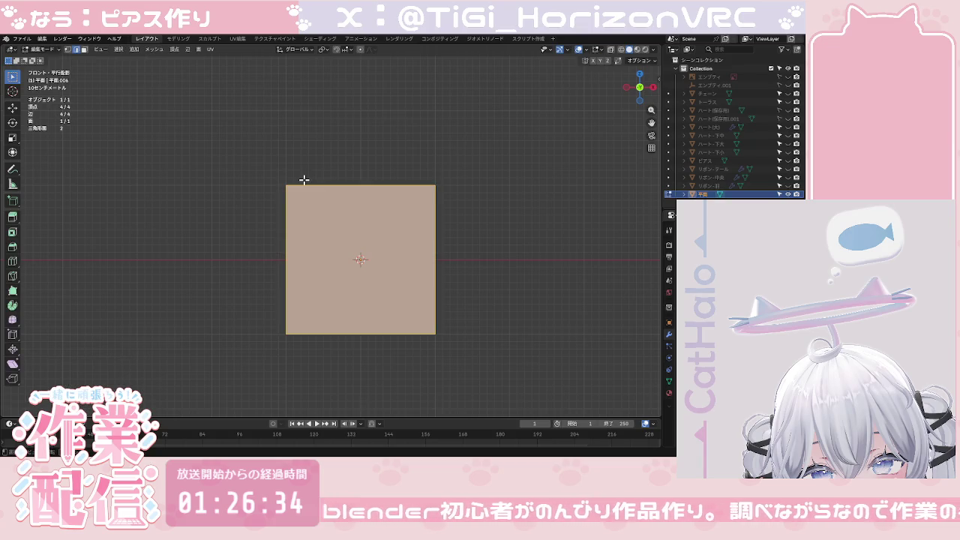
Step: Add one centred vertical loop cut, undo a trial horizontal cut, and select all
{"action": "key", "text": "ctrl+r"}
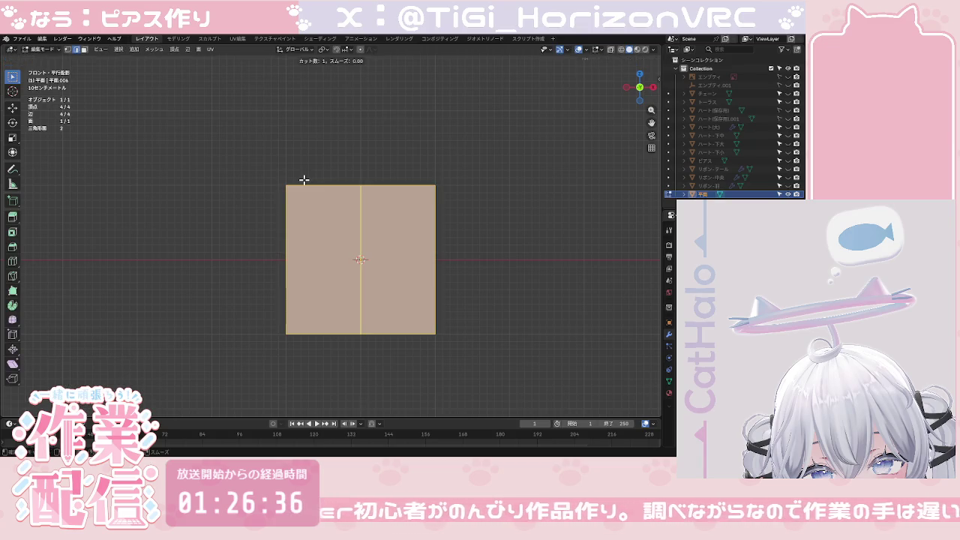
{"action": "left_click", "coordinate": [304, 180]}
{"action": "left_click", "coordinate": [304, 180]}
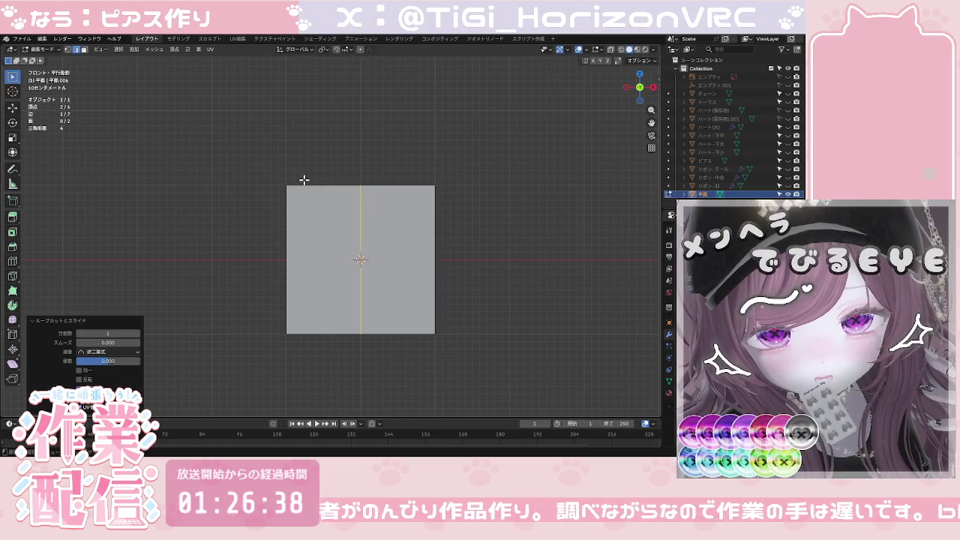
{"action": "key", "text": "ctrl+r"}
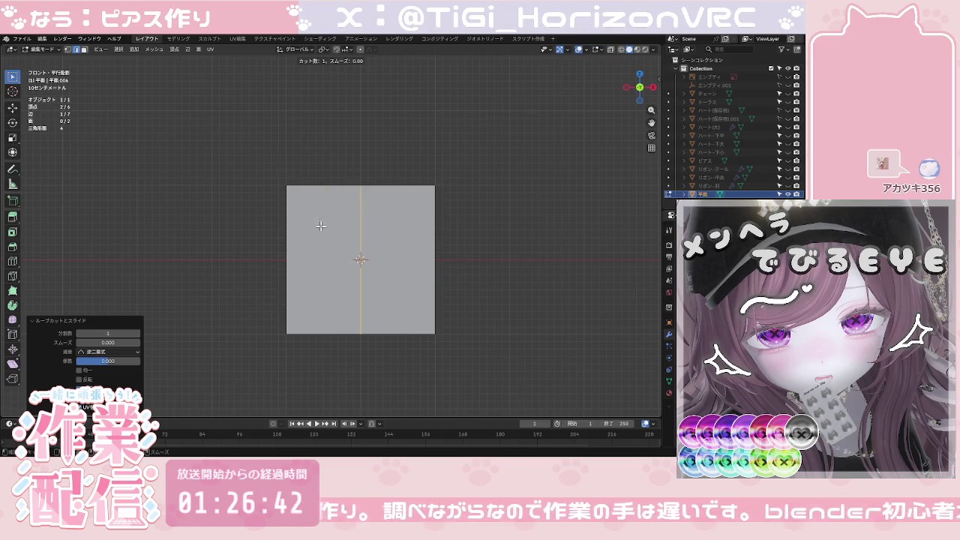
{"action": "left_click", "coordinate": [357, 236]}
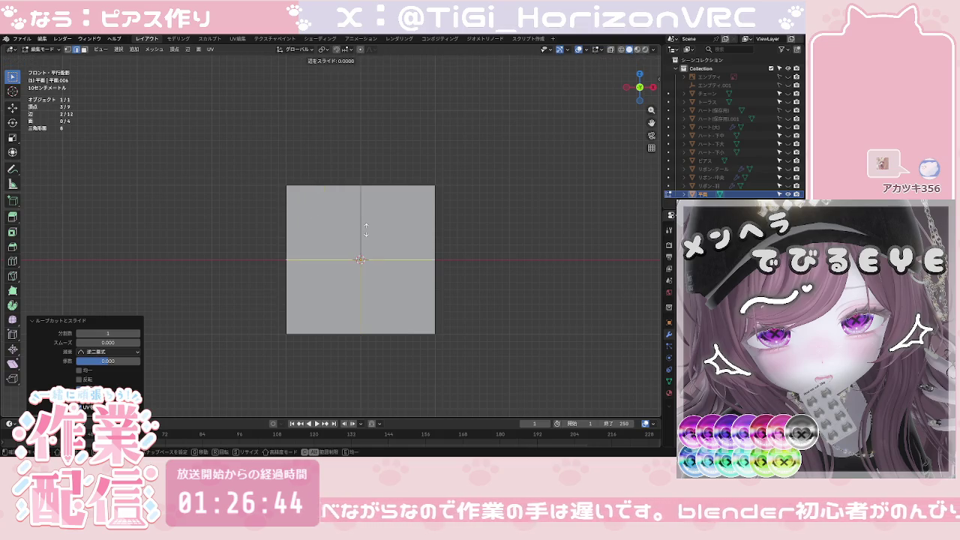
{"action": "left_click", "coordinate": [366, 230]}
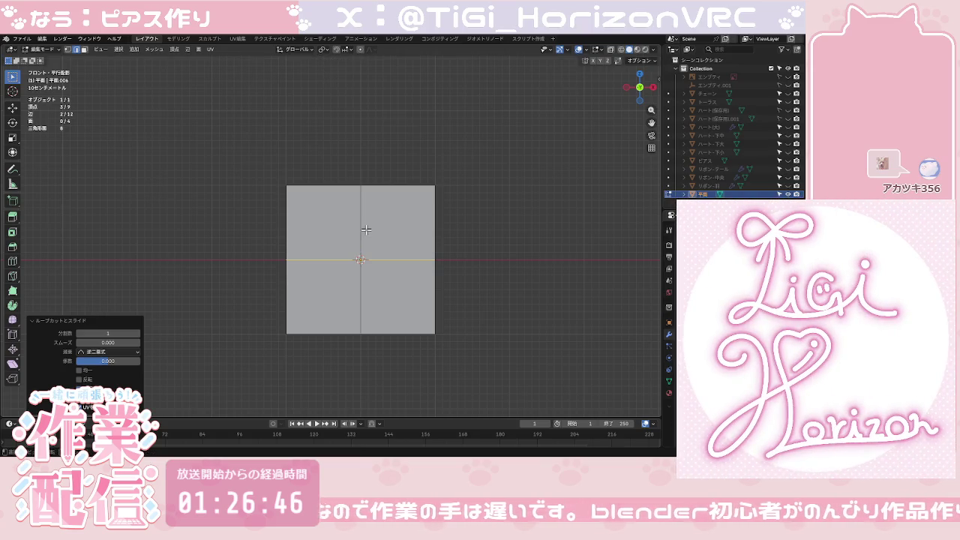
{"action": "key", "text": "ctrl+z"}
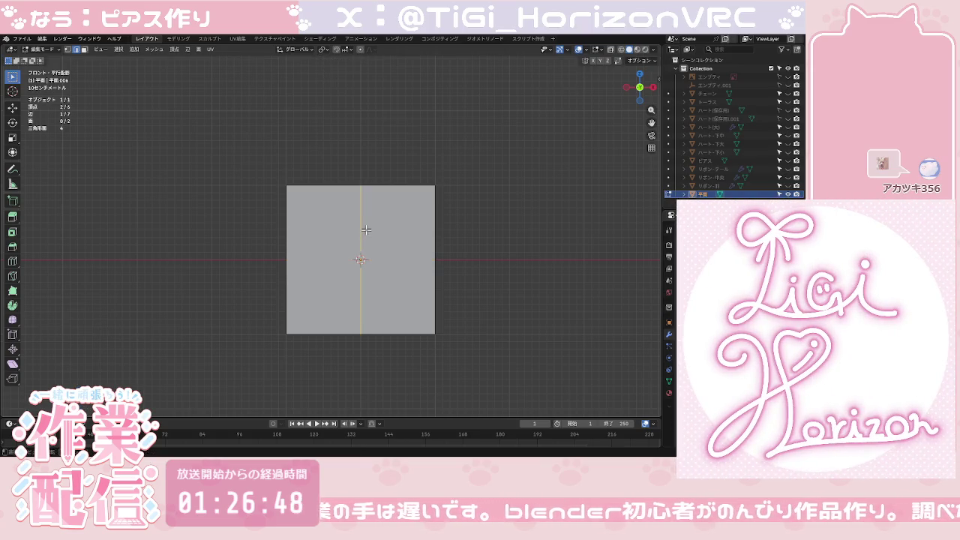
{"action": "key", "text": "ctrl+z"}
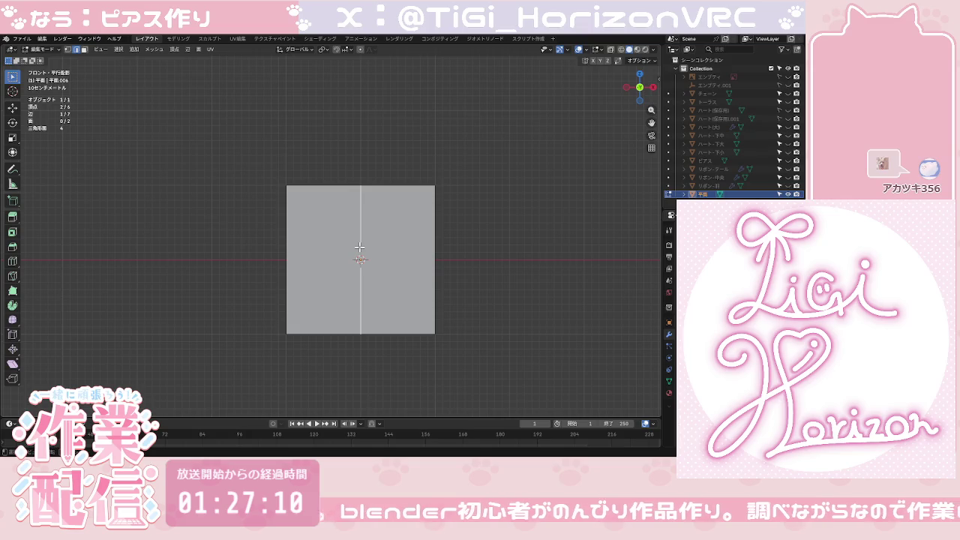
{"action": "key", "text": "a"}
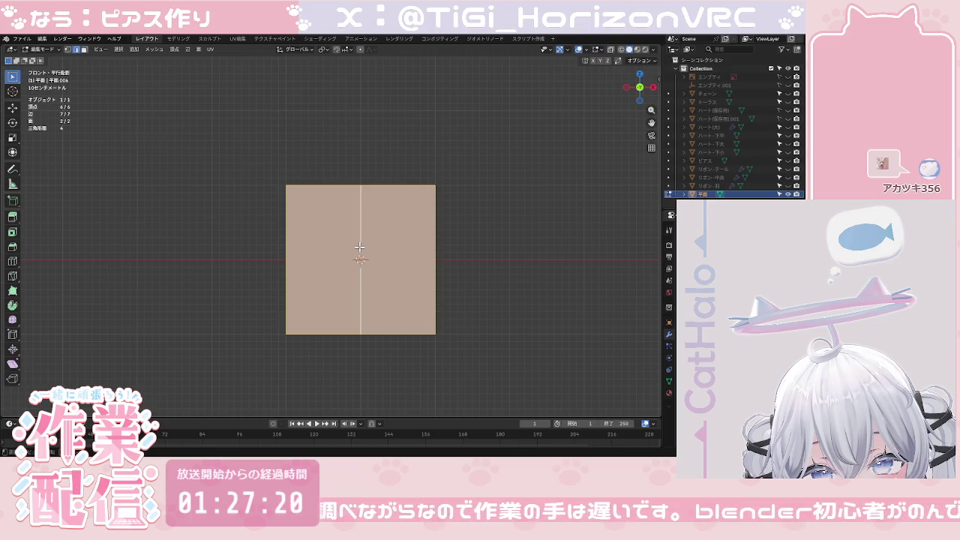
Step: Try a multi-cut horizontal loop cut on the plane, then undo it and reselect everything
{"action": "key", "text": "ctrl+r"}
{"action": "scroll", "coordinate": [360, 198], "scroll_direction": "up", "scroll_amount": 1}
{"action": "scroll", "coordinate": [359, 199], "scroll_direction": "up", "scroll_amount": 1}
{"action": "left_click", "coordinate": [358, 202]}
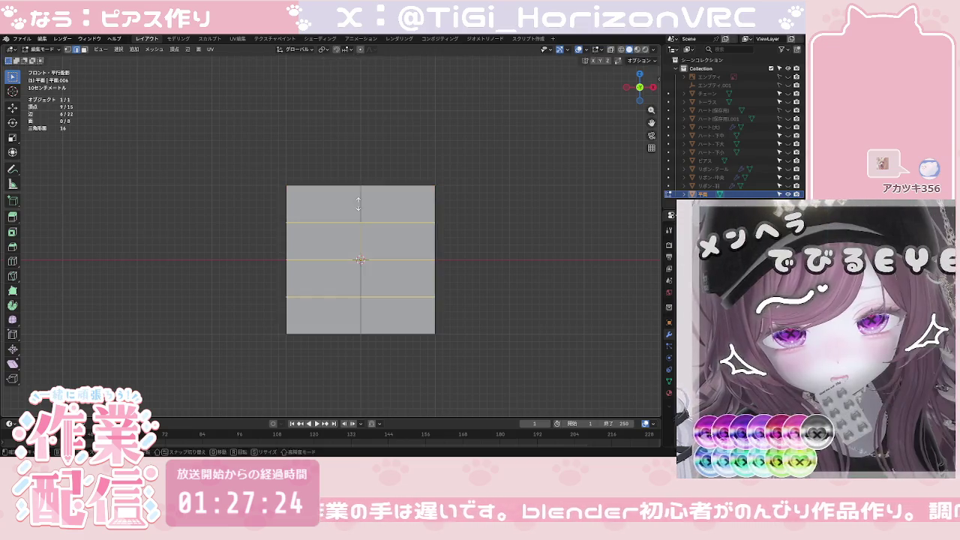
{"action": "right_click", "coordinate": [358, 202]}
{"action": "left_click", "coordinate": [356, 173]}
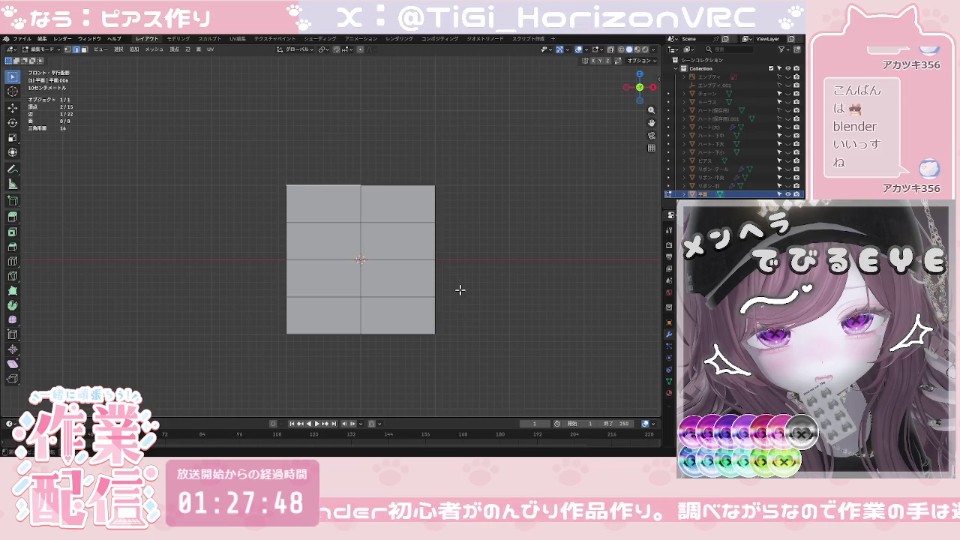
{"action": "key", "text": "ctrl+z"}
{"action": "key", "text": "ctrl+z"}
{"action": "key", "text": "ctrl+z"}
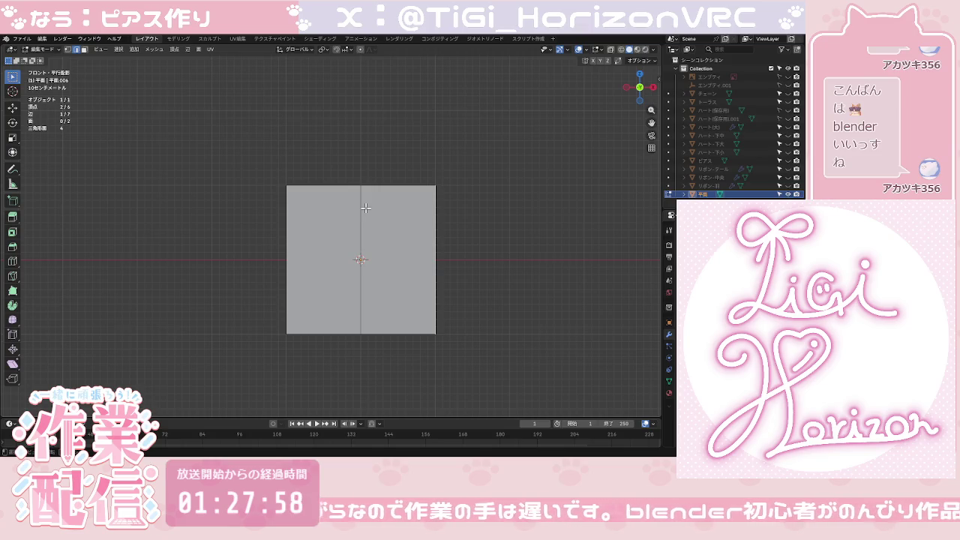
{"action": "key", "text": "a"}
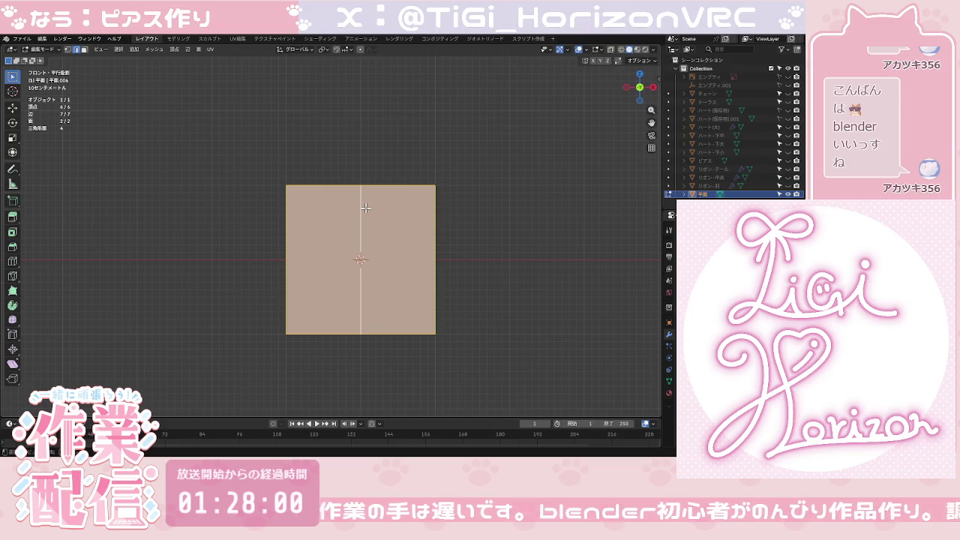
Step: Add four evenly spaced horizontal loop cuts across the plane
{"action": "key", "text": "ctrl+r"}
{"action": "scroll", "coordinate": [365, 208], "scroll_direction": "up", "scroll_amount": 2}
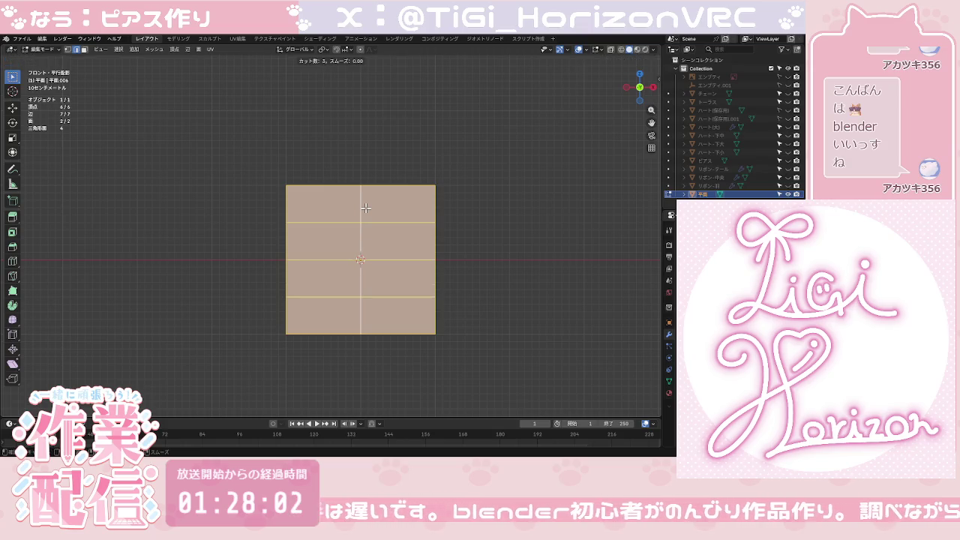
{"action": "scroll", "coordinate": [366, 208], "scroll_direction": "up", "scroll_amount": 1}
{"action": "left_click", "coordinate": [365, 208]}
{"action": "right_click", "coordinate": [365, 208]}
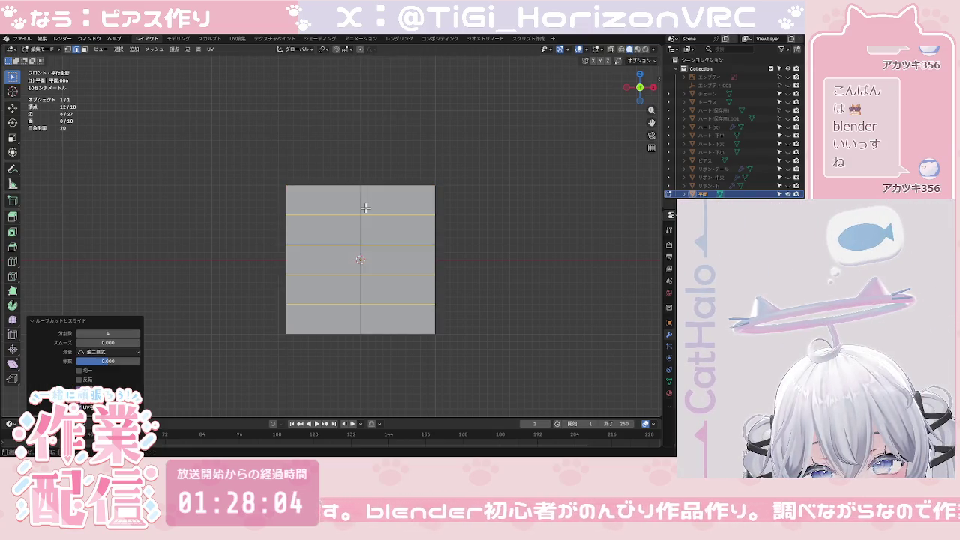
{"action": "left_click", "coordinate": [450, 238]}
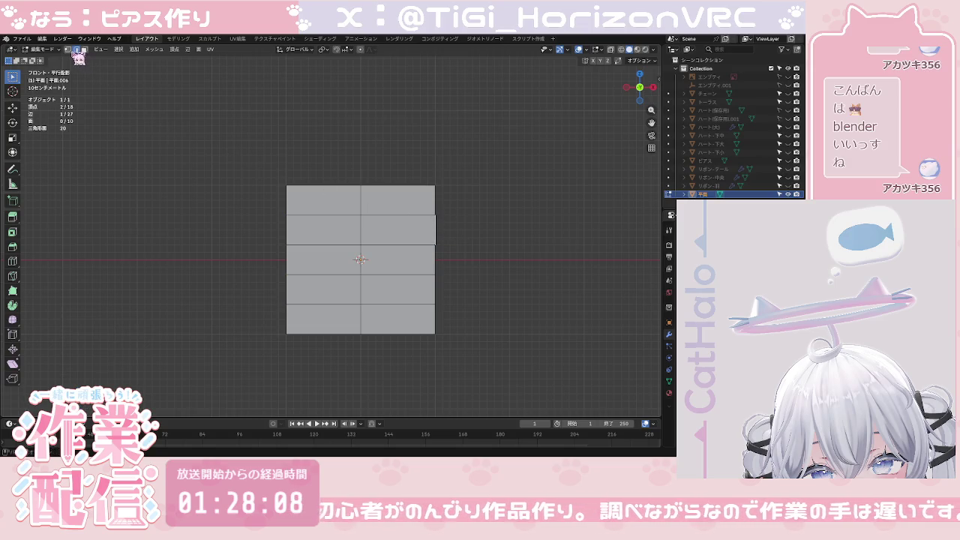
Step: Box-select and delete the plane's left column of vertices
{"action": "left_click", "coordinate": [318, 136]}
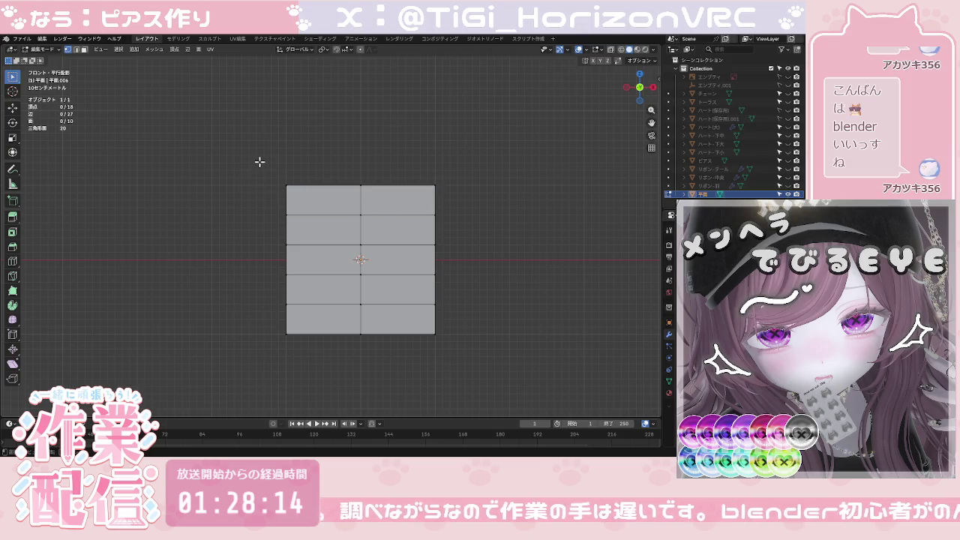
{"action": "left_click_drag", "start_coordinate": [260, 162], "coordinate": [348, 354]}
{"action": "key", "text": "x"}
{"action": "left_click", "coordinate": [346, 350]}
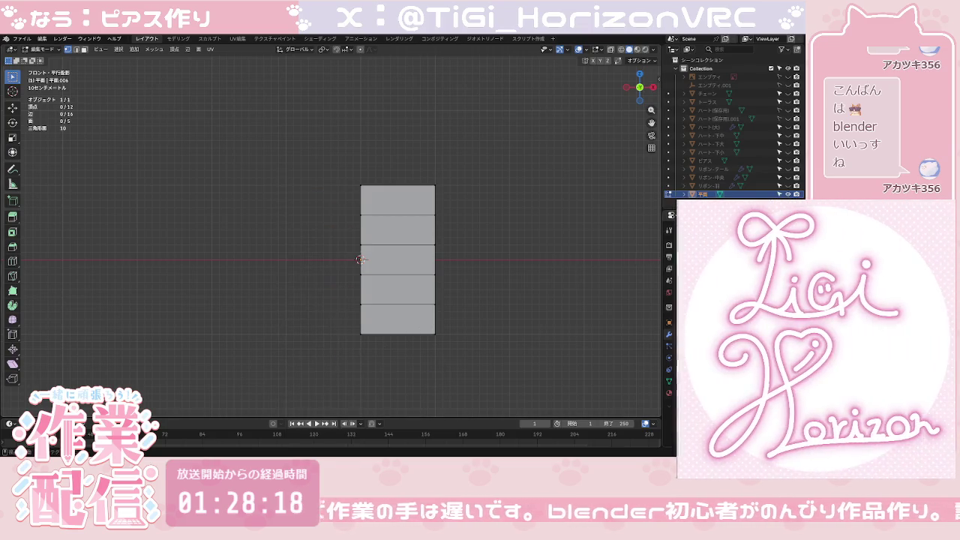
Step: Add a Mirror modifier so the right half rebuilds the left side
{"action": "left_click", "coordinate": [659, 240]}
{"action": "key", "text": "space"}
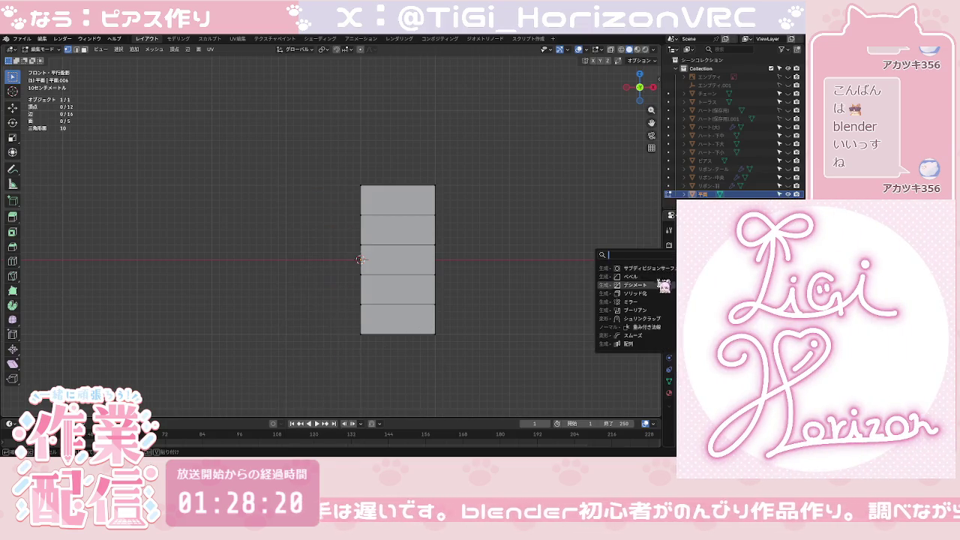
{"action": "left_click", "coordinate": [629, 302]}
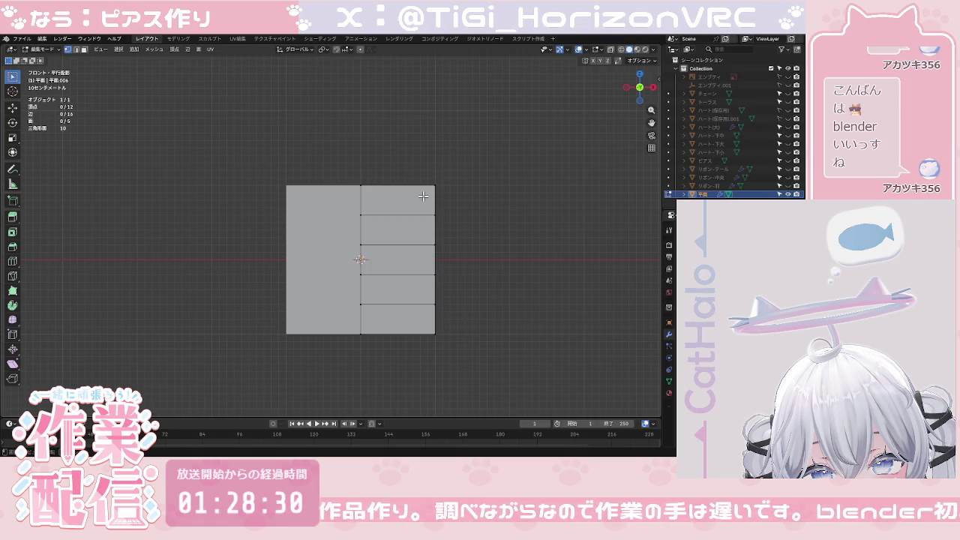
{"action": "left_click", "coordinate": [435, 184]}
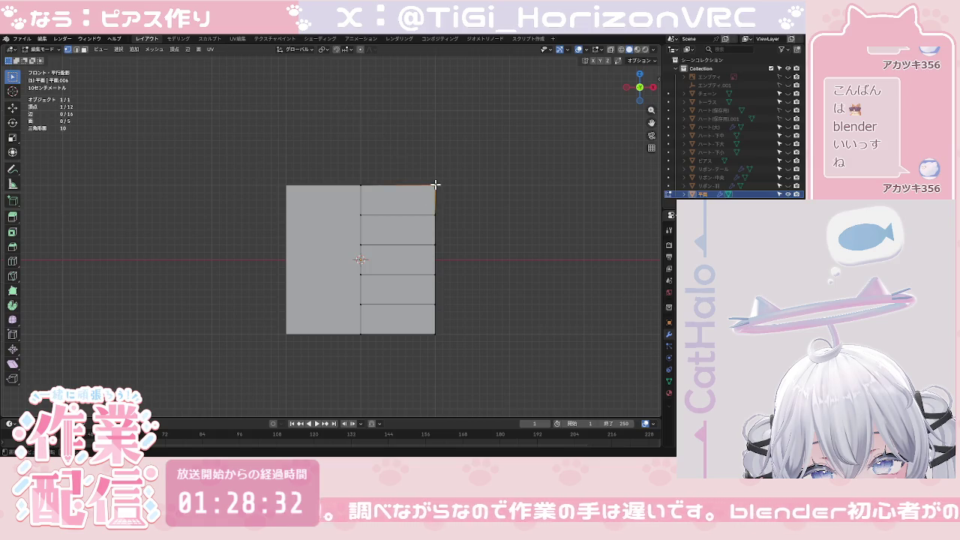
Step: Move the top-right corner vertex inward along X to chamfer it
{"action": "key", "text": "g"}
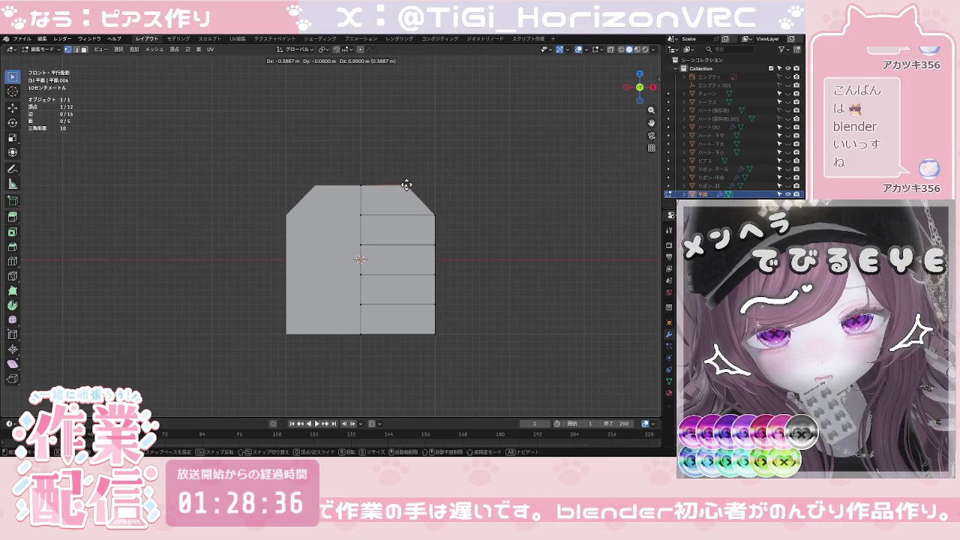
{"action": "key", "text": "x"}
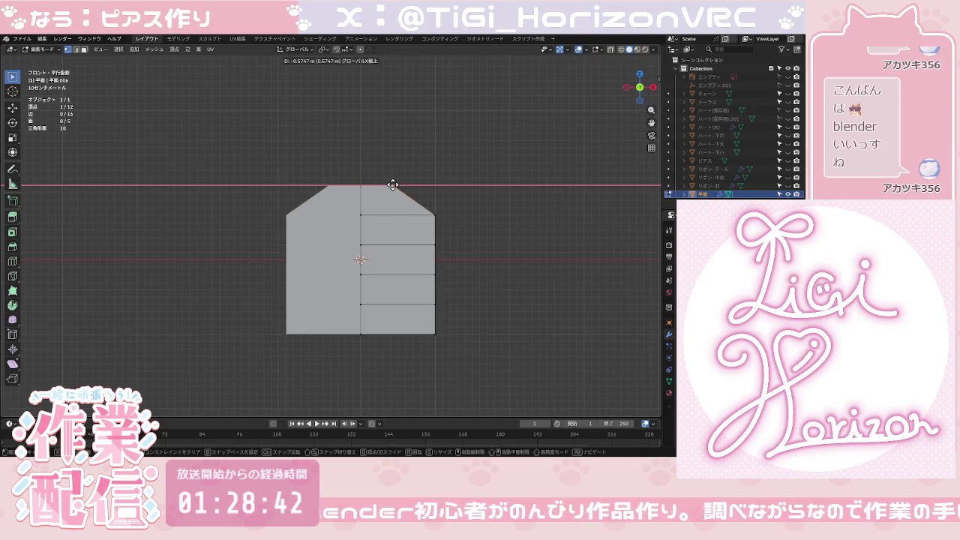
{"action": "left_click", "coordinate": [393, 185]}
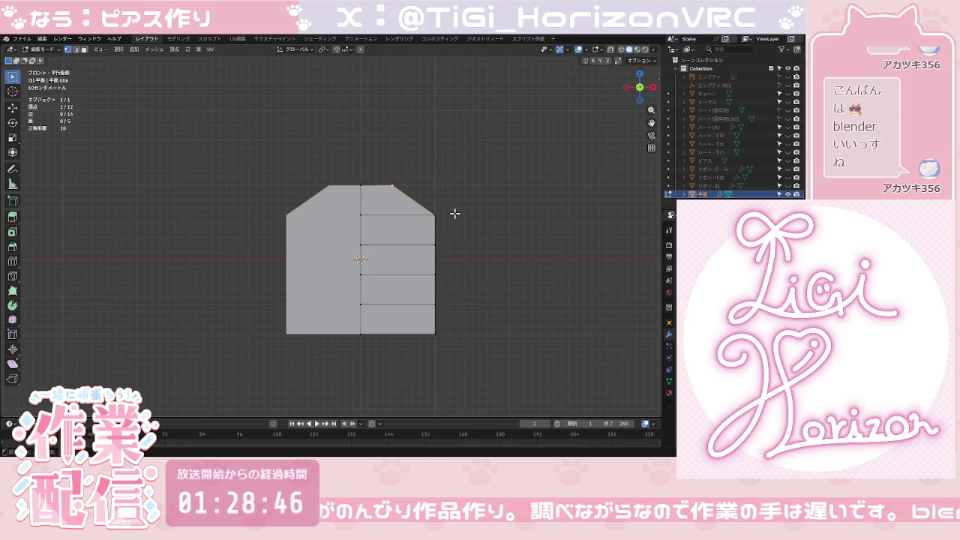
Step: Chamfer the bottom-right corner inward along X and show the heart reference sketch
{"action": "left_click", "coordinate": [433, 330]}
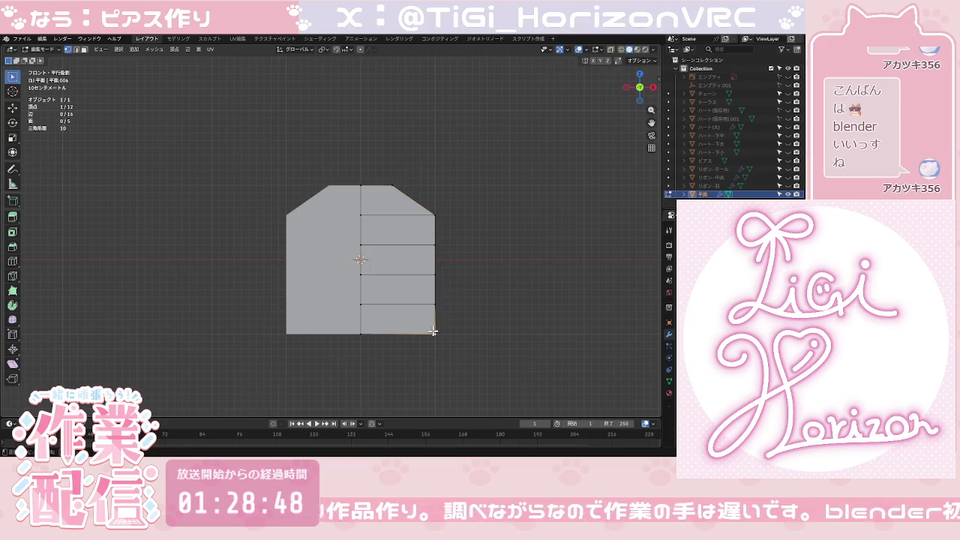
{"action": "key", "text": "g"}
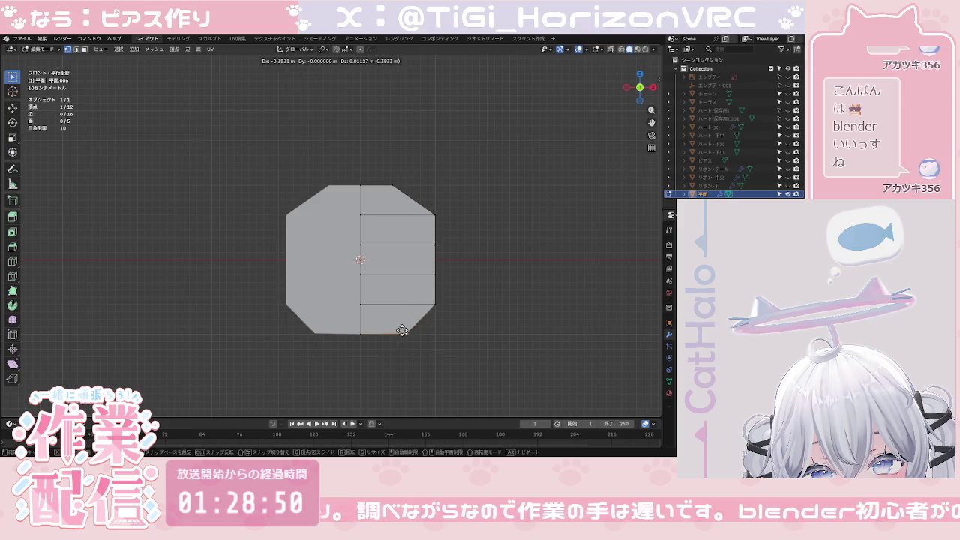
{"action": "key", "text": "g"}
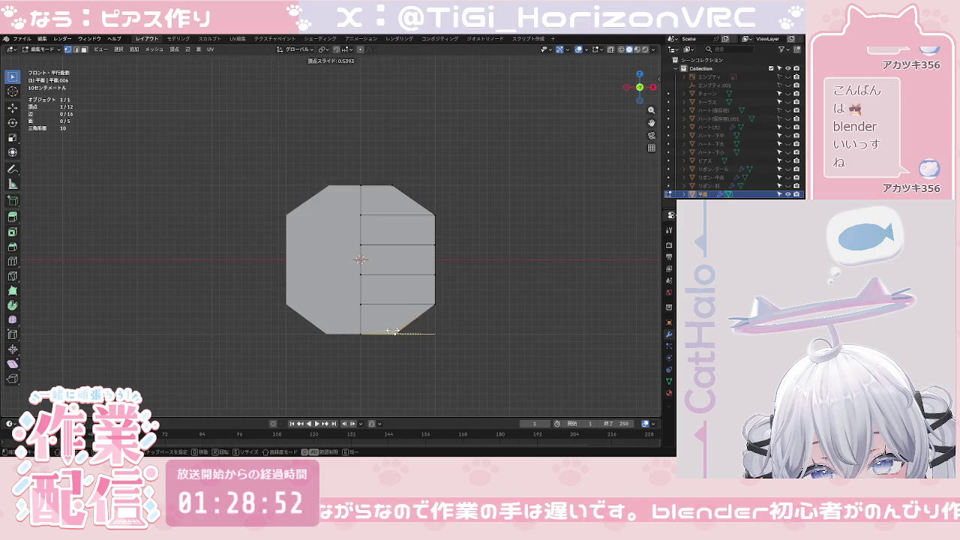
{"action": "key", "text": "g"}
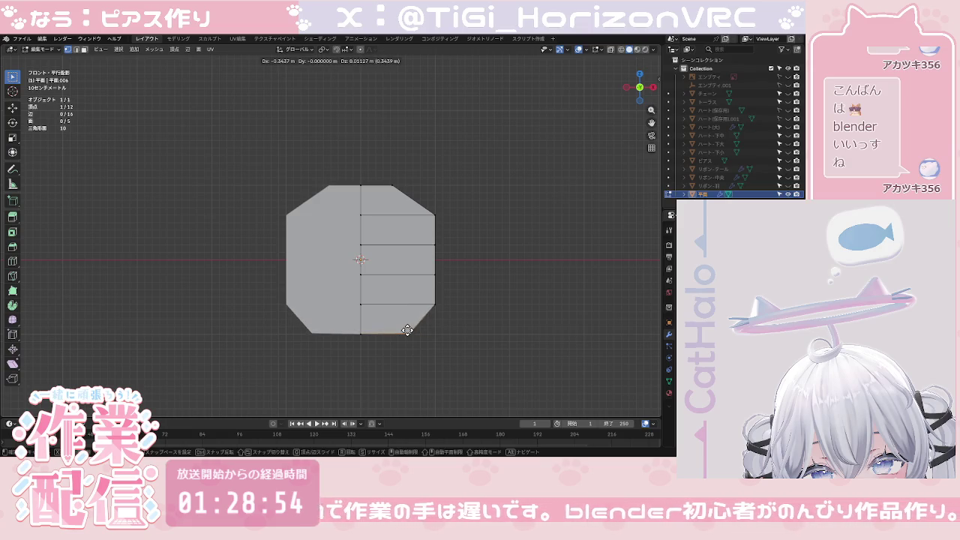
{"action": "key", "text": "x"}
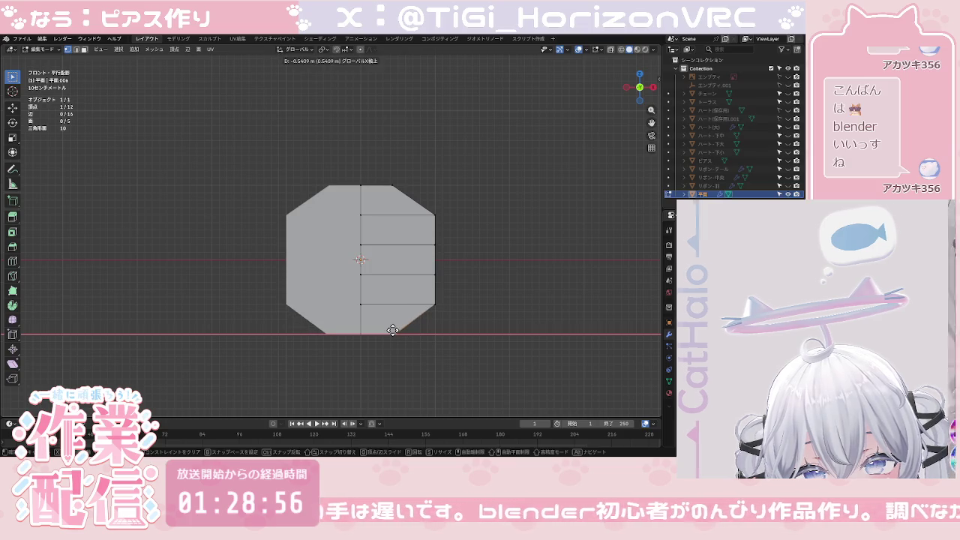
{"action": "left_click", "coordinate": [392, 330]}
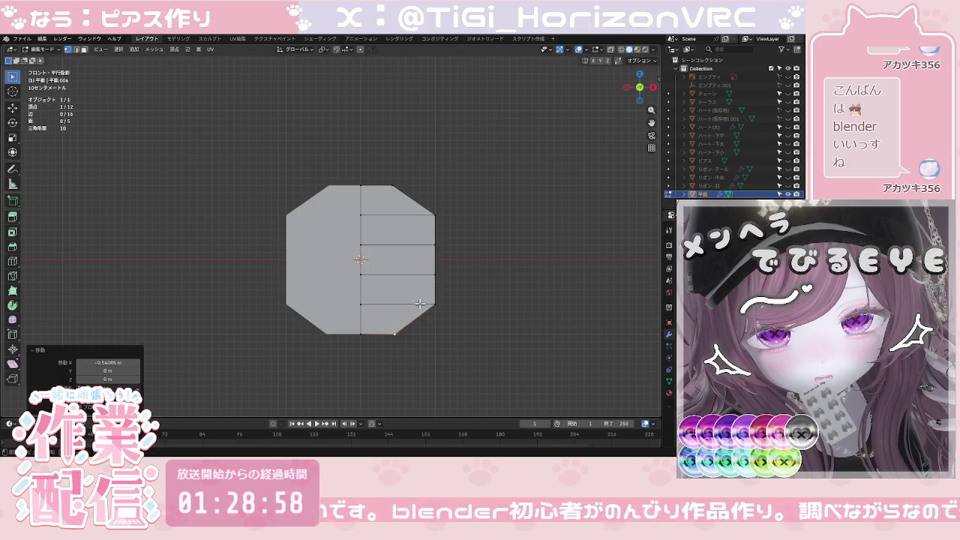
{"action": "left_click", "coordinate": [788, 76]}
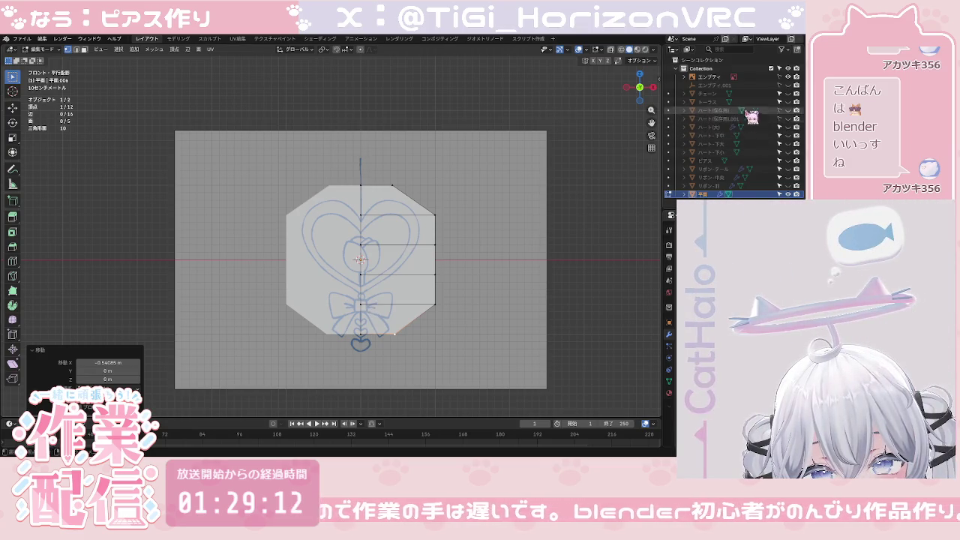
Step: Hide the heart sketch and try scaling the right half narrower along X, then undo it
{"action": "left_click", "coordinate": [788, 76]}
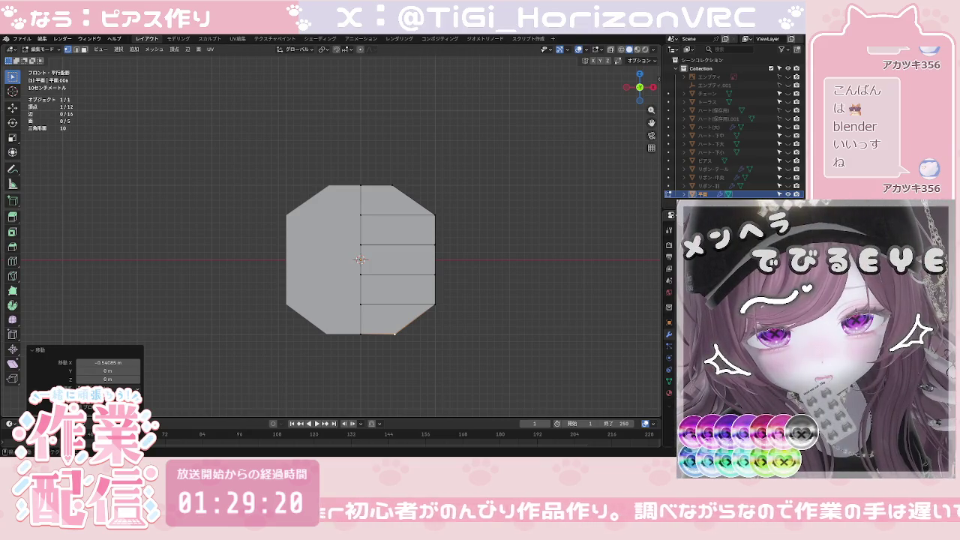
{"action": "left_click_drag", "start_coordinate": [372, 152], "coordinate": [484, 354]}
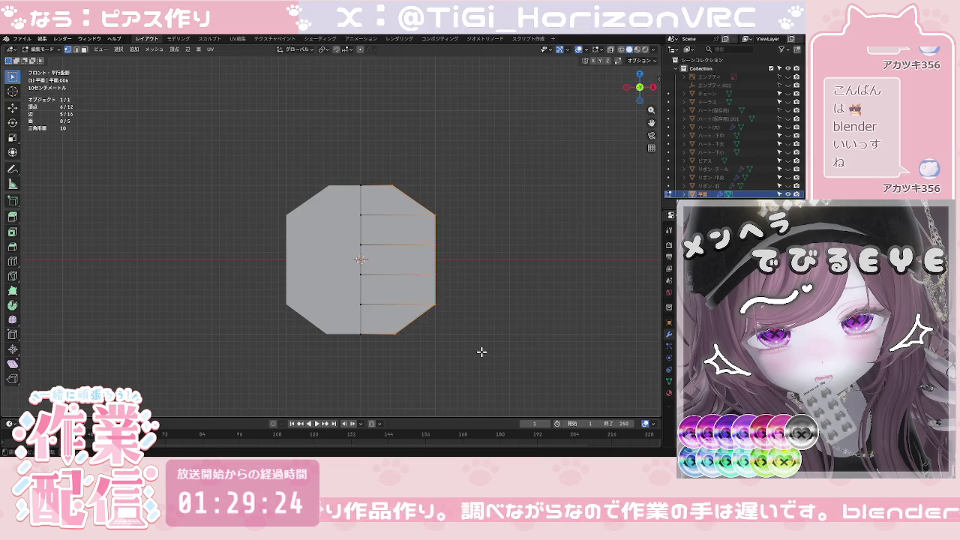
{"action": "key", "text": "s"}
{"action": "key", "text": "x"}
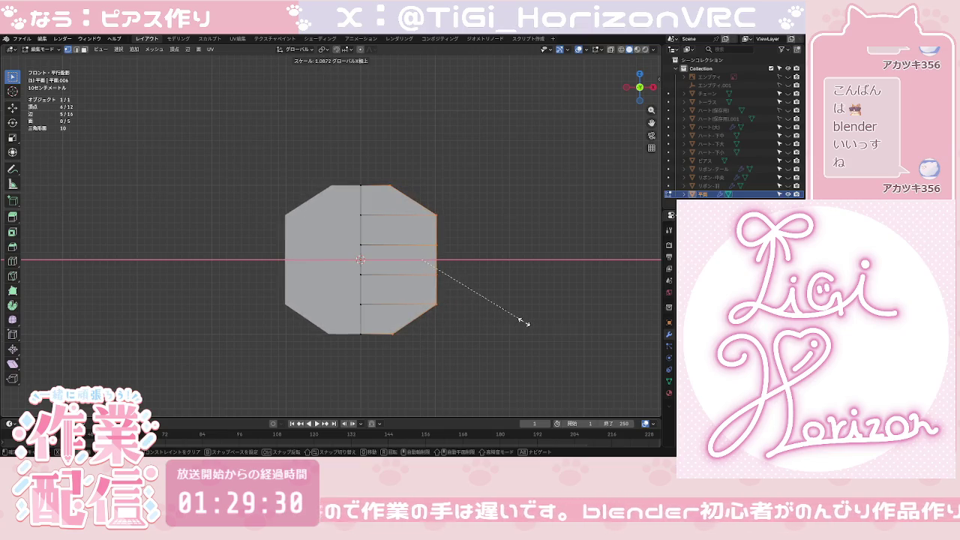
{"action": "left_click", "coordinate": [475, 303]}
{"action": "key", "text": "ctrl+z"}
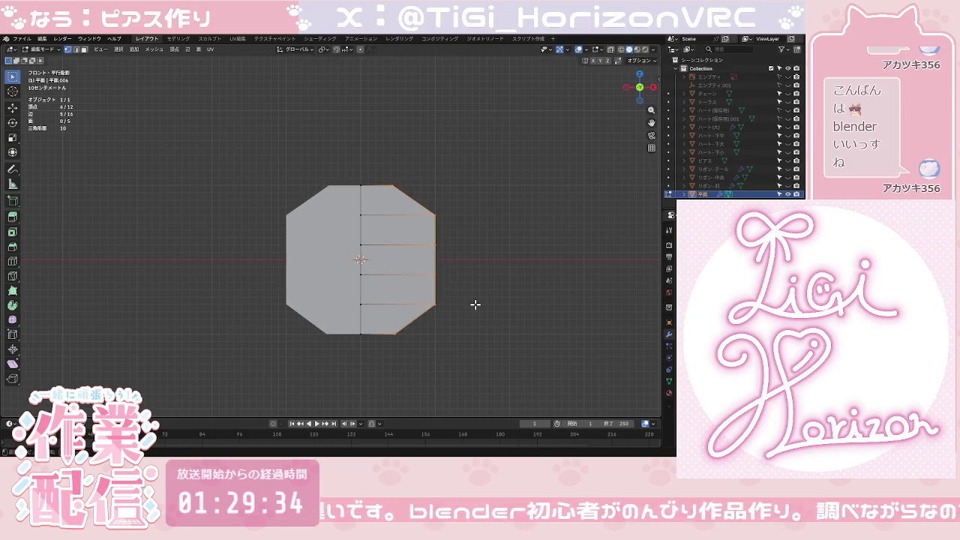
Step: Move the right-side vertices 0.11831 m inward along X
{"action": "key", "text": "g"}
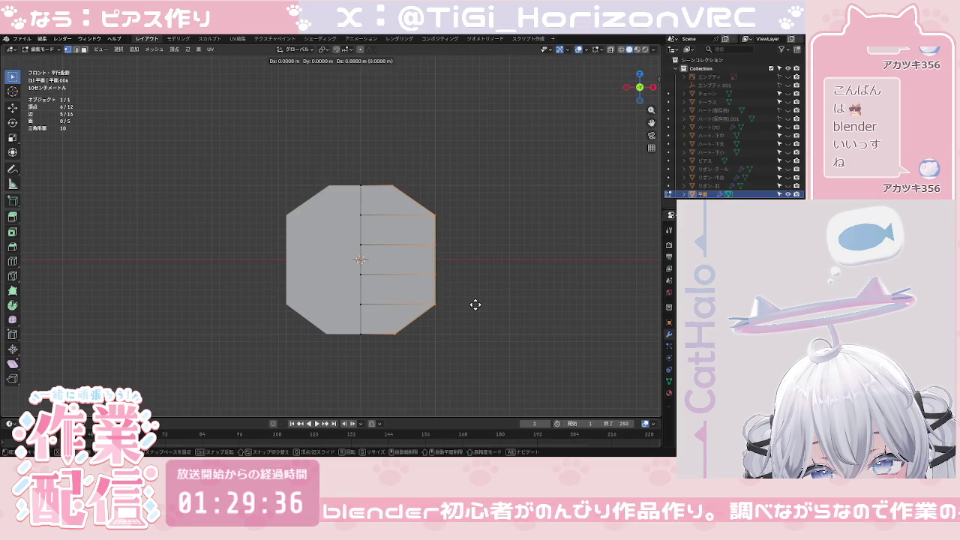
{"action": "key", "text": "x"}
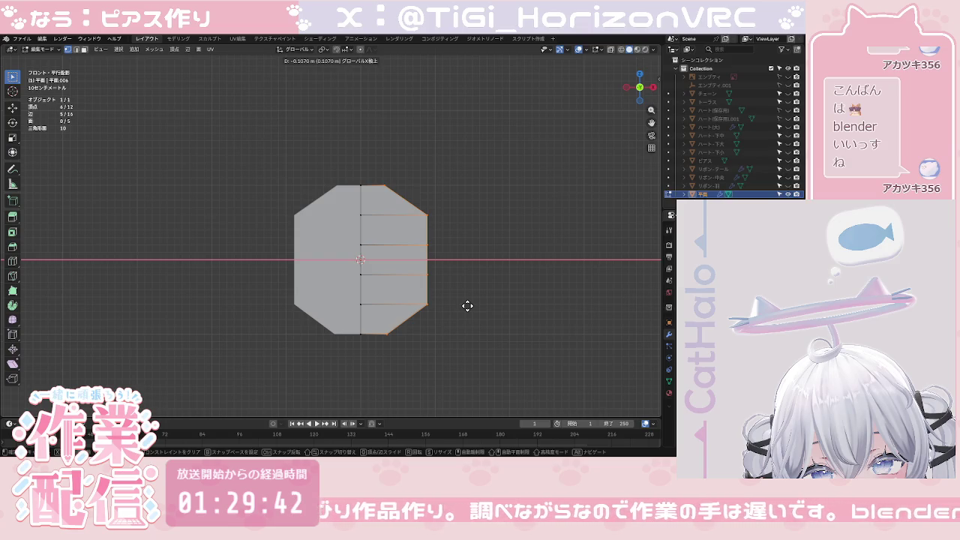
{"action": "left_click", "coordinate": [467, 306]}
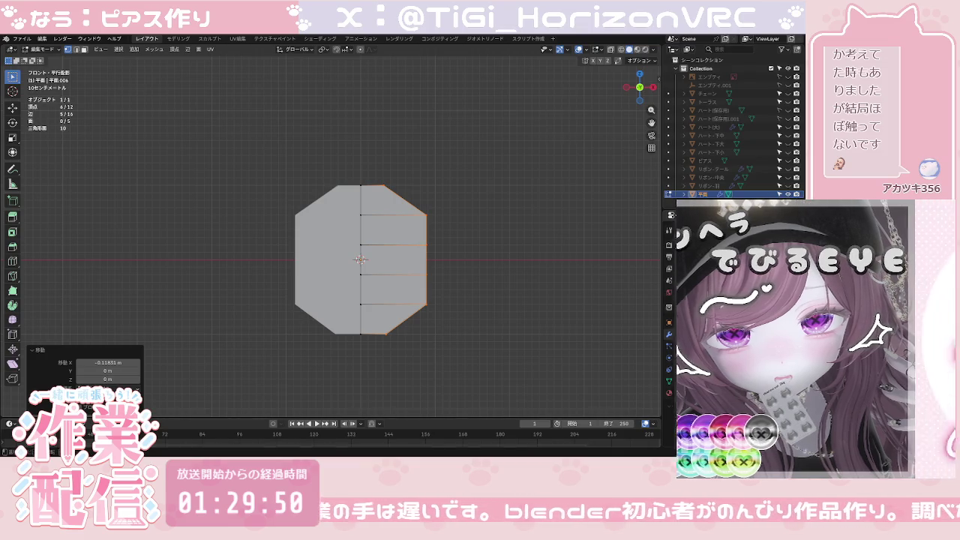
{"action": "scroll", "coordinate": [374, 272], "scroll_direction": "up", "scroll_amount": 1}
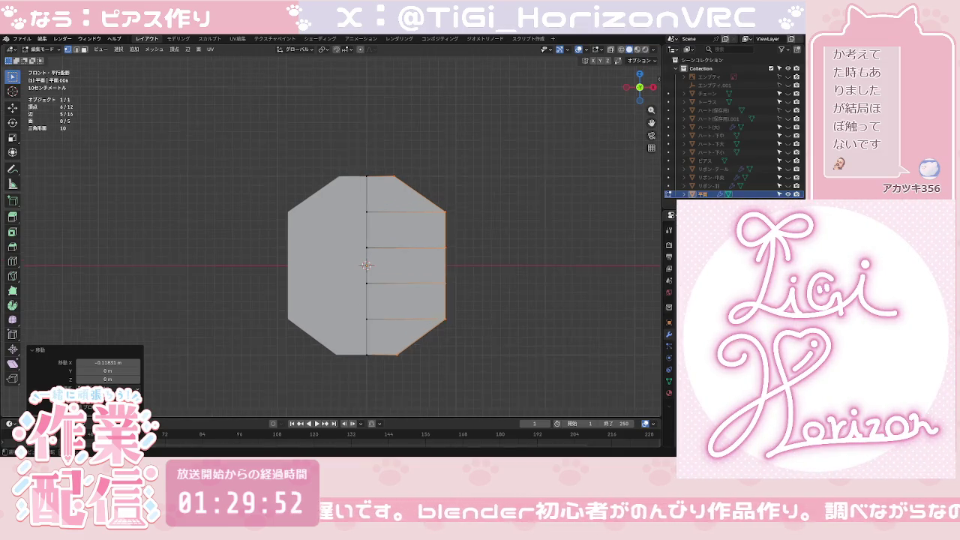
Step: Raise the top centre vertex 0.093898 m along Z into a pointed peak
{"action": "scroll", "coordinate": [373, 273], "scroll_direction": "up", "scroll_amount": 2}
{"action": "left_click", "coordinate": [375, 162]}
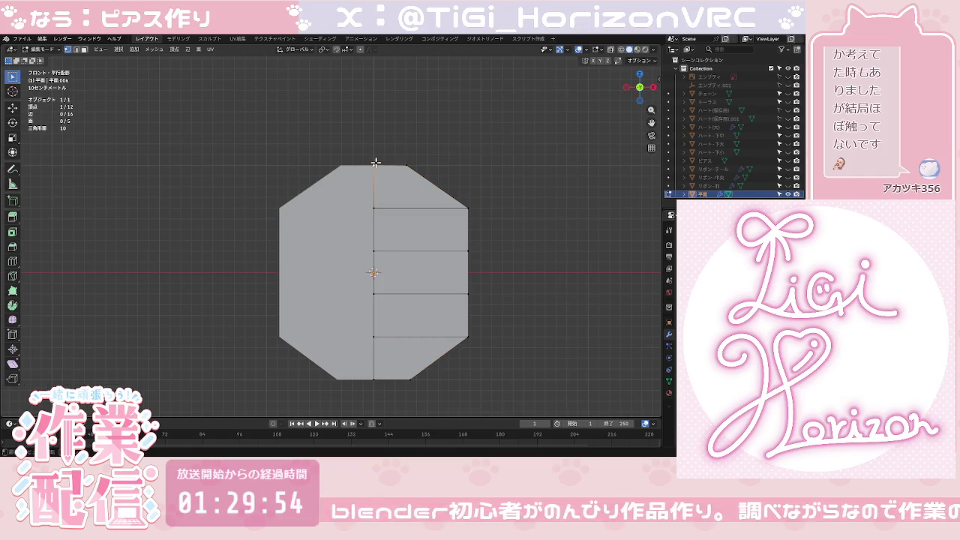
{"action": "key", "text": "g"}
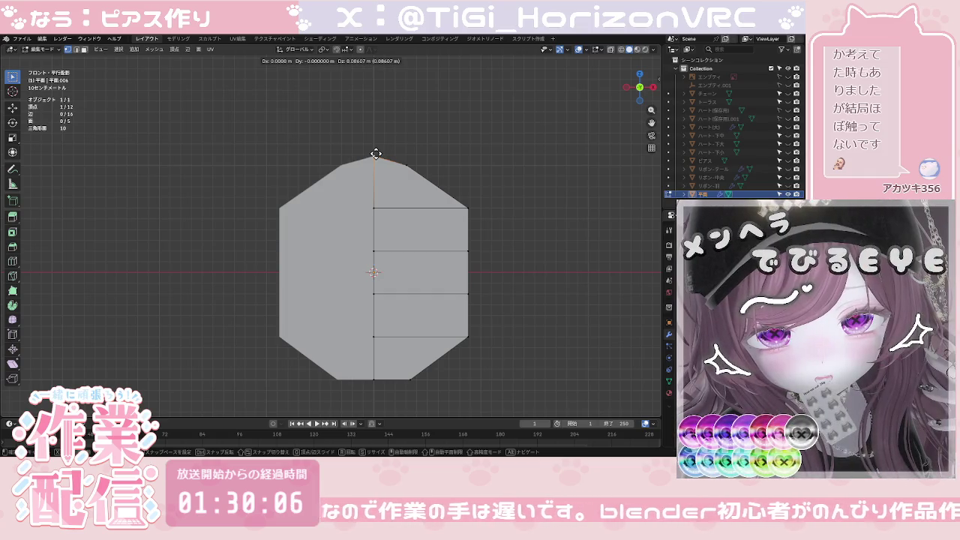
{"action": "key", "text": "g"}
{"action": "left_click", "coordinate": [376, 154]}
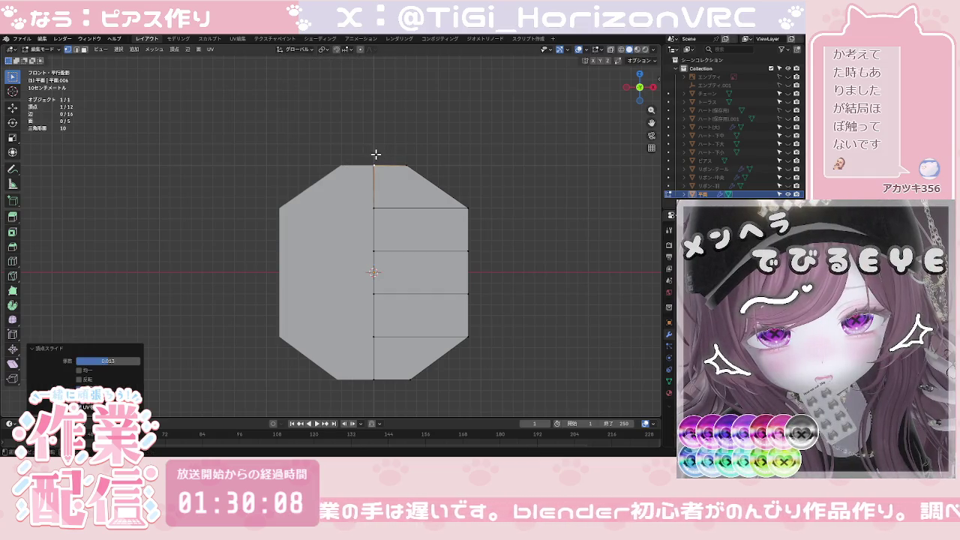
{"action": "key", "text": "ctrl+s"}
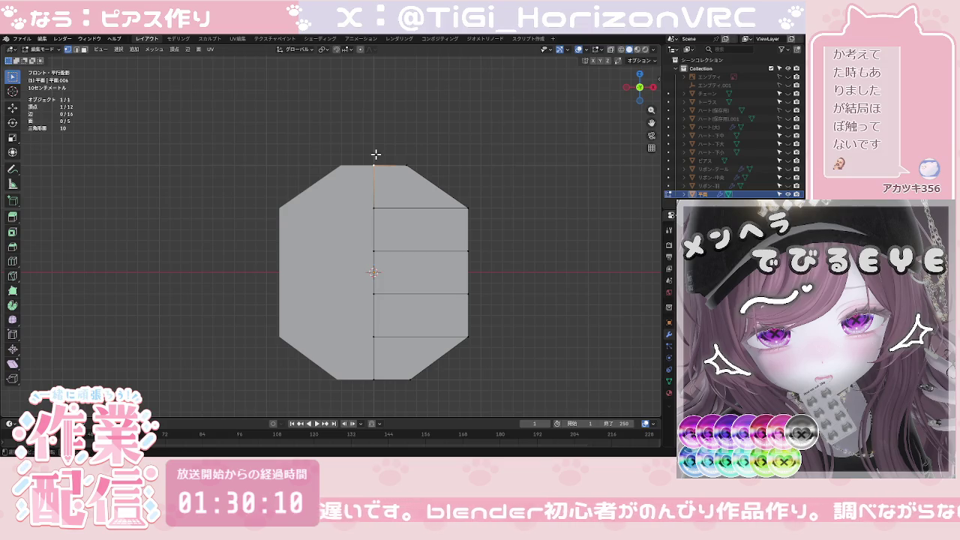
{"action": "key", "text": "g"}
{"action": "key", "text": "z"}
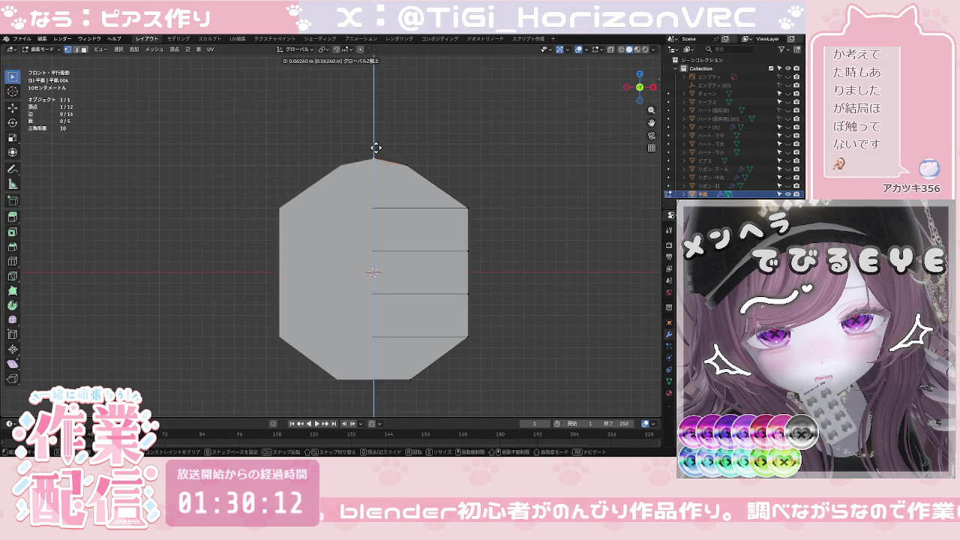
{"action": "left_click", "coordinate": [376, 144]}
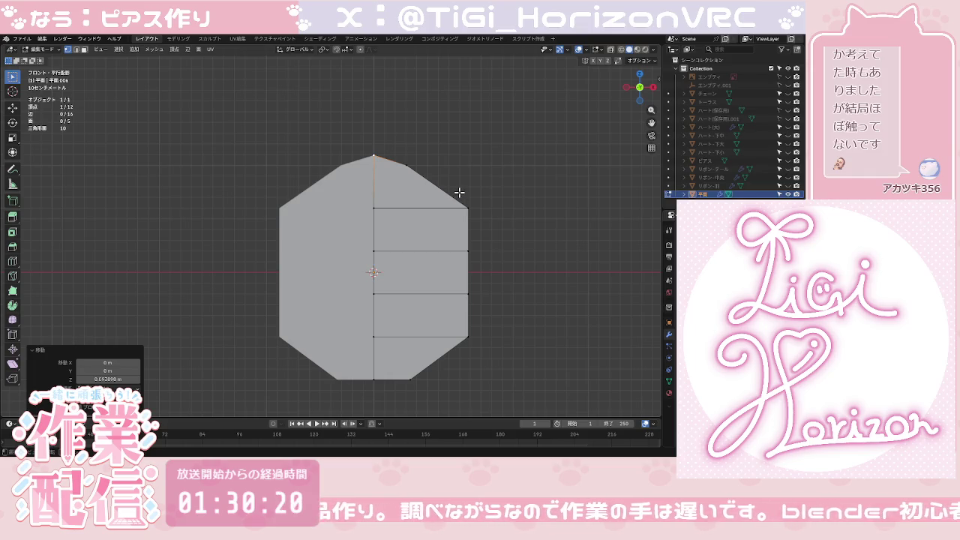
{"action": "left_click", "coordinate": [458, 193]}
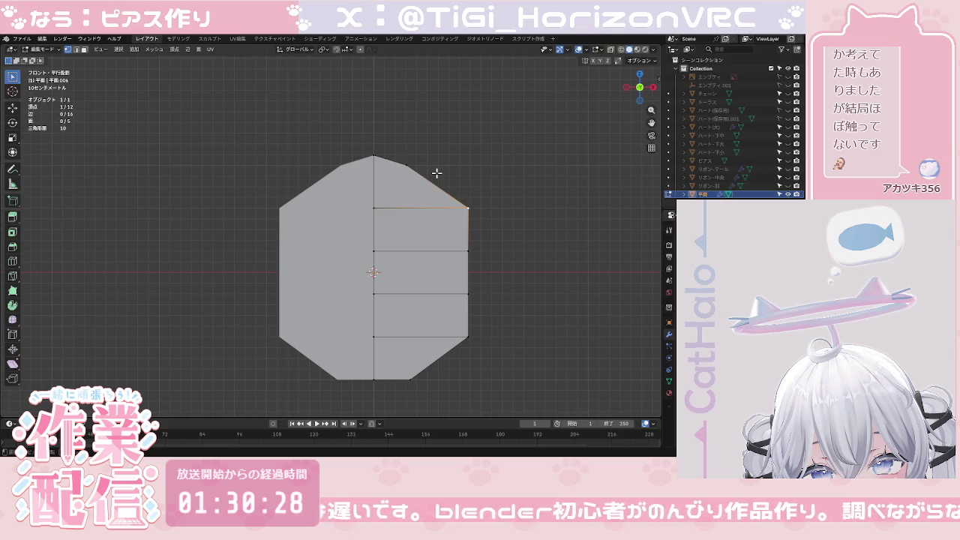
Step: Pull the right-side vertices inward along X
{"action": "left_click_drag", "start_coordinate": [436, 173], "coordinate": [537, 342]}
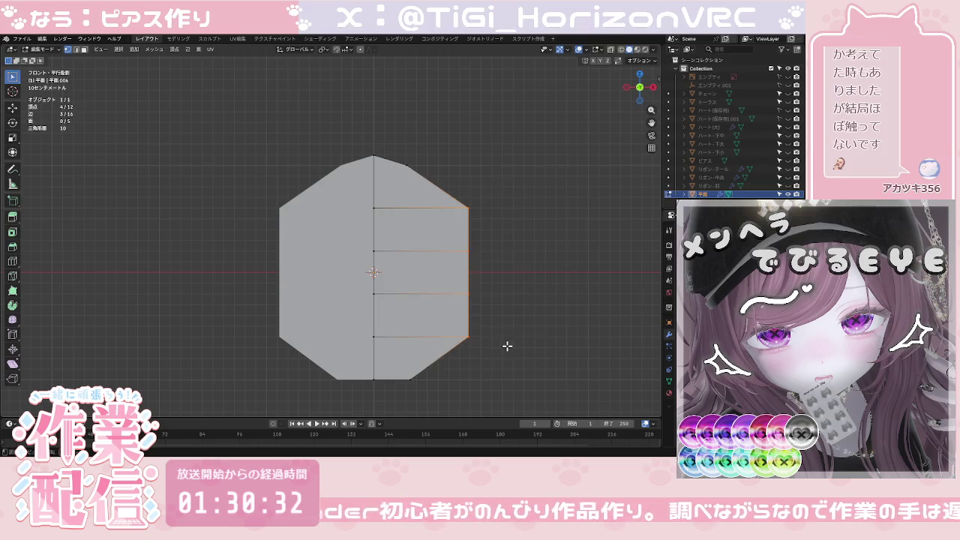
{"action": "key", "text": "g"}
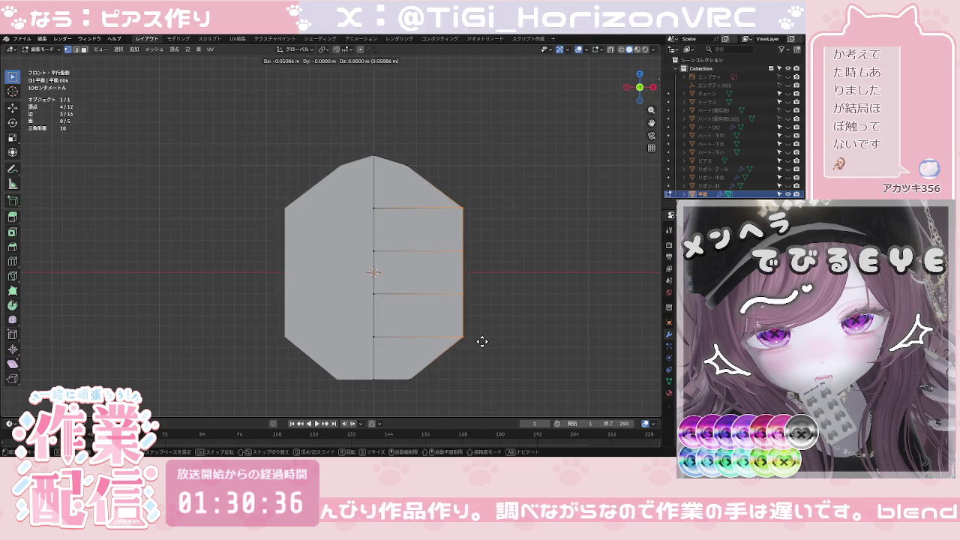
{"action": "key", "text": "x"}
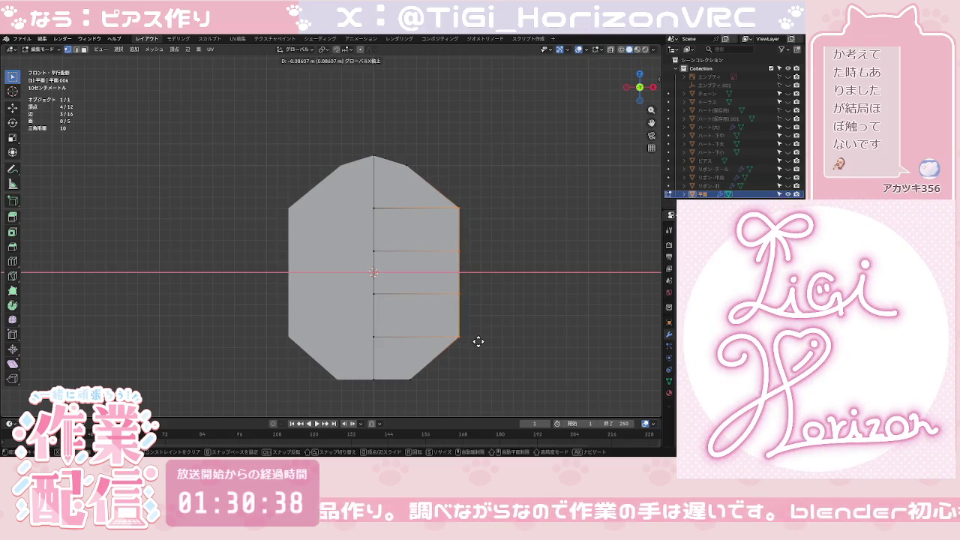
{"action": "left_click", "coordinate": [475, 339]}
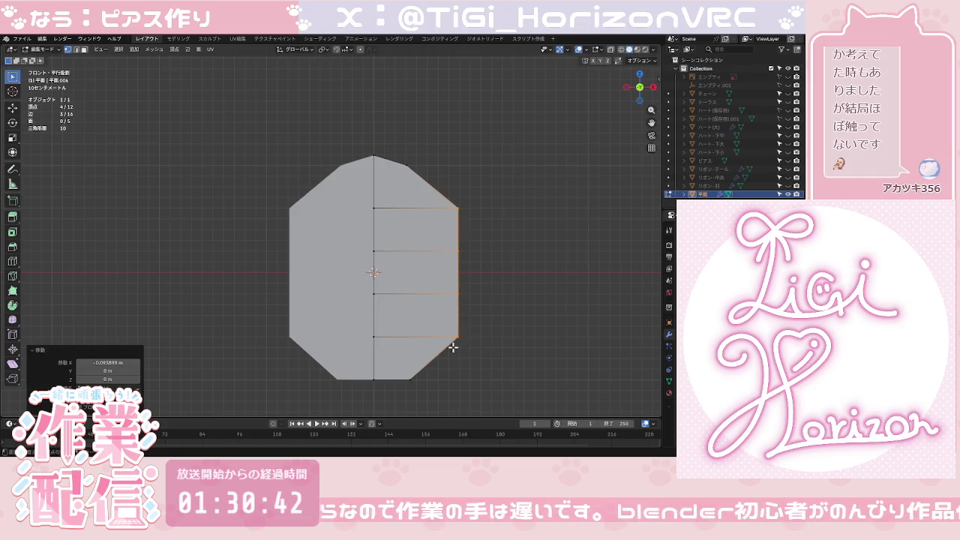
Step: Lower the bottom vertex along Z to make a pointed bottom
{"action": "middle_click_drag", "start_coordinate": [453, 347], "coordinate": [446, 264], "text": "shift"}
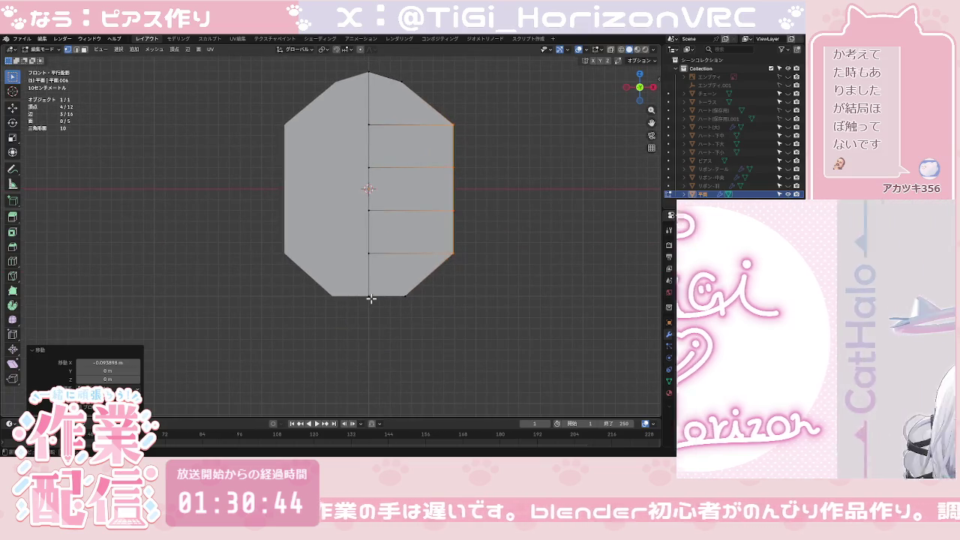
{"action": "left_click", "coordinate": [370, 298]}
{"action": "key", "text": "g"}
{"action": "key", "text": "z"}
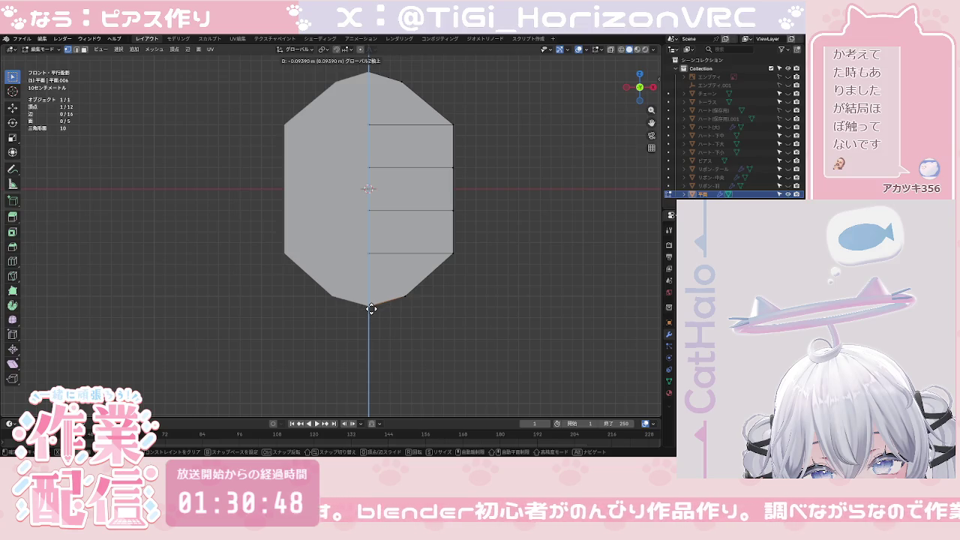
{"action": "left_click", "coordinate": [371, 309]}
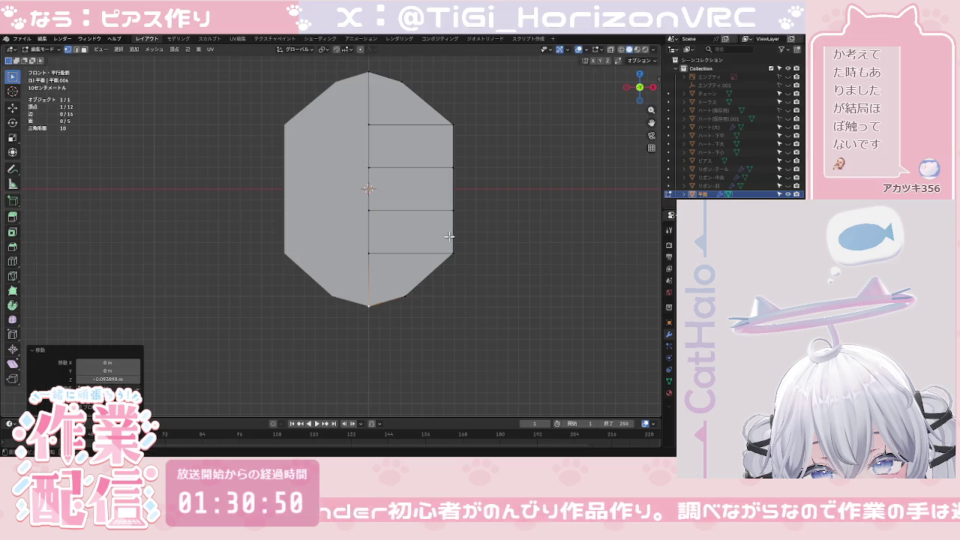
Step: Push the two right-middle vertices 0.1174 m outward along X to round the outline
{"action": "mouse_move", "coordinate": [448, 236]}
{"action": "middle_mouse_down", "text": "shift"}
{"action": "mouse_move", "coordinate": [462, 286]}
{"action": "mouse_move", "coordinate": [493, 271]}
{"action": "middle_mouse_up", "text": "shift"}
{"action": "left_click", "coordinate": [506, 275]}
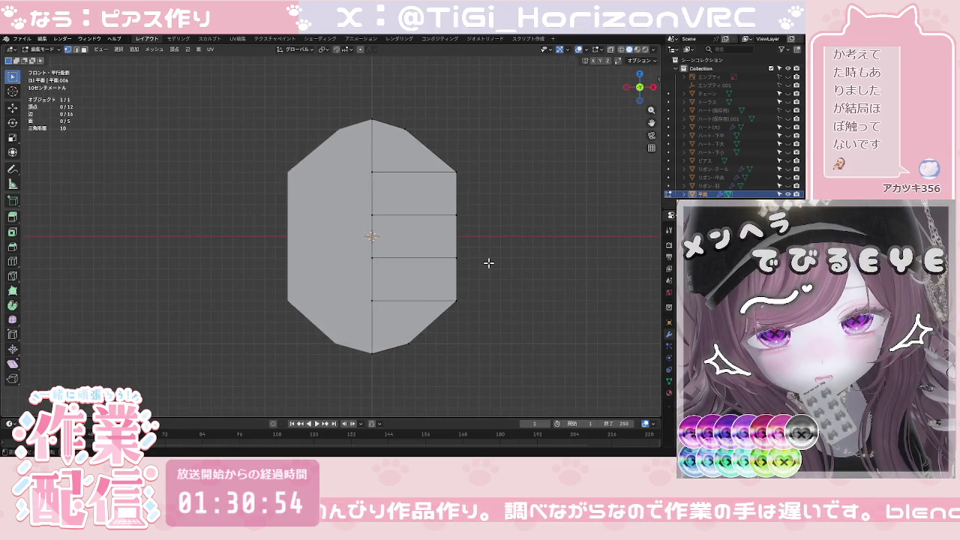
{"action": "left_click", "coordinate": [456, 216]}
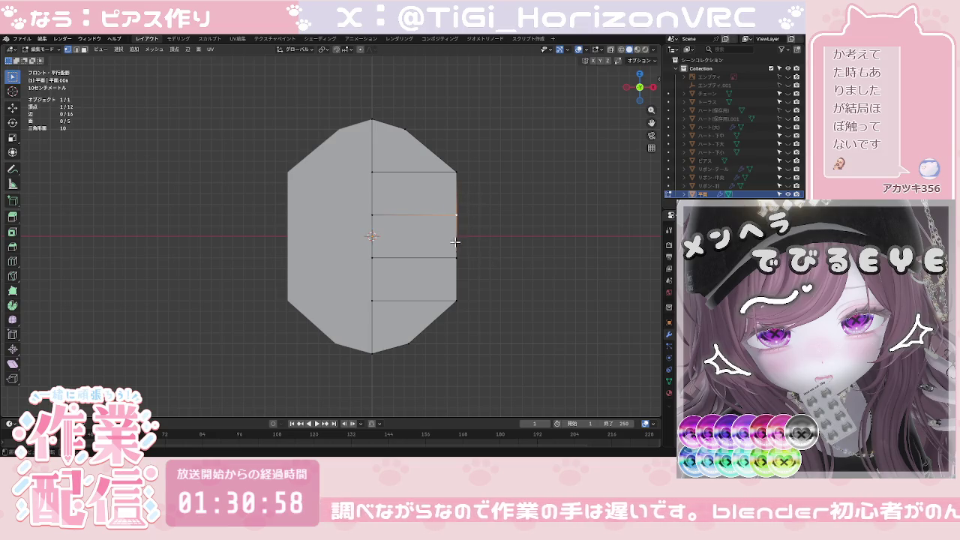
{"action": "left_click", "coordinate": [456, 259], "text": "shift"}
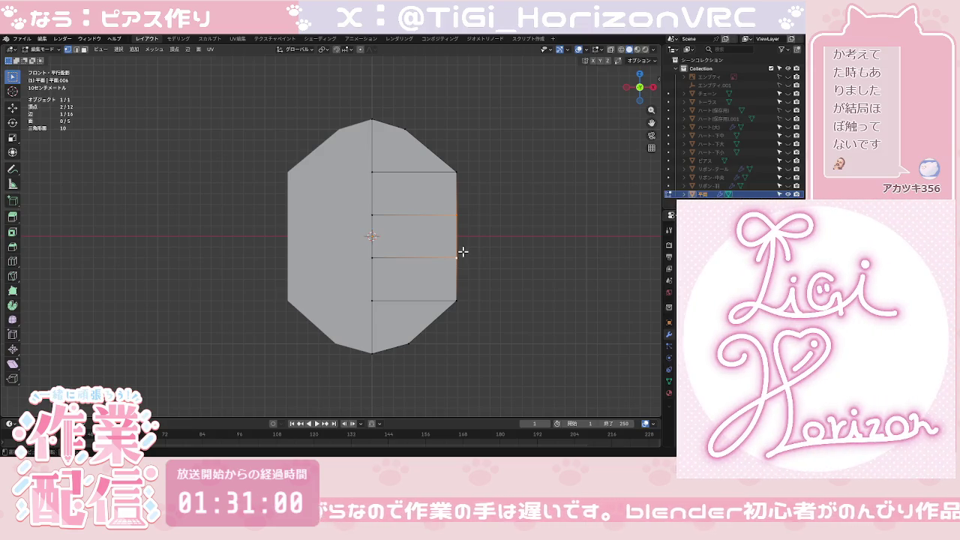
{"action": "key", "text": "g"}
{"action": "key", "text": "x"}
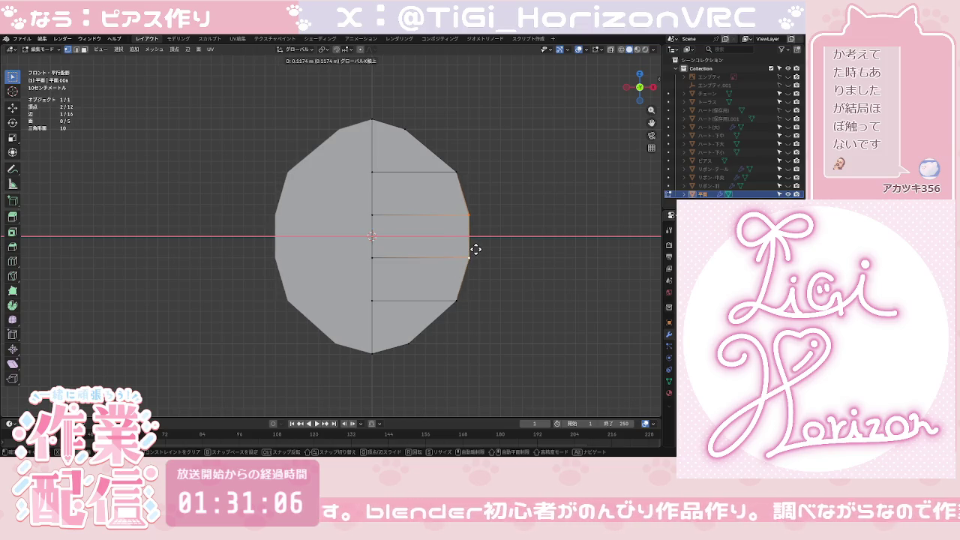
{"action": "left_click", "coordinate": [475, 249]}
{"action": "left_click", "coordinate": [497, 248]}
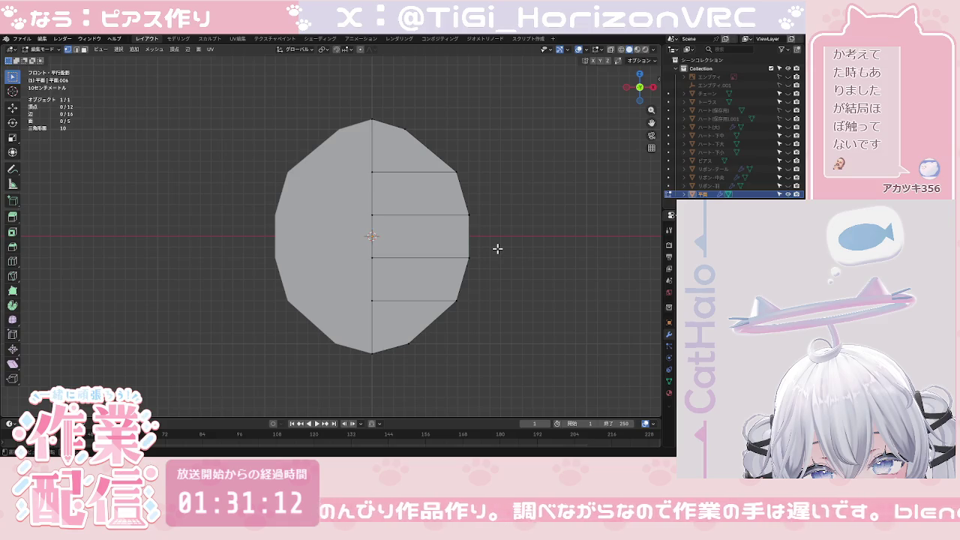
{"action": "double_click", "coordinate": [759, 195]}
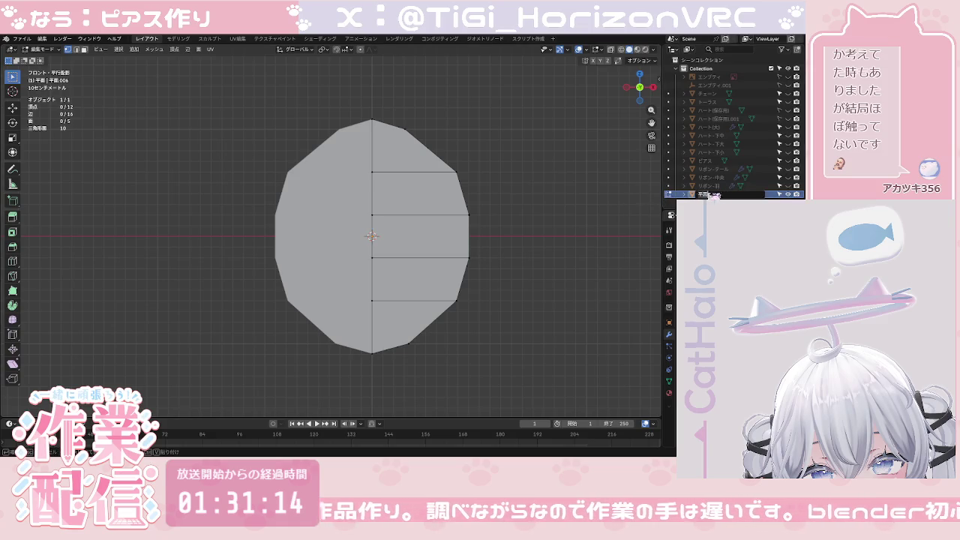
Step: Type チューリップ as the new name of the 平面 petal object, fixing a mistyped start
{"action": "type", "text": "chu"}
{"action": "key", "text": "BackSpace"}
{"action": "key", "text": "BackSpace"}
{"action": "key", "text": "BackSpace"}
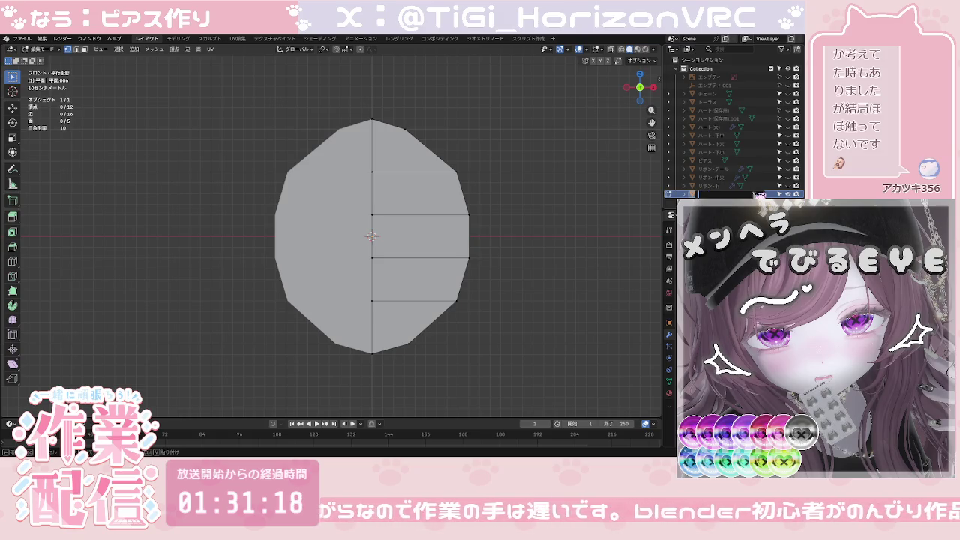
{"action": "type", "text": "ちゅーりっp"}
{"action": "key", "text": "Return"}
{"action": "key", "text": "Return"}
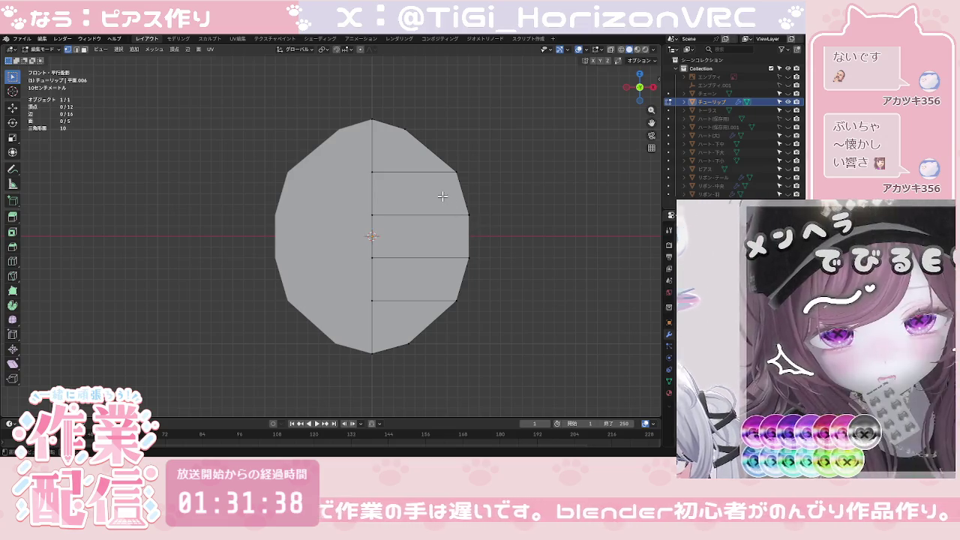
Step: Move the lower-right and upper-right outline vertices to even out the petal's edge
{"action": "left_click", "coordinate": [410, 345]}
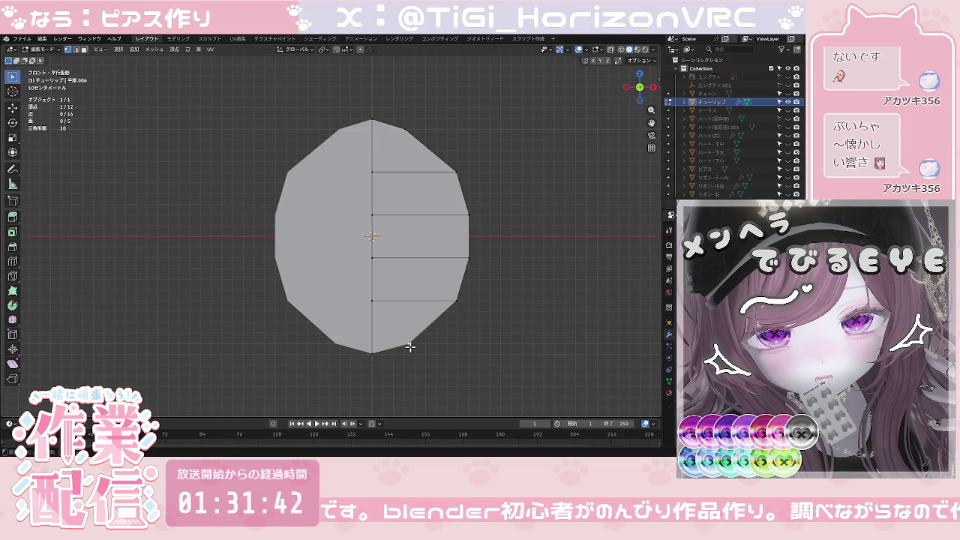
{"action": "key", "text": "g"}
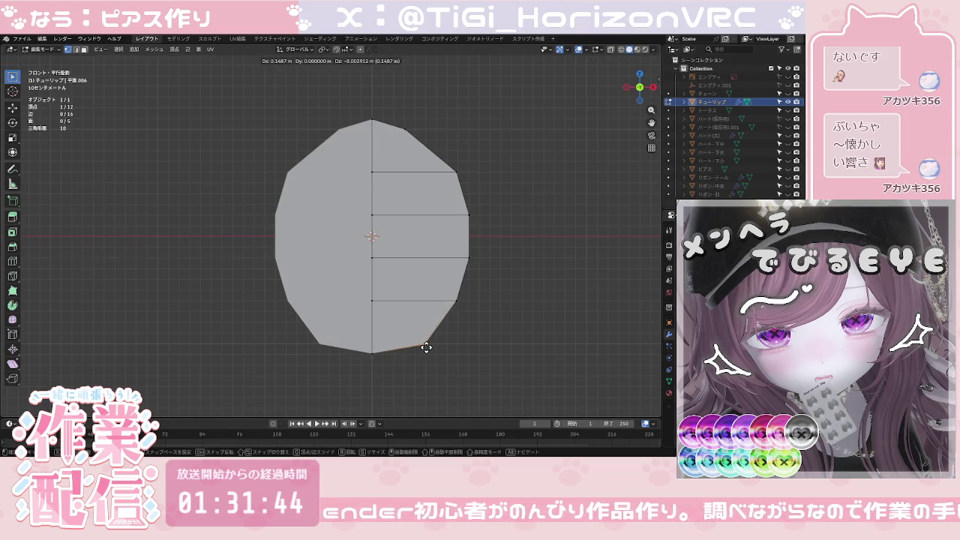
{"action": "left_click", "coordinate": [426, 343]}
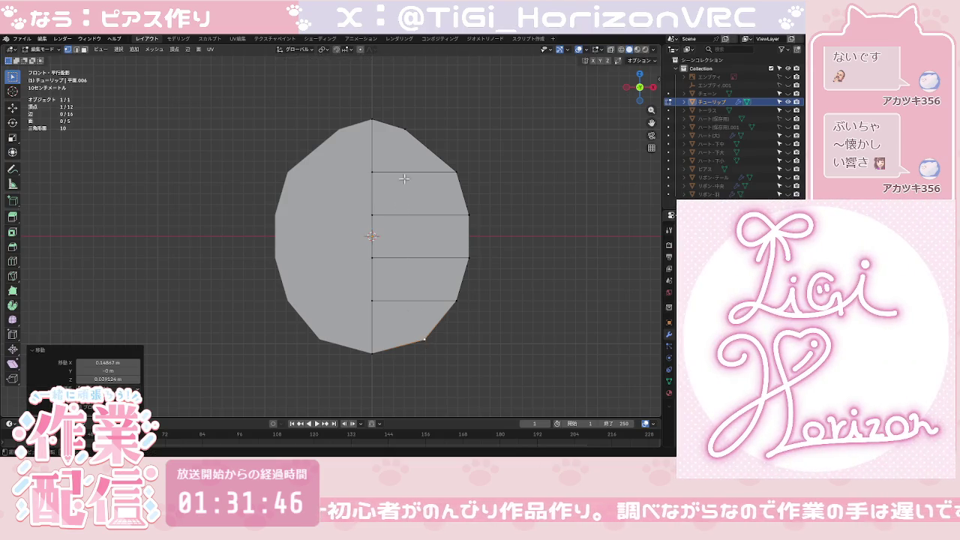
{"action": "key", "text": "g"}
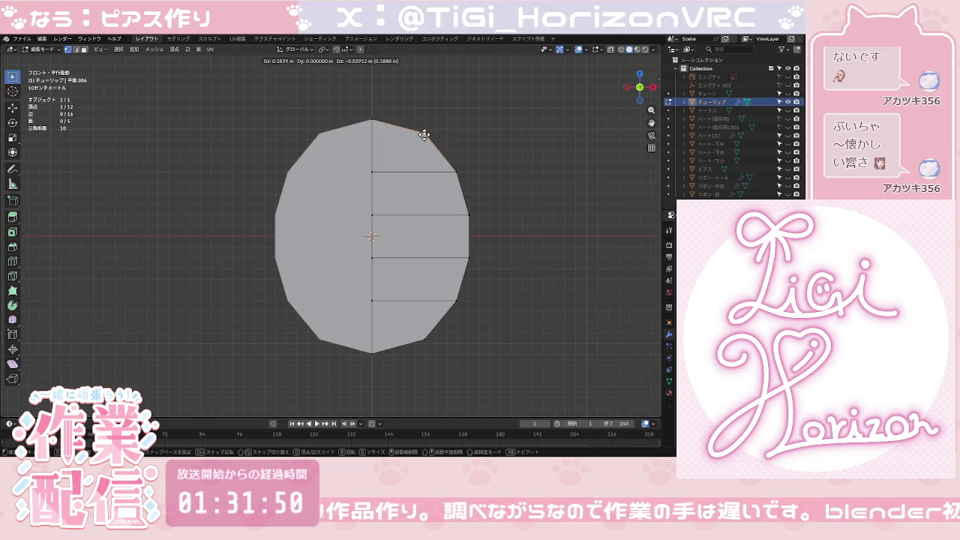
{"action": "left_click", "coordinate": [424, 134]}
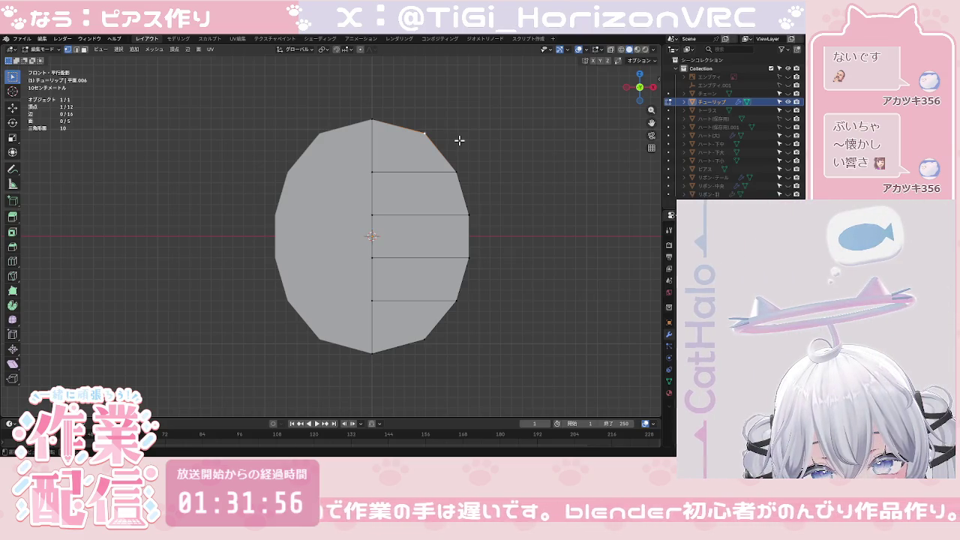
{"action": "key", "text": "x"}
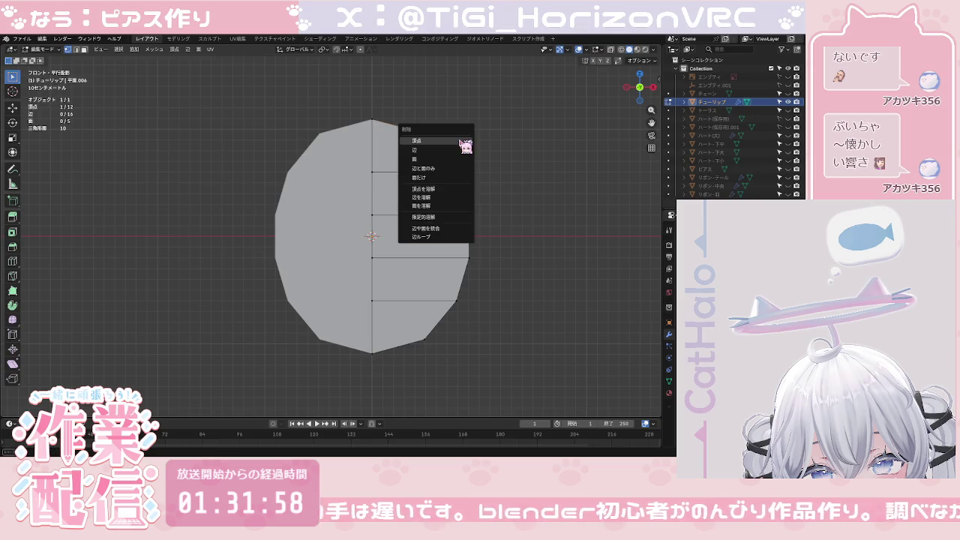
{"action": "key", "text": "alt+a"}
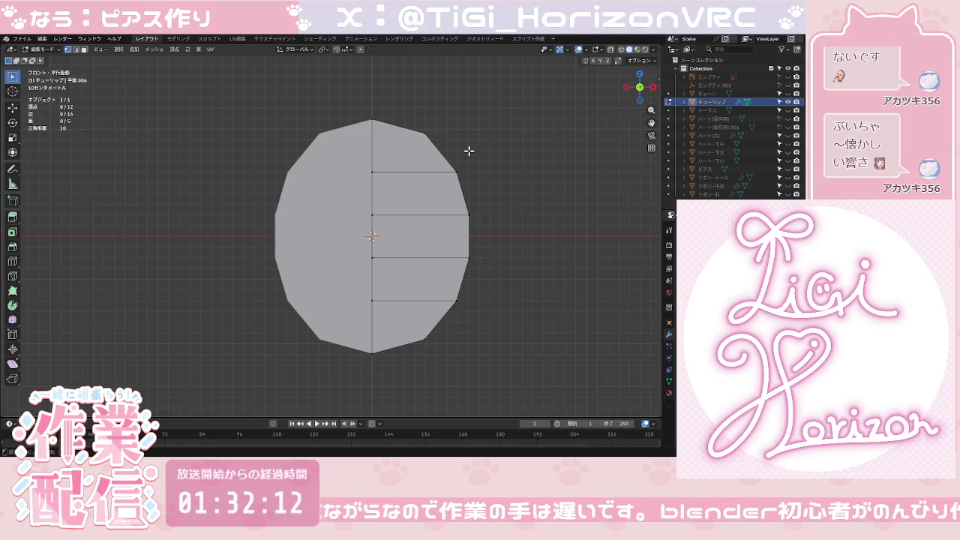
Step: Recentre the view on the mesh and bring up the add list
{"action": "scroll", "coordinate": [467, 151], "scroll_direction": "down", "scroll_amount": 1}
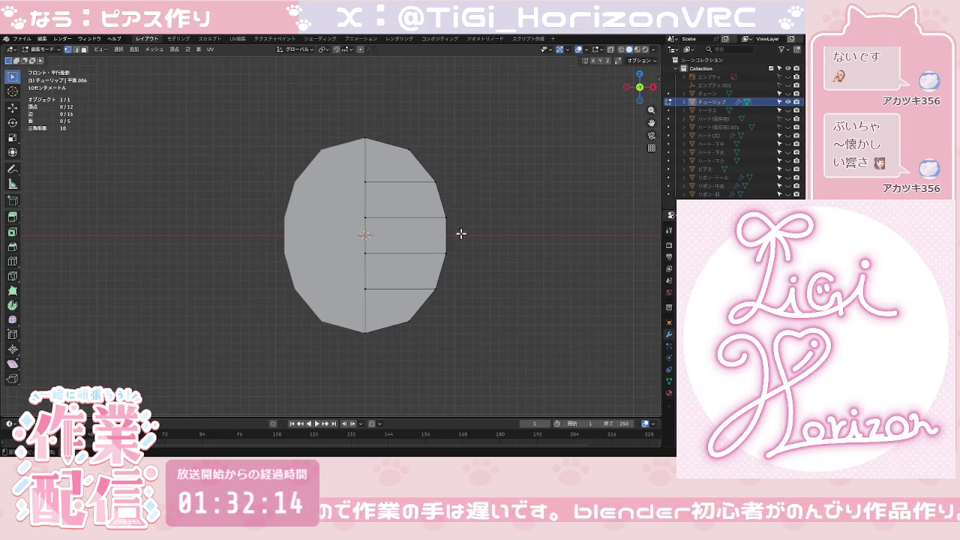
{"action": "middle_click_drag", "start_coordinate": [468, 228], "coordinate": [471, 240], "text": "shift"}
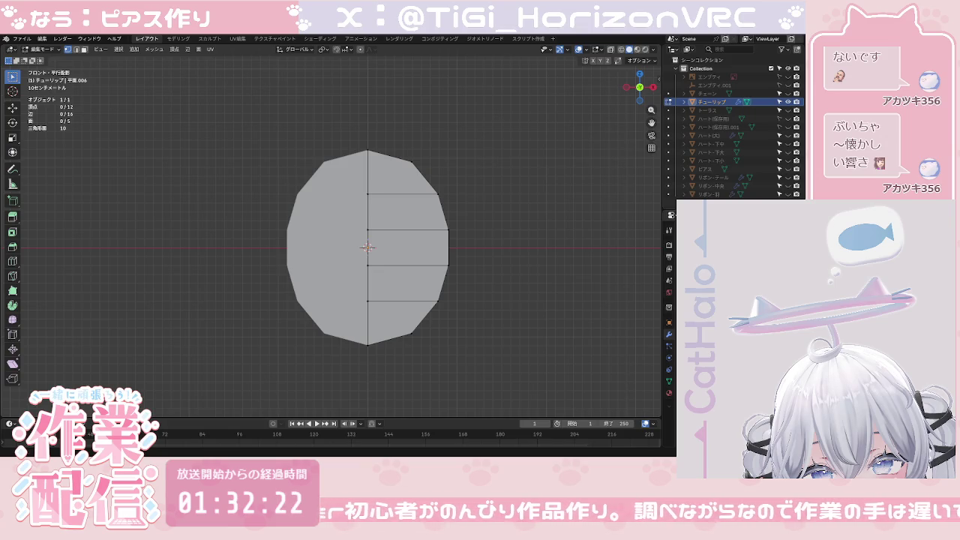
{"action": "key", "text": "shift+a"}
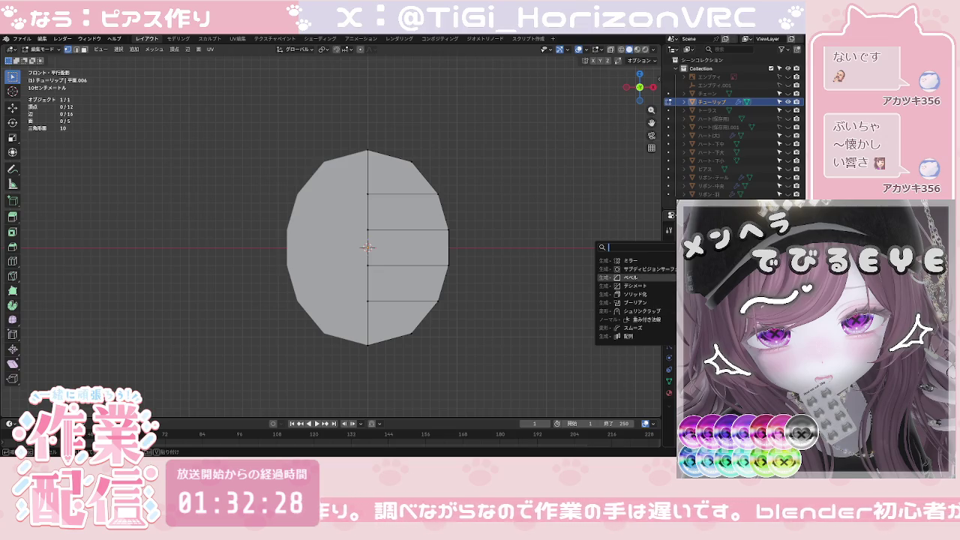
Step: Smooth the petal with a Subdivision Surface modifier and return to Object Mode
{"action": "left_click", "coordinate": [641, 269]}
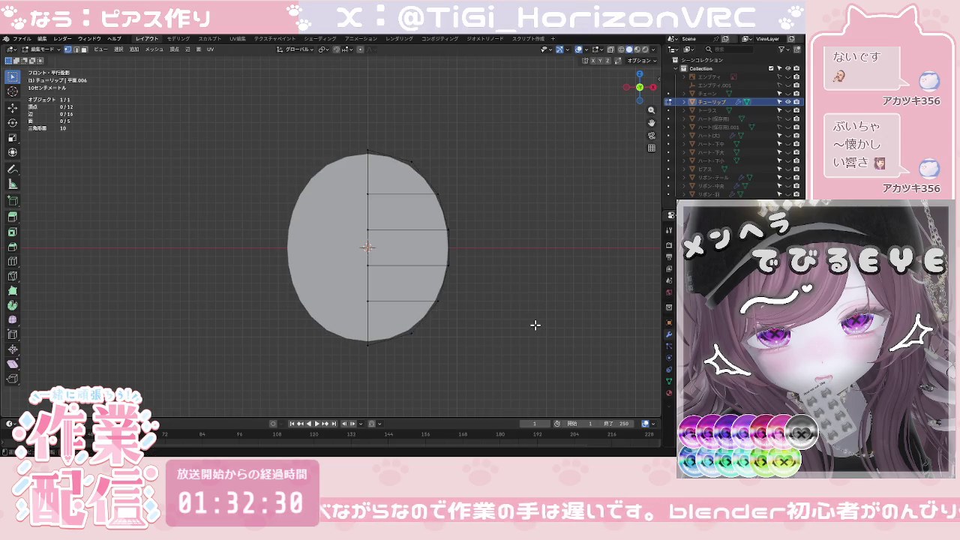
{"action": "key", "text": "a"}
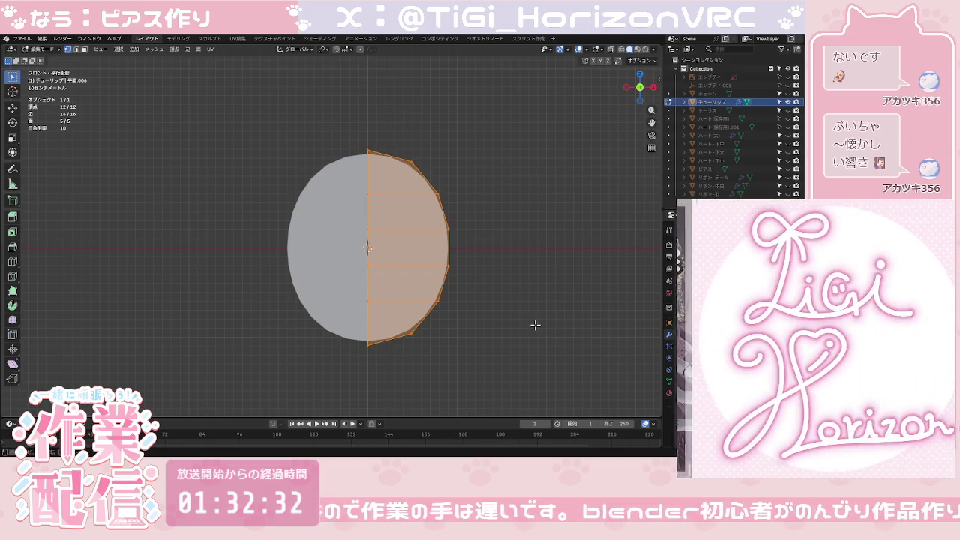
{"action": "key", "text": "Tab"}
{"action": "left_click", "coordinate": [535, 326]}
{"action": "mouse_move", "coordinate": [497, 292]}
{"action": "middle_mouse_down"}
{"action": "mouse_move", "coordinate": [398, 304]}
{"action": "mouse_move", "coordinate": [456, 277]}
{"action": "mouse_move", "coordinate": [482, 290]}
{"action": "mouse_move", "coordinate": [542, 291]}
{"action": "middle_mouse_up"}
Step: Add a Solidify modifier and increase the disc's thickness, checking it from several angles
{"action": "left_click", "coordinate": [720, 217]}
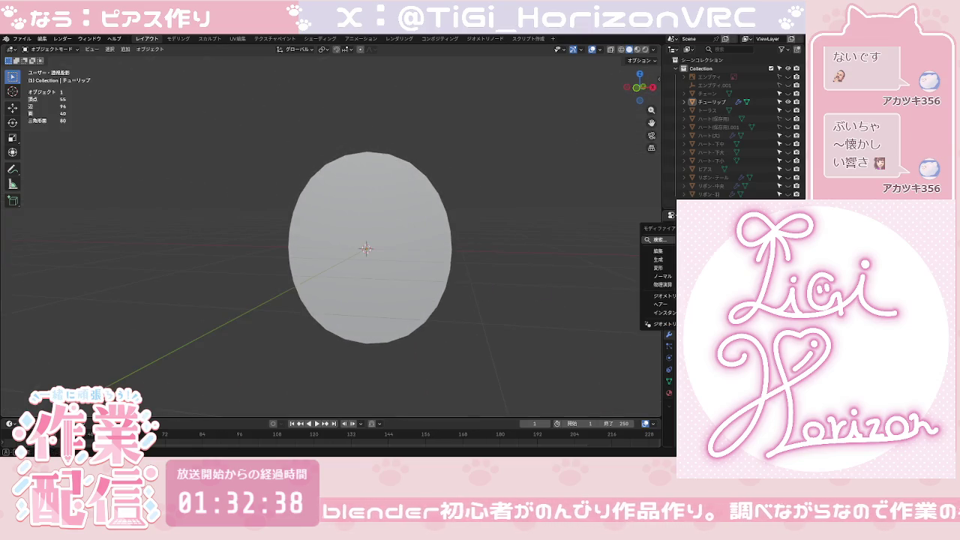
{"action": "left_click", "coordinate": [658, 239]}
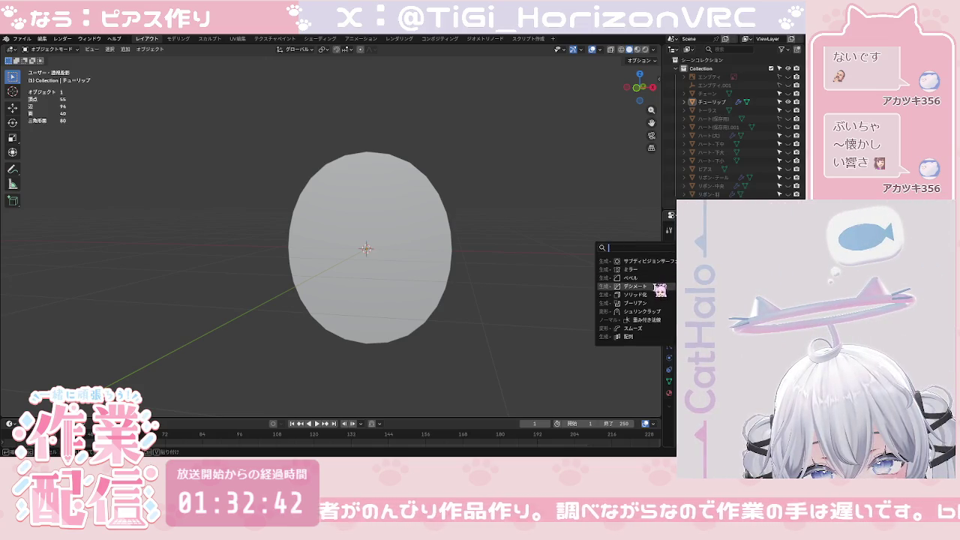
{"action": "left_click", "coordinate": [633, 286]}
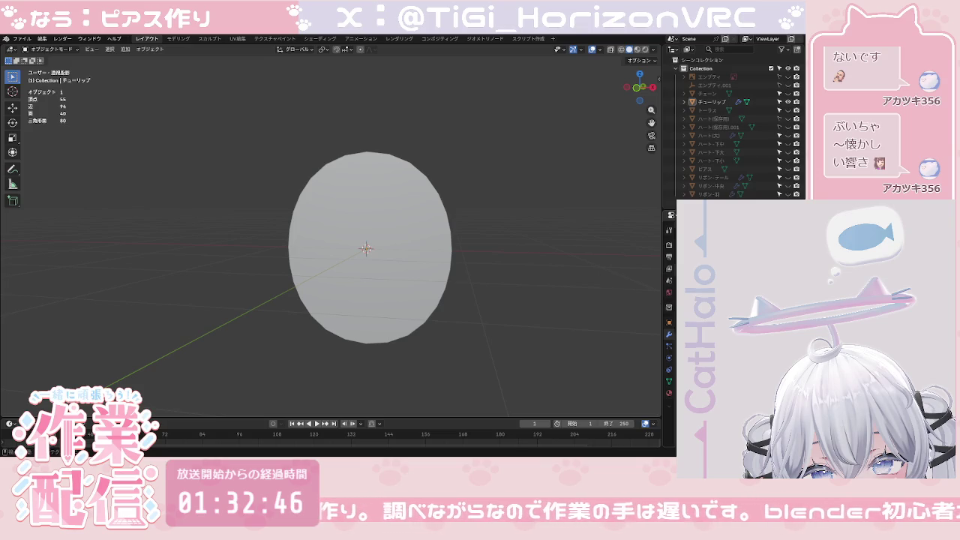
{"action": "left_click", "coordinate": [713, 234]}
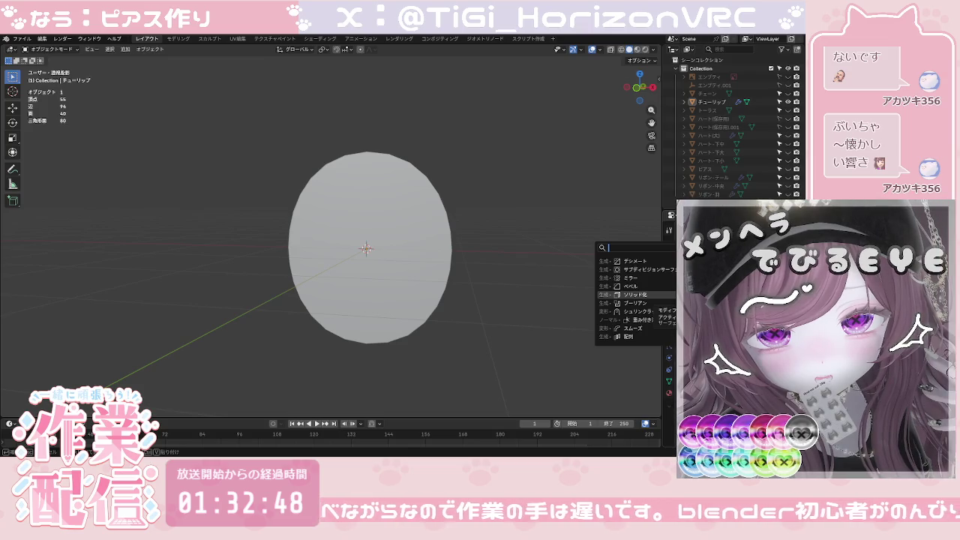
{"action": "left_click", "coordinate": [634, 294]}
{"action": "mouse_move", "coordinate": [538, 313]}
{"action": "middle_mouse_down"}
{"action": "mouse_move", "coordinate": [448, 367]}
{"action": "mouse_move", "coordinate": [422, 371]}
{"action": "mouse_move", "coordinate": [490, 368]}
{"action": "mouse_move", "coordinate": [493, 360]}
{"action": "middle_mouse_up"}
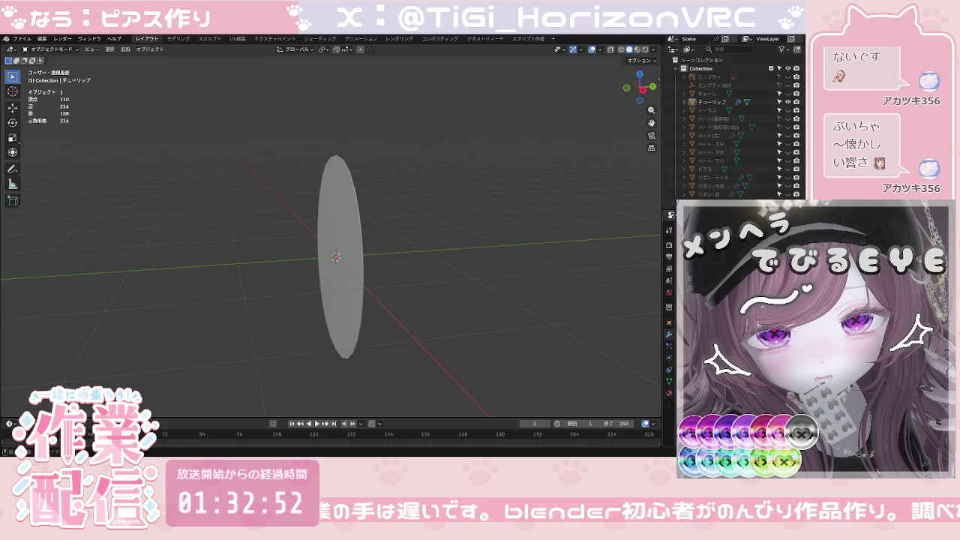
{"action": "key", "text": "Return"}
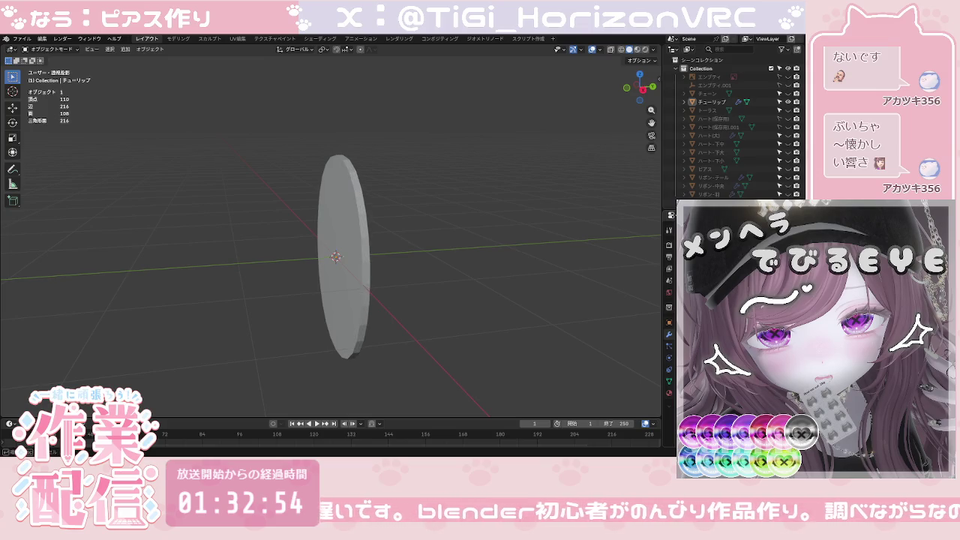
{"action": "middle_click_drag", "start_coordinate": [435, 306], "coordinate": [495, 322]}
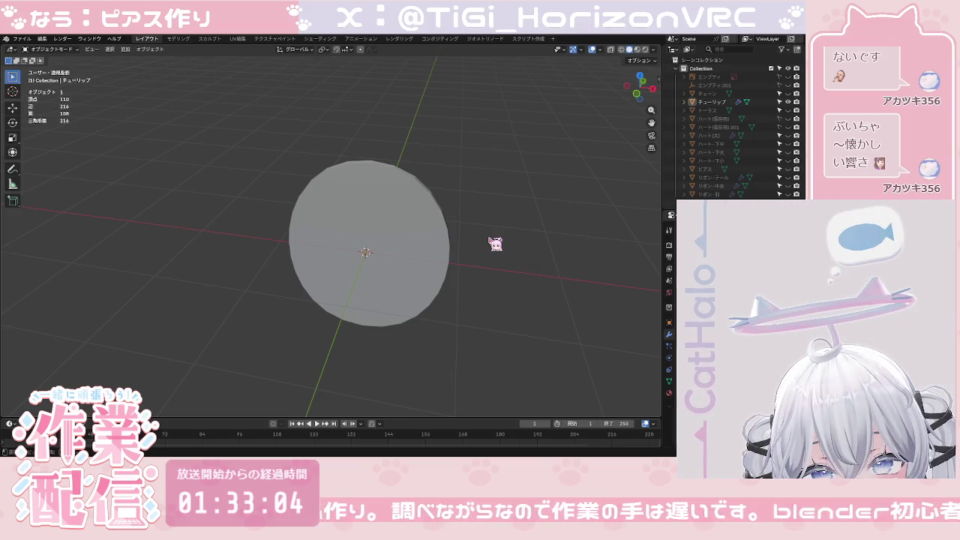
{"action": "middle_click_drag", "start_coordinate": [486, 272], "coordinate": [498, 235]}
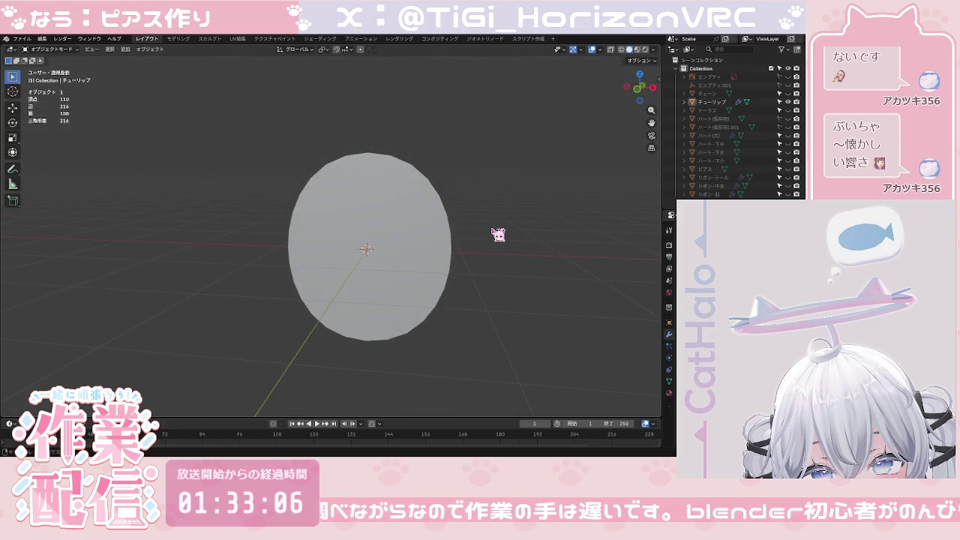
{"action": "left_click", "coordinate": [383, 267]}
Step: Apply Shade Smooth to the tulip, then reselect it and enter Edit Mode
{"action": "right_click", "coordinate": [383, 267]}
{"action": "left_click", "coordinate": [387, 259]}
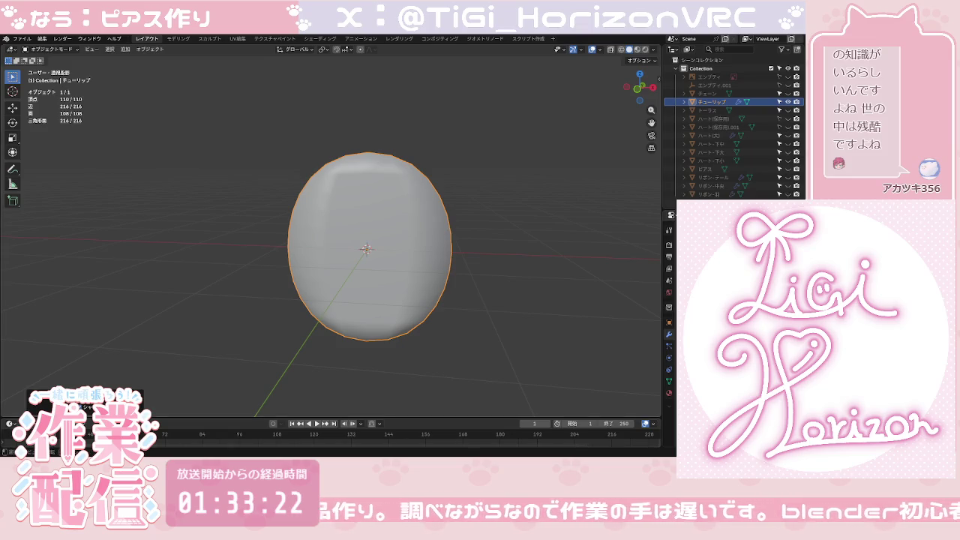
{"action": "left_click", "coordinate": [469, 300]}
{"action": "middle_click_drag", "start_coordinate": [449, 316], "coordinate": [455, 317]}
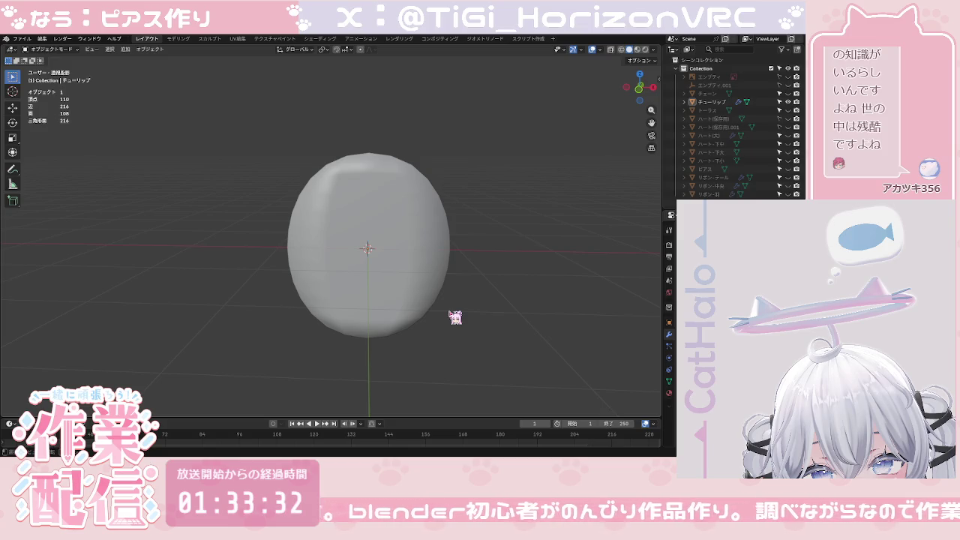
{"action": "left_click", "coordinate": [434, 274]}
{"action": "key", "text": "Tab"}
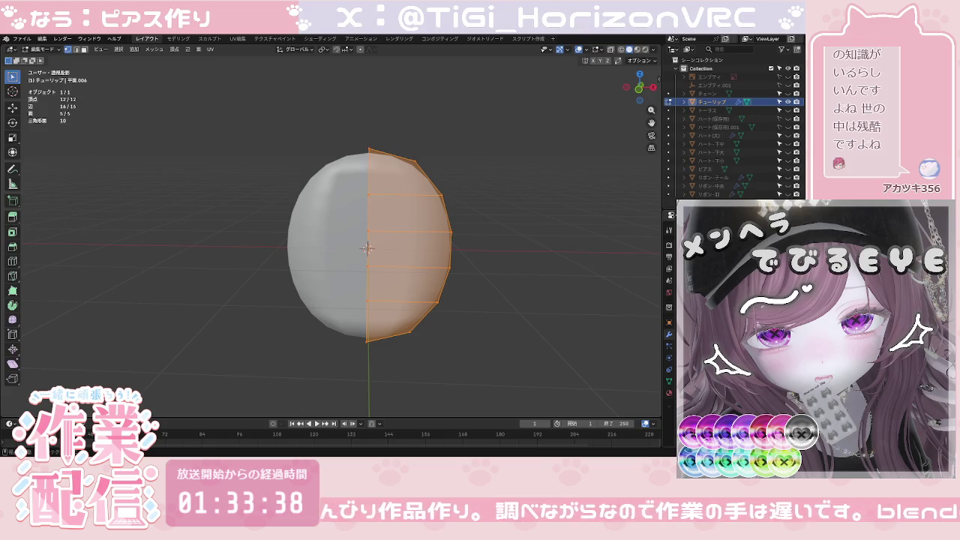
Step: Toggle the tulip between Object and Edit Mode, cancelling stray mirror and collection prompts
{"action": "key", "text": "Tab"}
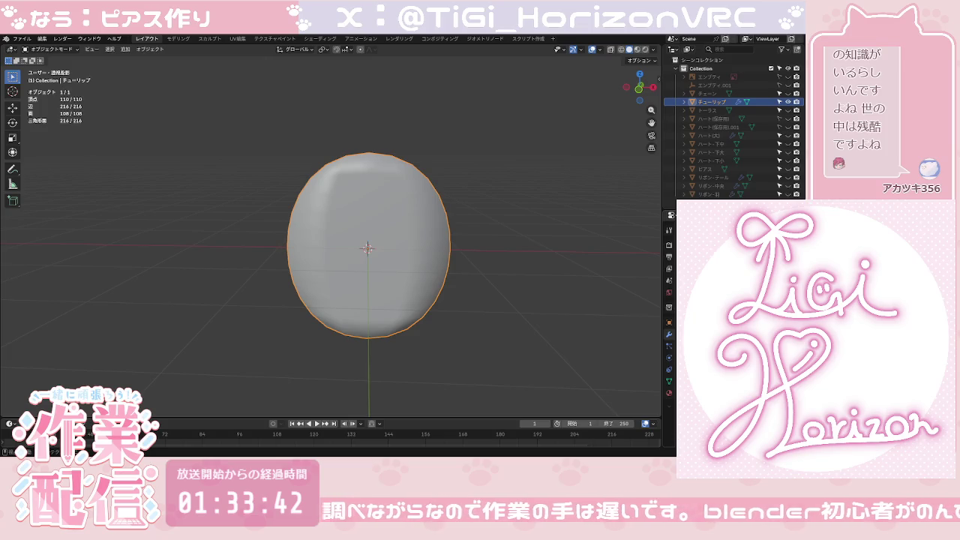
{"action": "left_click", "coordinate": [539, 278]}
{"action": "left_click", "coordinate": [433, 275]}
{"action": "key", "text": "Tab"}
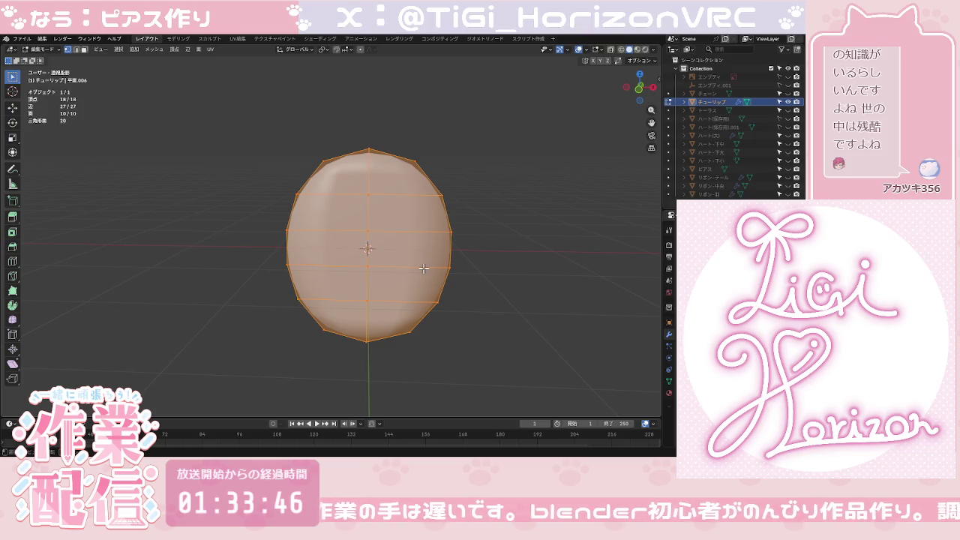
{"action": "key", "text": "ctrl+m"}
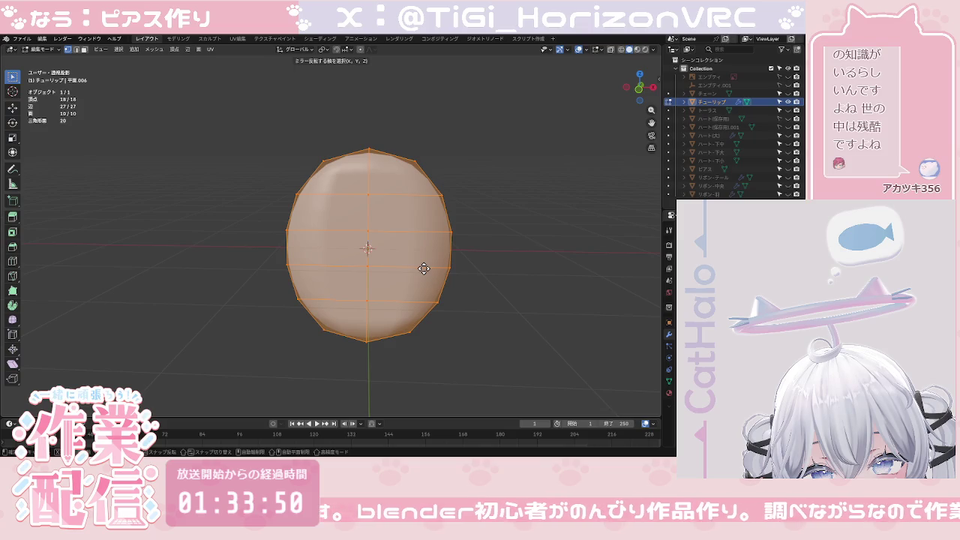
{"action": "key", "text": "Escape"}
{"action": "key", "text": "Tab"}
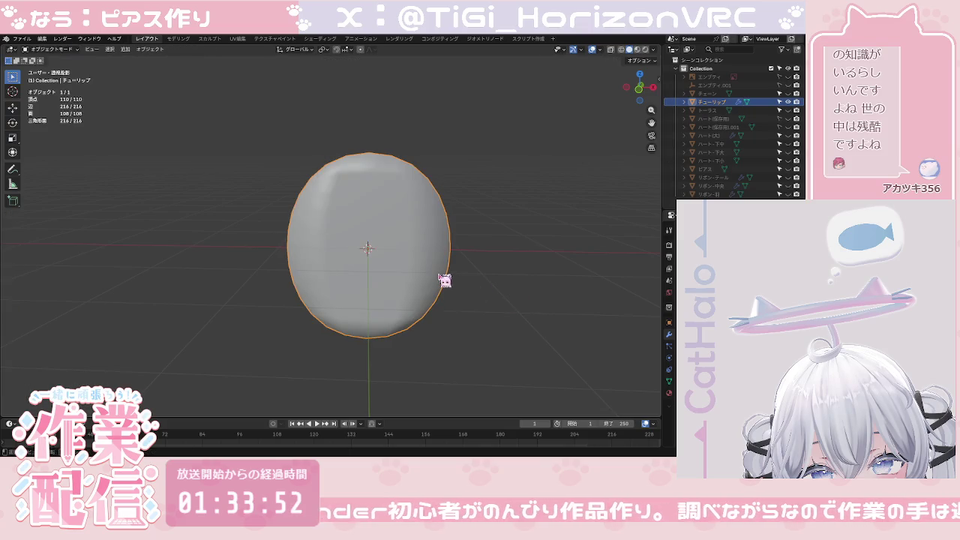
{"action": "key", "text": "m"}
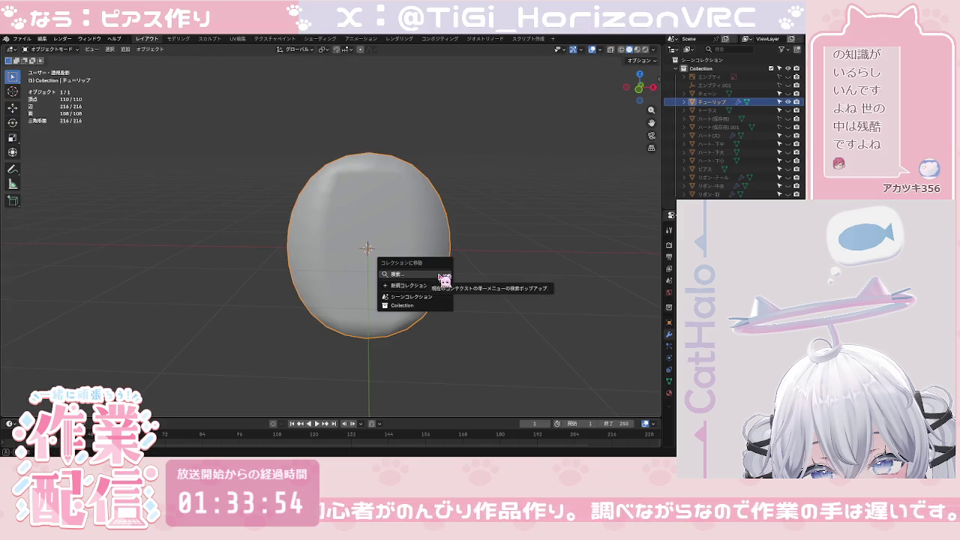
{"action": "key", "text": "Escape"}
{"action": "key", "text": "Tab"}
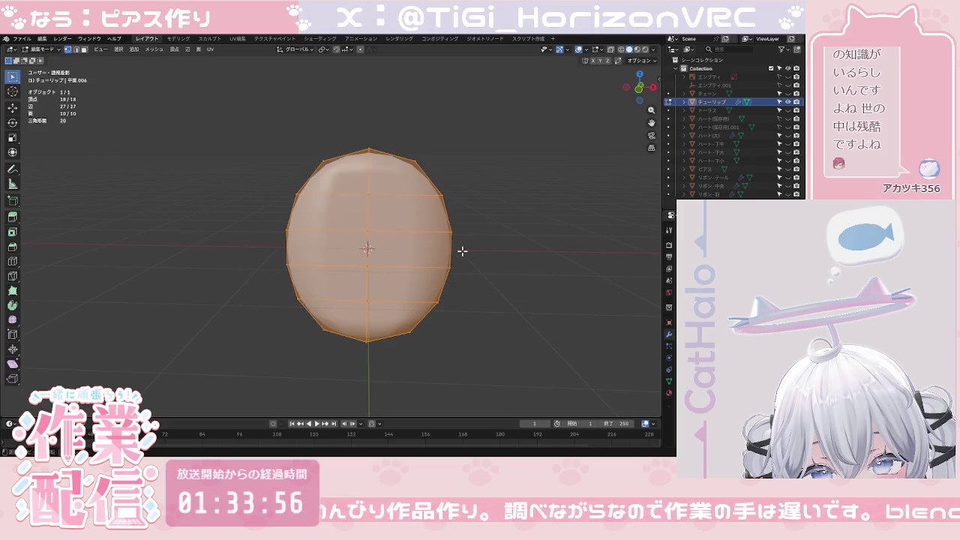
Step: Merge overlapping vertices by distance, return to Object Mode, and face the tulip from the front
{"action": "key", "text": "m"}
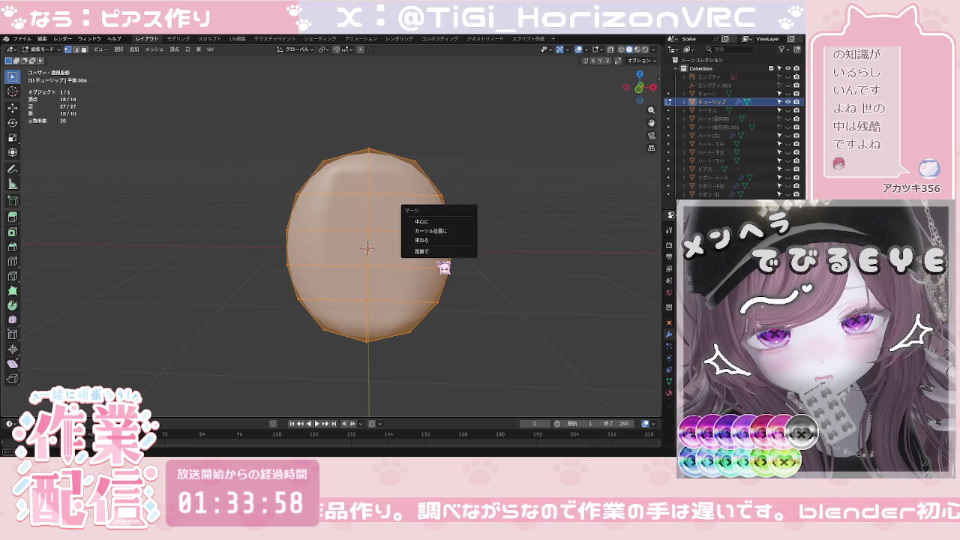
{"action": "left_click", "coordinate": [443, 252]}
{"action": "left_click", "coordinate": [503, 281]}
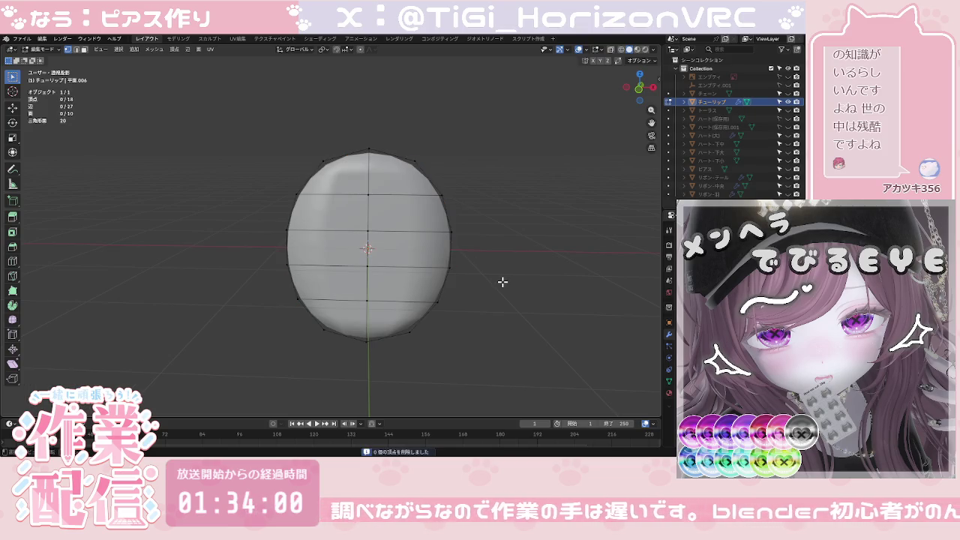
{"action": "key", "text": "Tab"}
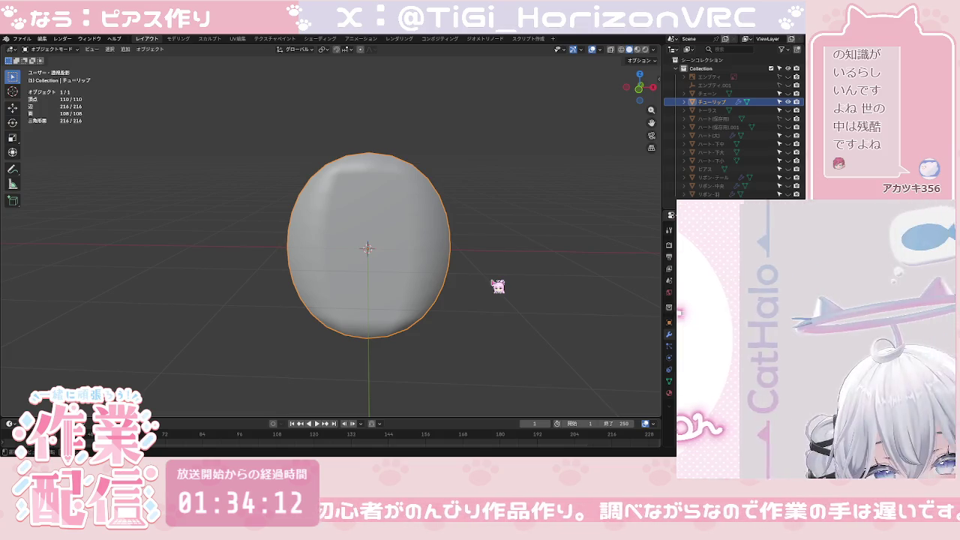
{"action": "mouse_move", "coordinate": [499, 286]}
{"action": "middle_mouse_down"}
{"action": "mouse_move", "coordinate": [466, 296]}
{"action": "mouse_move", "coordinate": [442, 270]}
{"action": "mouse_move", "coordinate": [443, 245]}
{"action": "middle_mouse_up"}
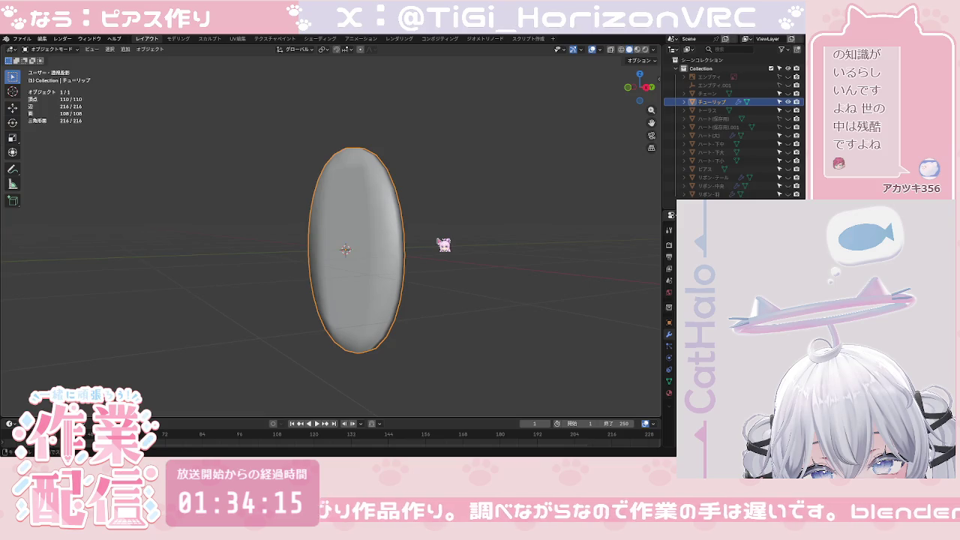
{"action": "left_click", "coordinate": [632, 95]}
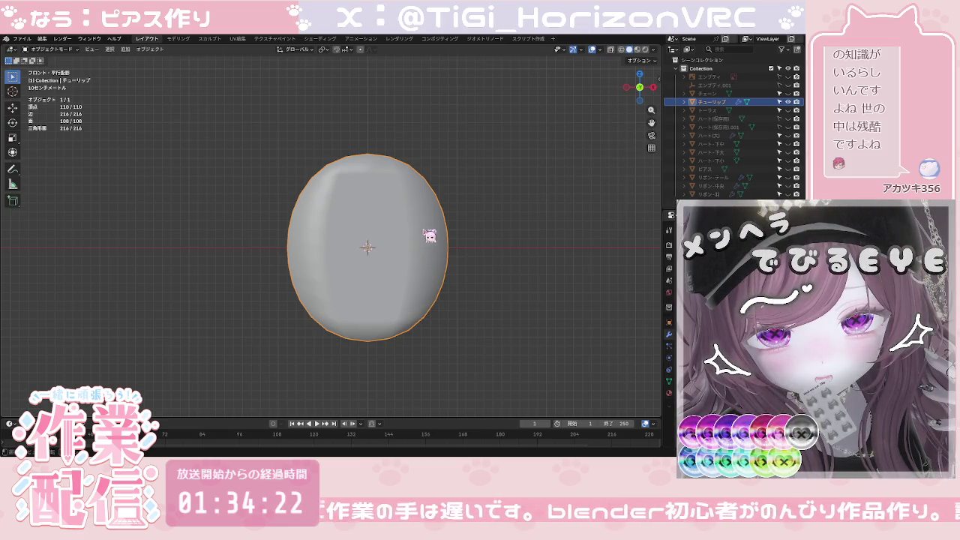
Step: Cut two centred vertical edge loops into the tulip mesh, one right and one left
{"action": "key", "text": "Tab"}
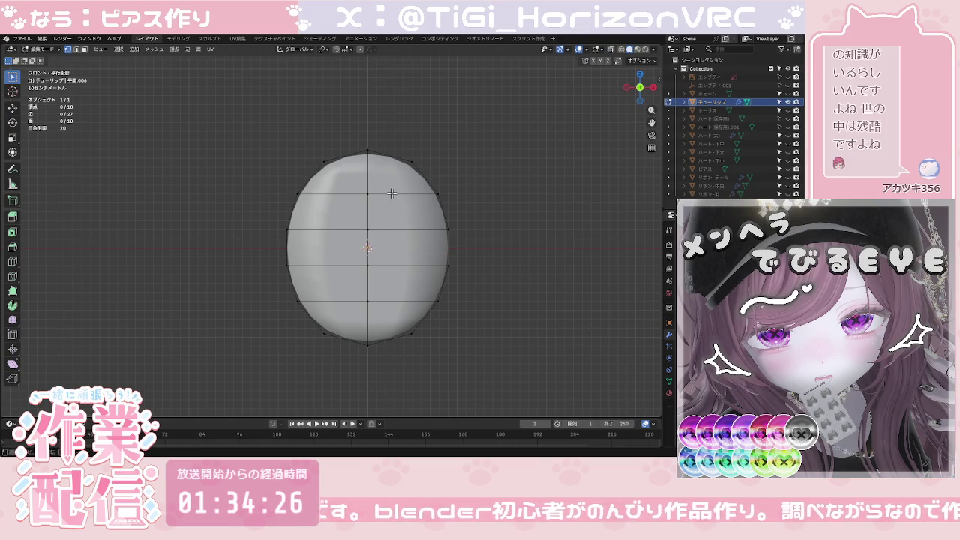
{"action": "key", "text": "a"}
{"action": "key", "text": "ctrl+r"}
{"action": "left_click", "coordinate": [395, 195]}
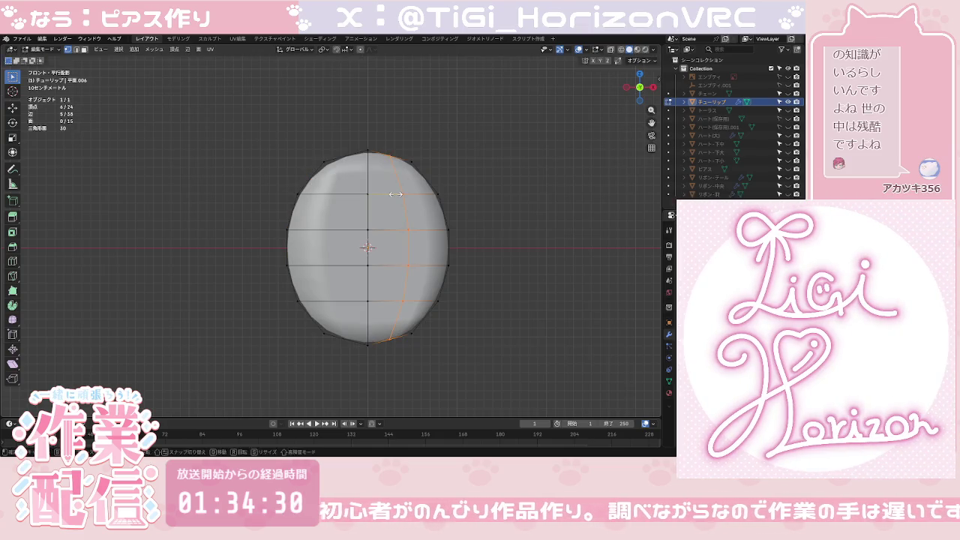
{"action": "right_click", "coordinate": [395, 194]}
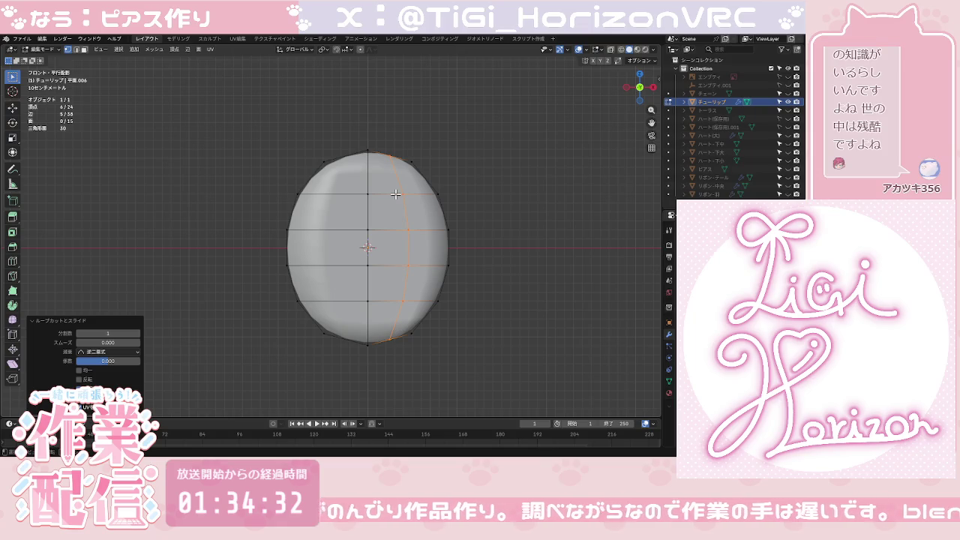
{"action": "key", "text": "ctrl+r"}
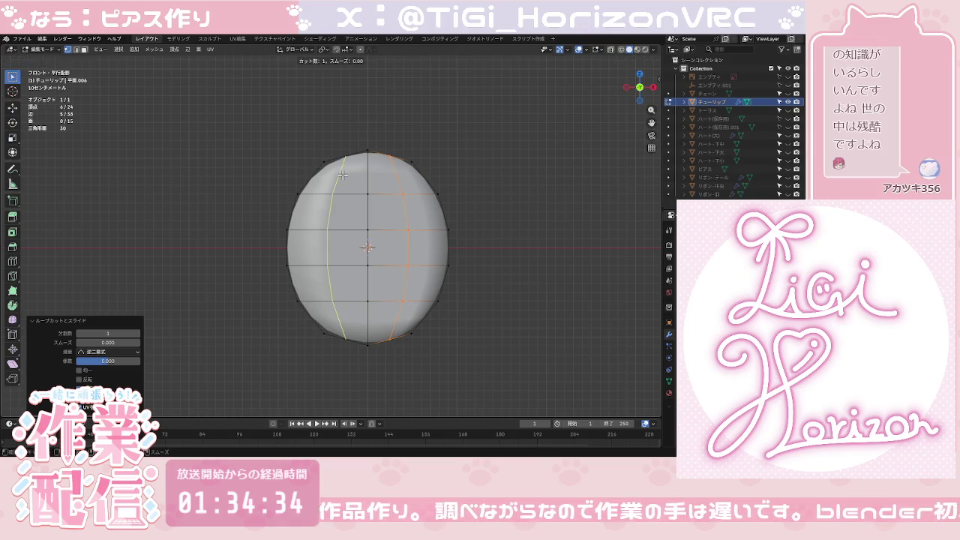
{"action": "left_click", "coordinate": [342, 175]}
{"action": "left_click", "coordinate": [343, 174]}
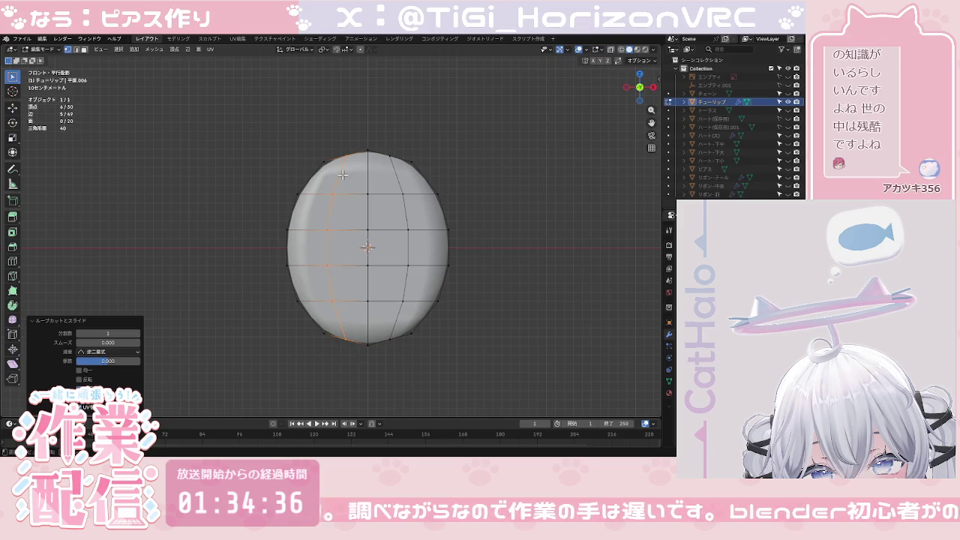
{"action": "key", "text": "Tab"}
{"action": "key", "text": "Tab"}
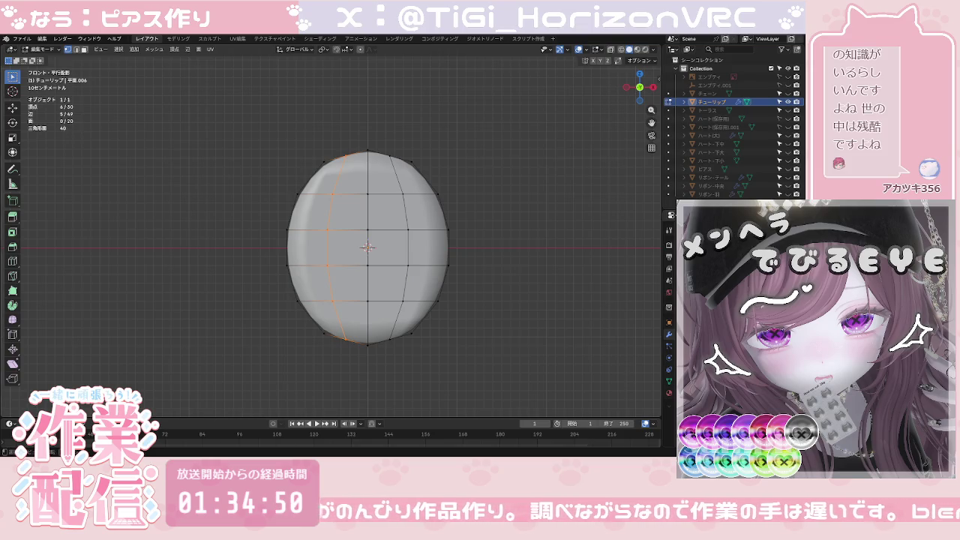
{"action": "key", "text": "alt+a"}
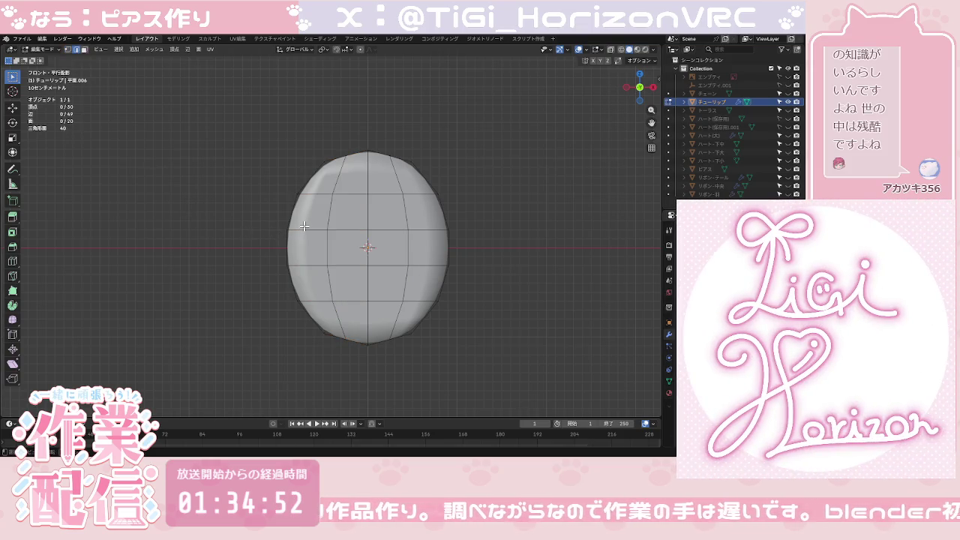
Step: Push the petal's middle band along Y to curve it, then return to front view
{"action": "left_click_drag", "start_coordinate": [271, 220], "coordinate": [481, 271]}
{"action": "middle_click_drag", "start_coordinate": [490, 251], "coordinate": [422, 261]}
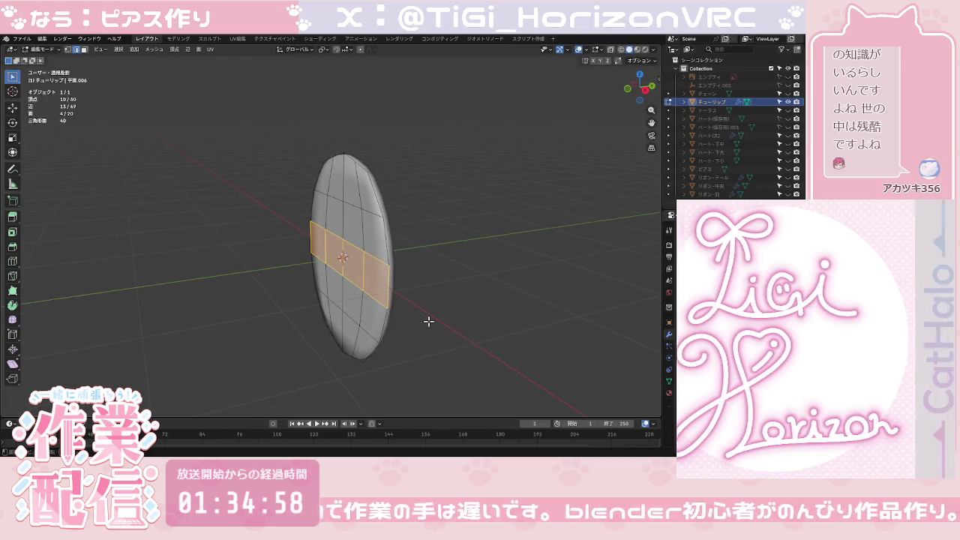
{"action": "key", "text": "g"}
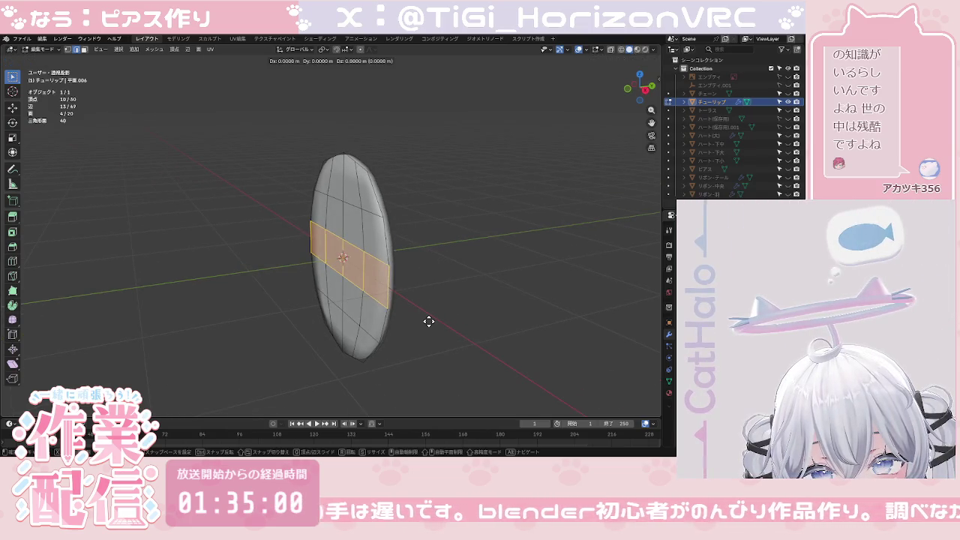
{"action": "key", "text": "y"}
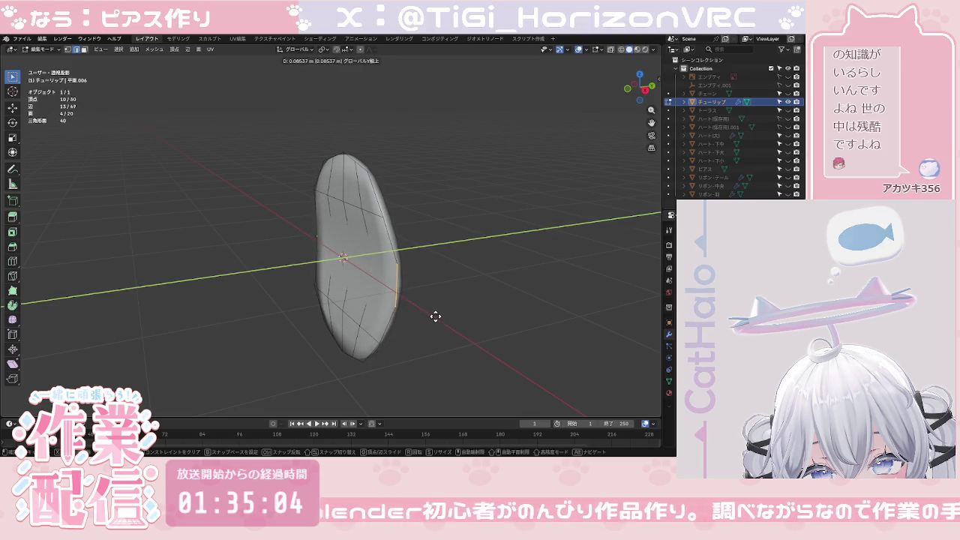
{"action": "left_click", "coordinate": [439, 317]}
{"action": "left_click", "coordinate": [450, 300]}
{"action": "middle_click_drag", "start_coordinate": [456, 293], "coordinate": [527, 278]}
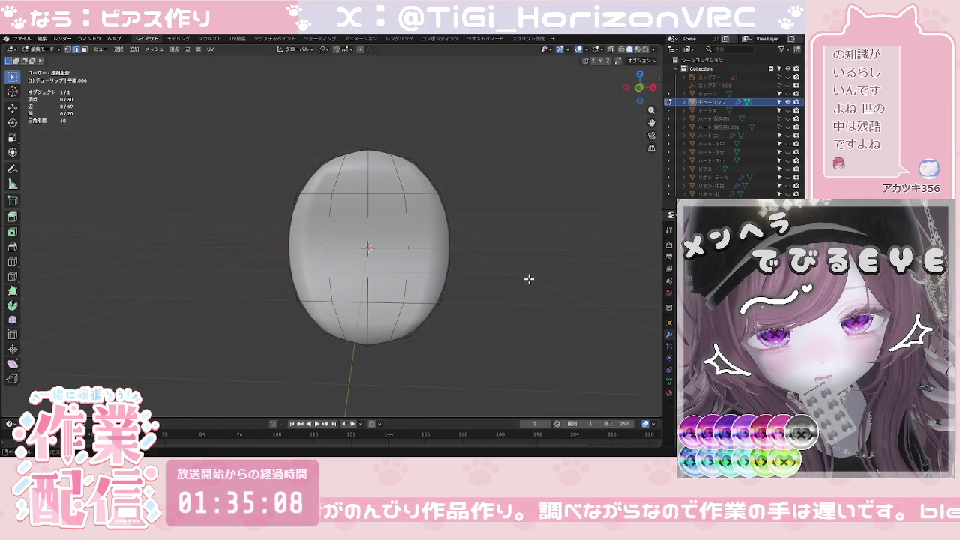
{"action": "left_click", "coordinate": [639, 99]}
Step: Scale the whole petal to about 0.885 along X and return to Object Mode
{"action": "left_click_drag", "start_coordinate": [249, 122], "coordinate": [485, 363]}
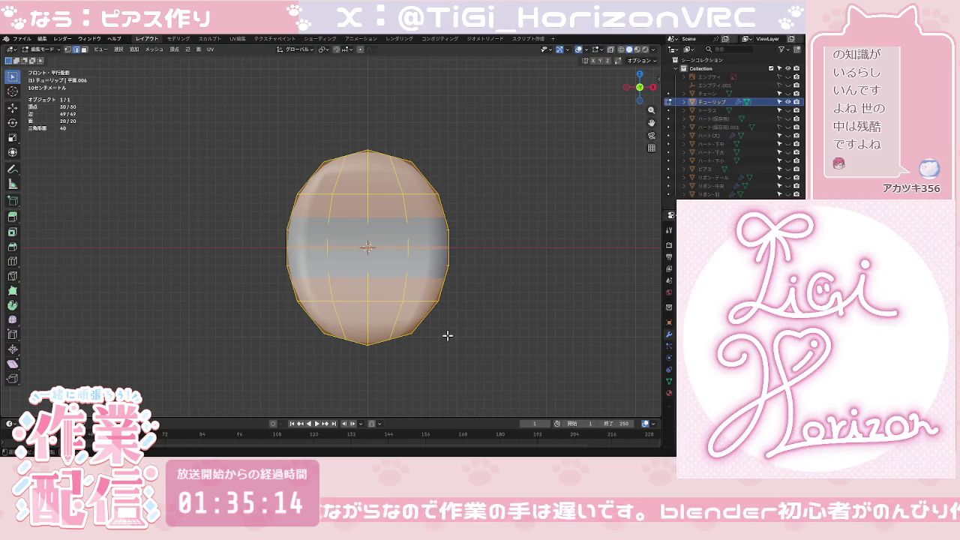
{"action": "key", "text": "s"}
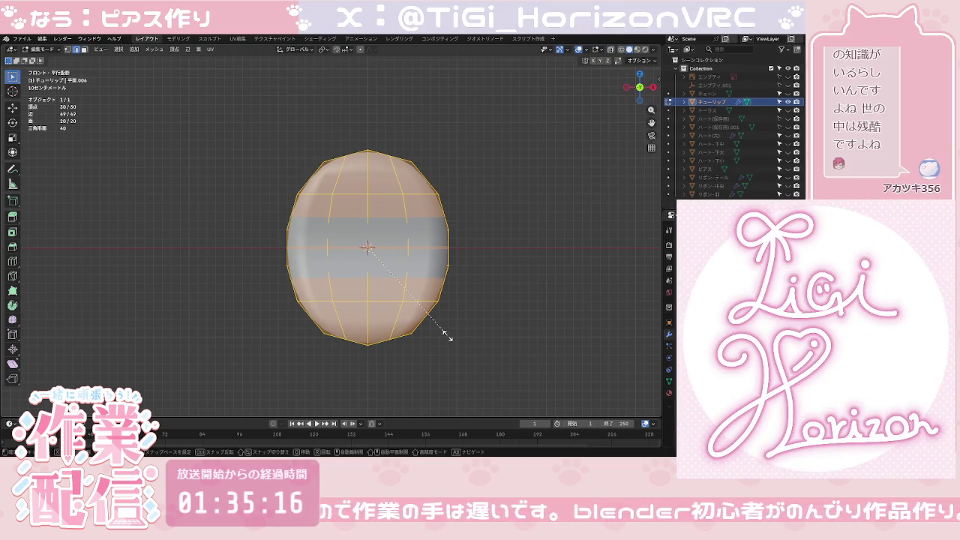
{"action": "key", "text": "x"}
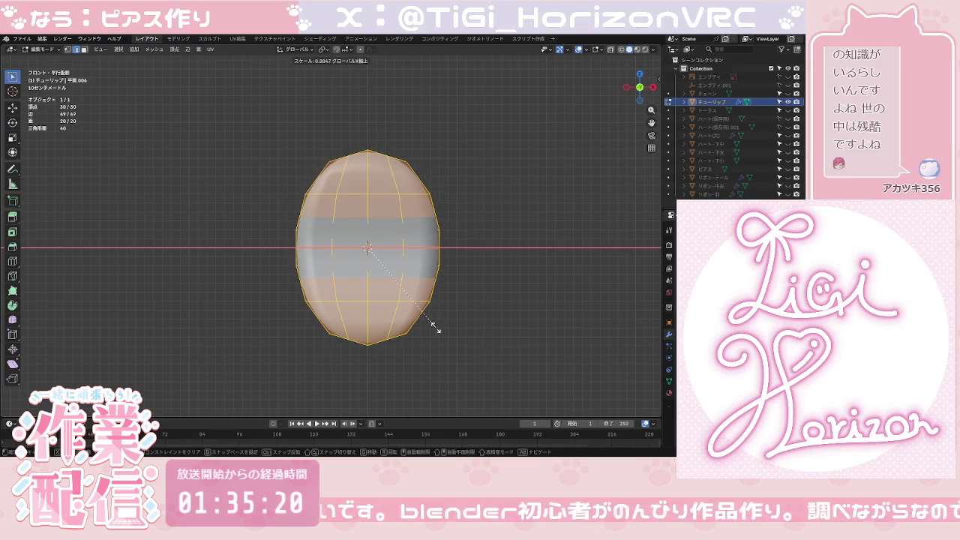
{"action": "left_click", "coordinate": [436, 327]}
{"action": "left_click", "coordinate": [448, 327]}
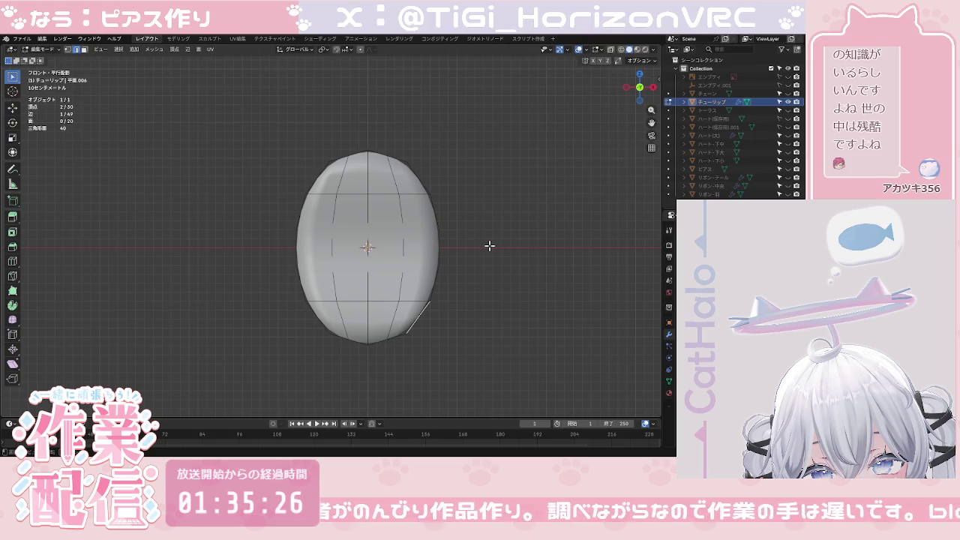
{"action": "key", "text": "Tab"}
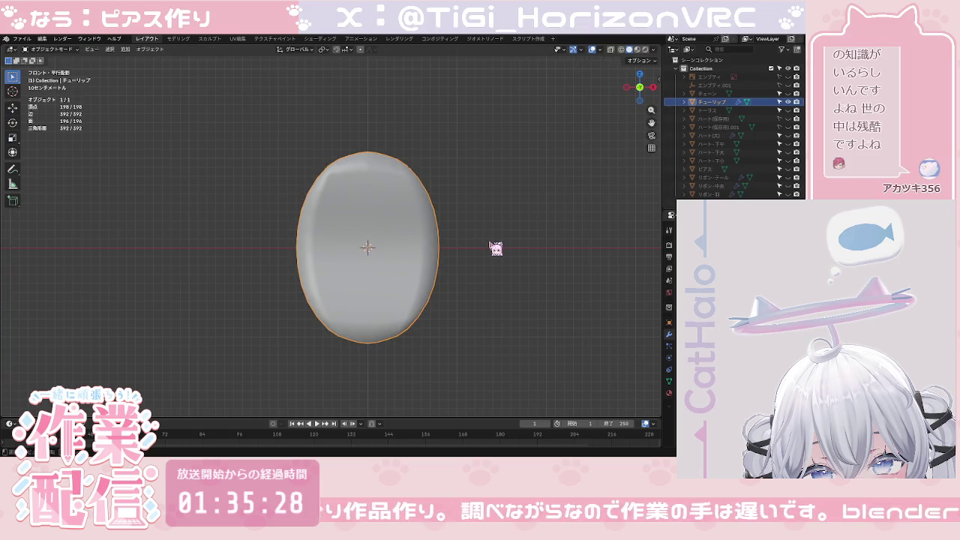
{"action": "mouse_move", "coordinate": [495, 248]}
{"action": "middle_mouse_down"}
{"action": "mouse_move", "coordinate": [426, 246]}
{"action": "mouse_move", "coordinate": [401, 217]}
{"action": "mouse_move", "coordinate": [405, 231]}
{"action": "middle_mouse_up"}
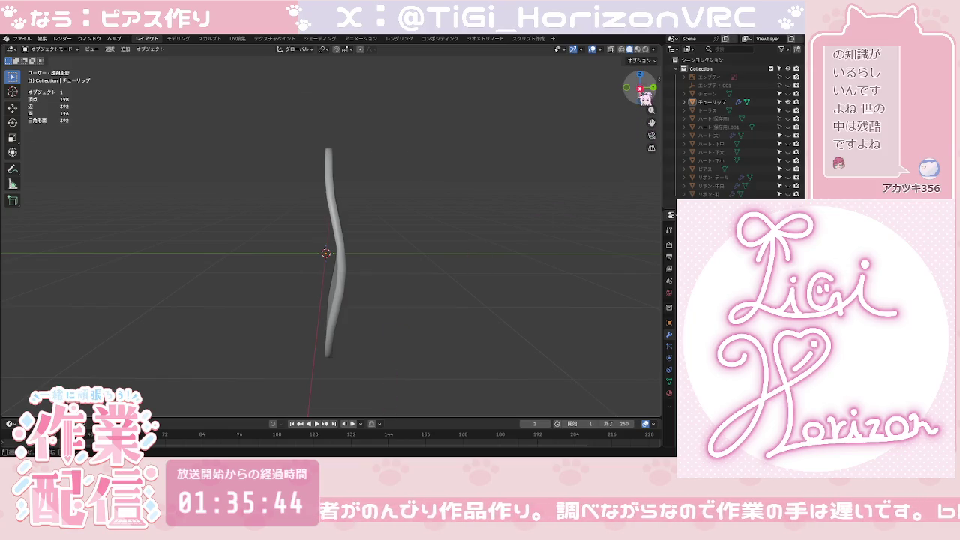
{"action": "left_click", "coordinate": [639, 89]}
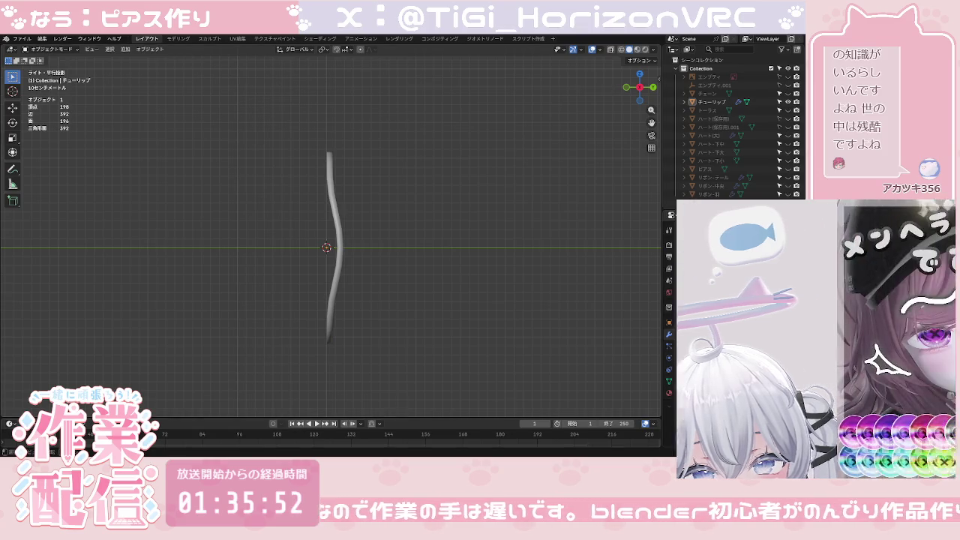
{"action": "middle_click_drag", "start_coordinate": [397, 278], "coordinate": [383, 267]}
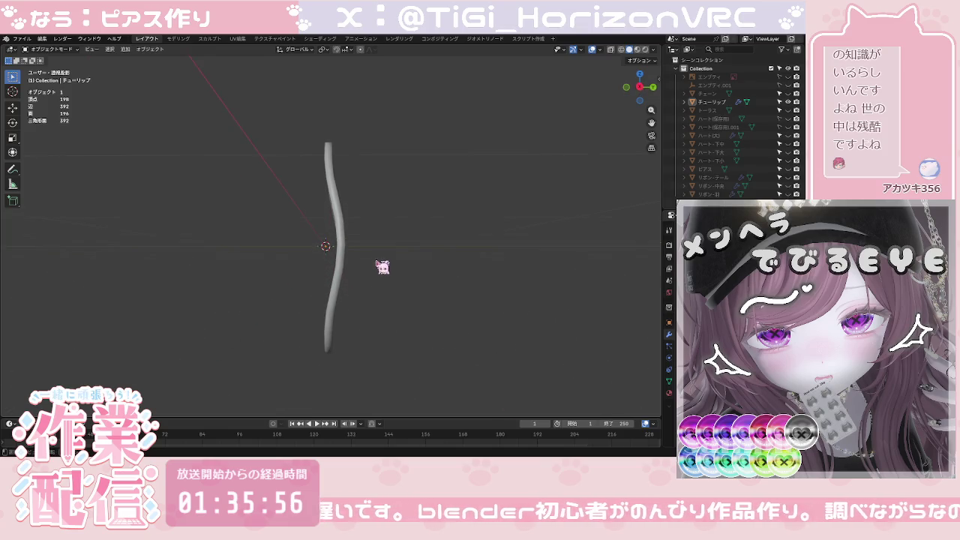
{"action": "left_click", "coordinate": [640, 87]}
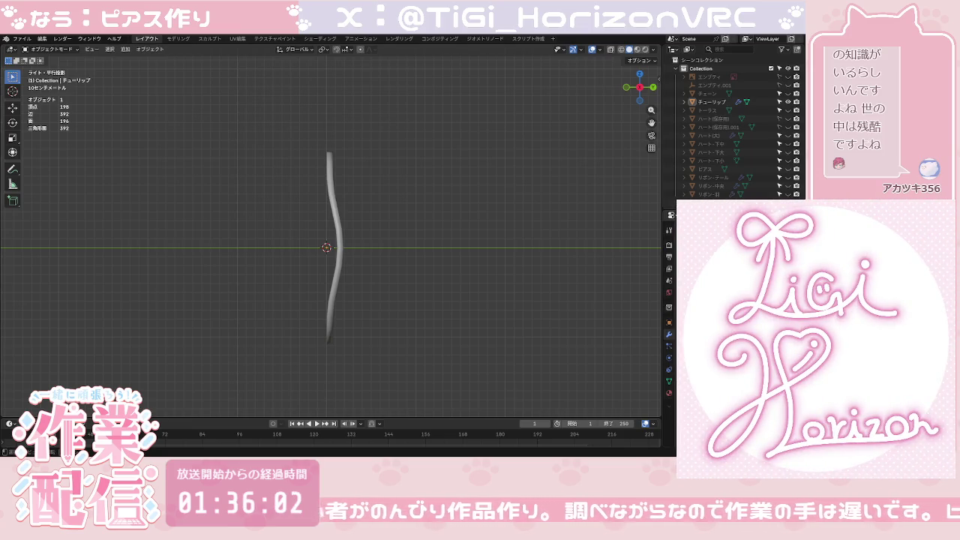
{"action": "left_click", "coordinate": [627, 87]}
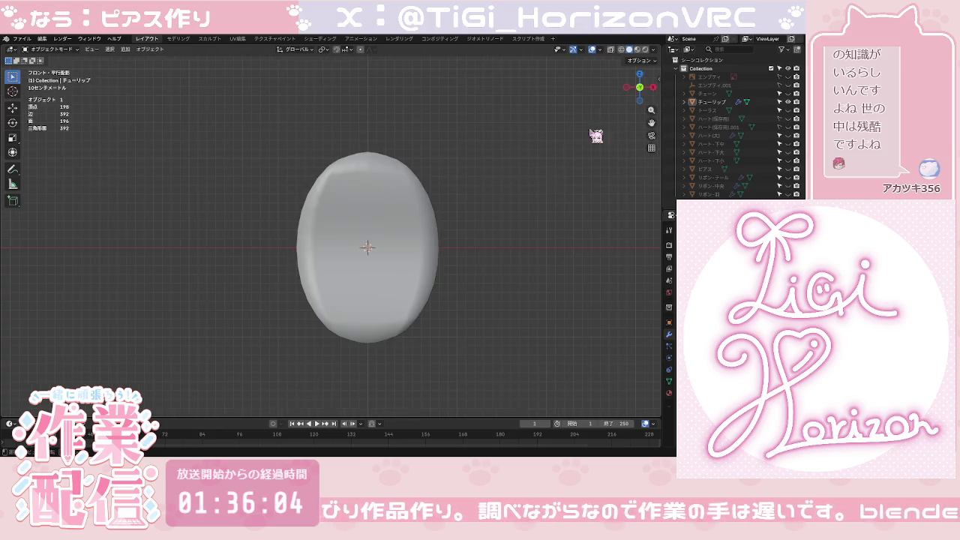
Step: Shift the petal's middle band of faces about 0.13 m further along Y
{"action": "key", "text": "Tab"}
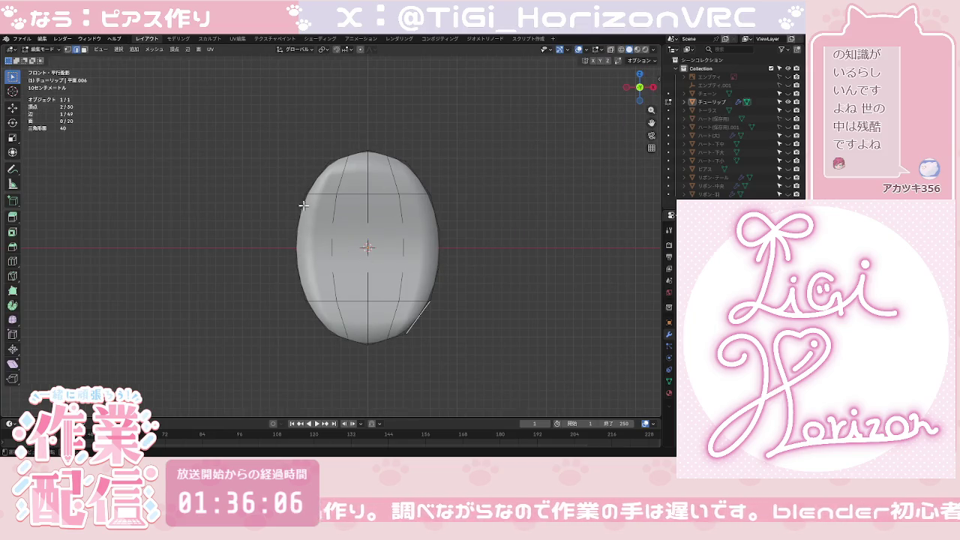
{"action": "left_click_drag", "start_coordinate": [271, 190], "coordinate": [470, 309]}
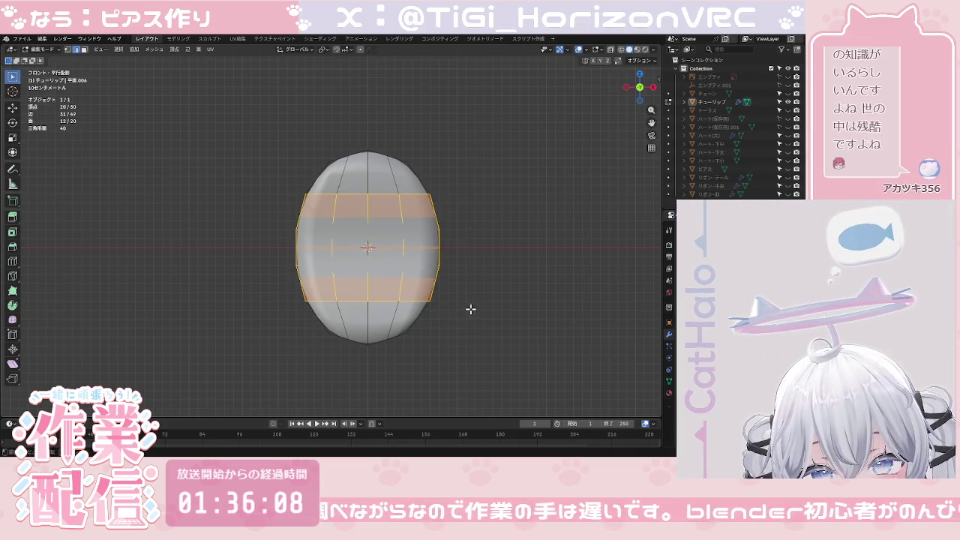
{"action": "middle_click_drag", "start_coordinate": [501, 255], "coordinate": [415, 256]}
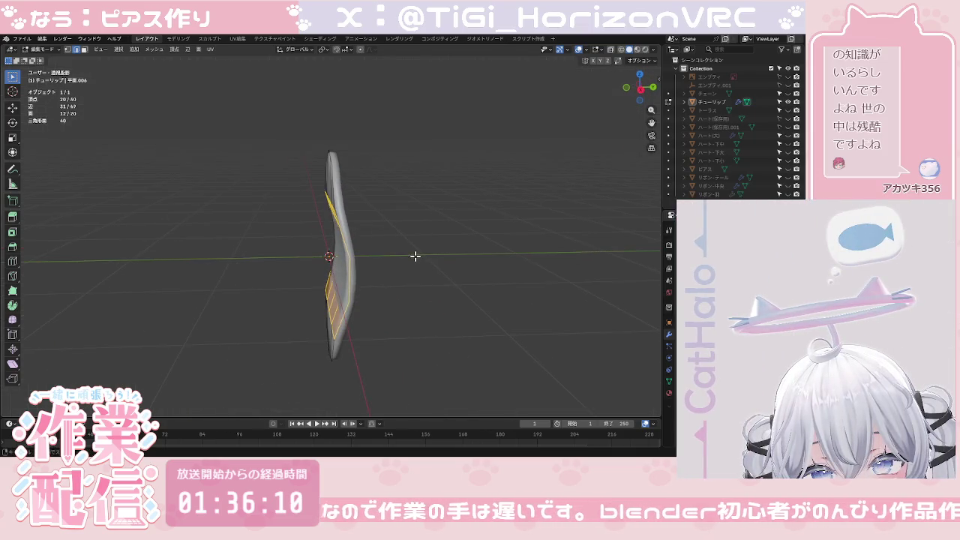
{"action": "key", "text": "g"}
{"action": "key", "text": "y"}
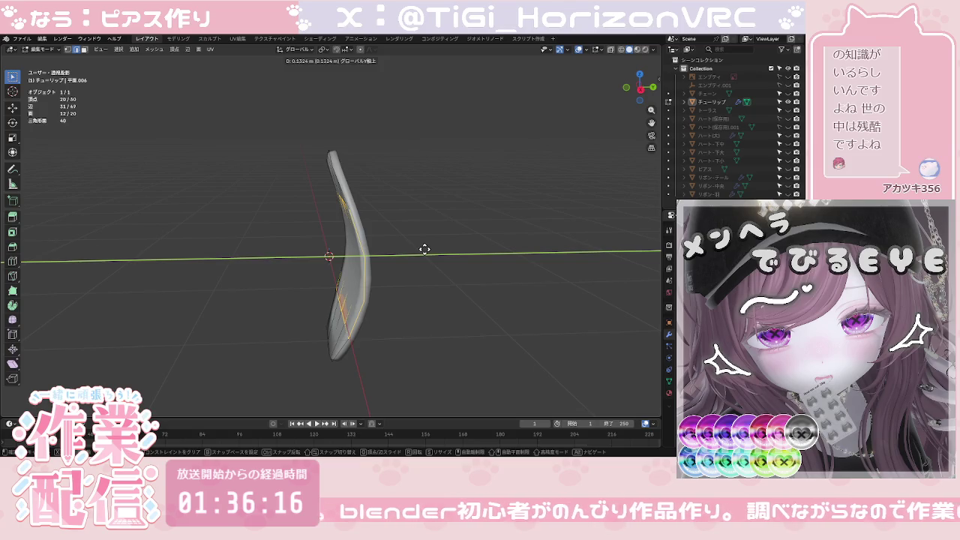
{"action": "left_click", "coordinate": [424, 248]}
{"action": "key", "text": "Tab"}
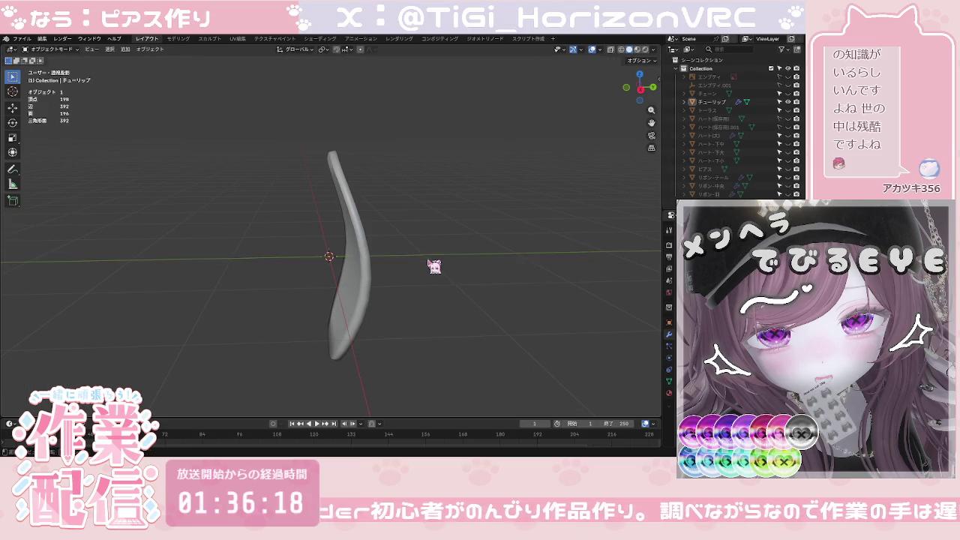
{"action": "middle_click_drag", "start_coordinate": [432, 266], "coordinate": [415, 262]}
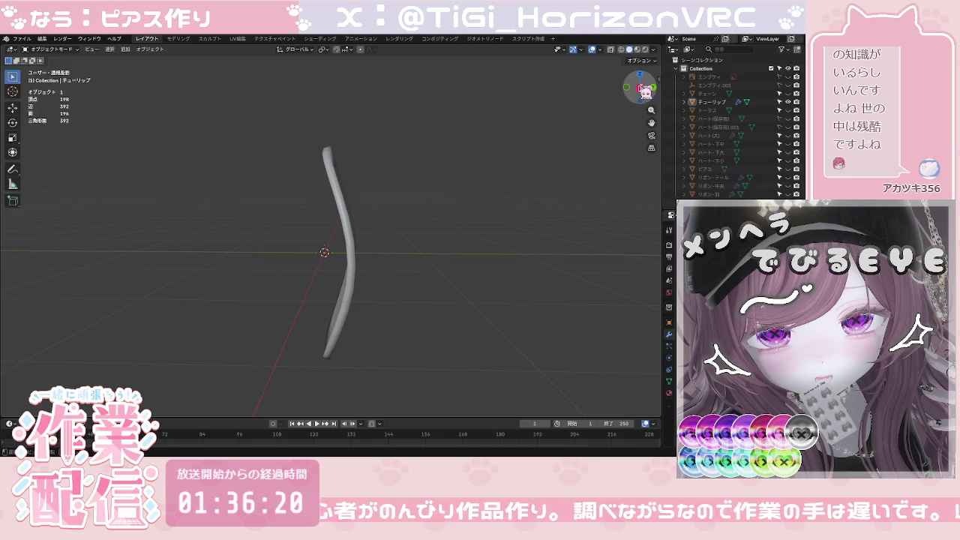
{"action": "left_click", "coordinate": [644, 89]}
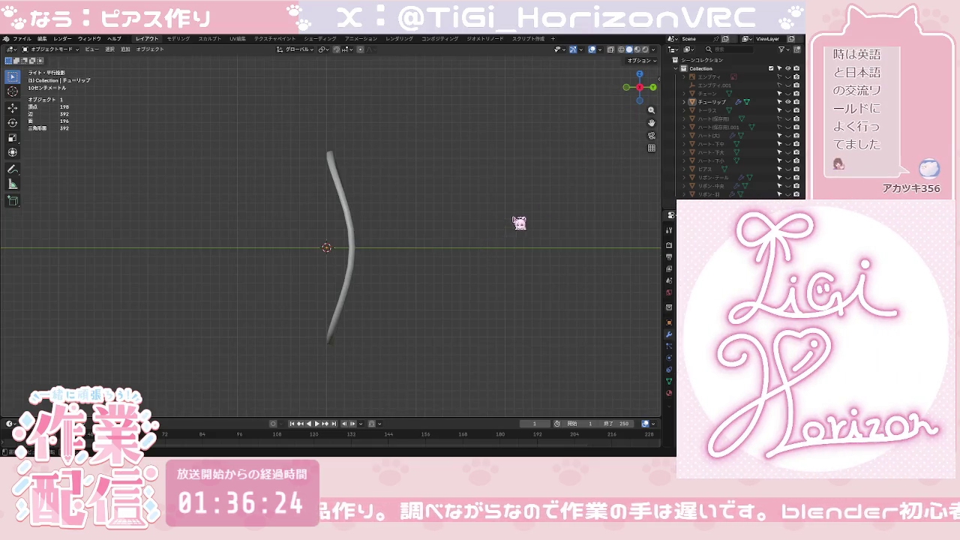
{"action": "left_click", "coordinate": [627, 88]}
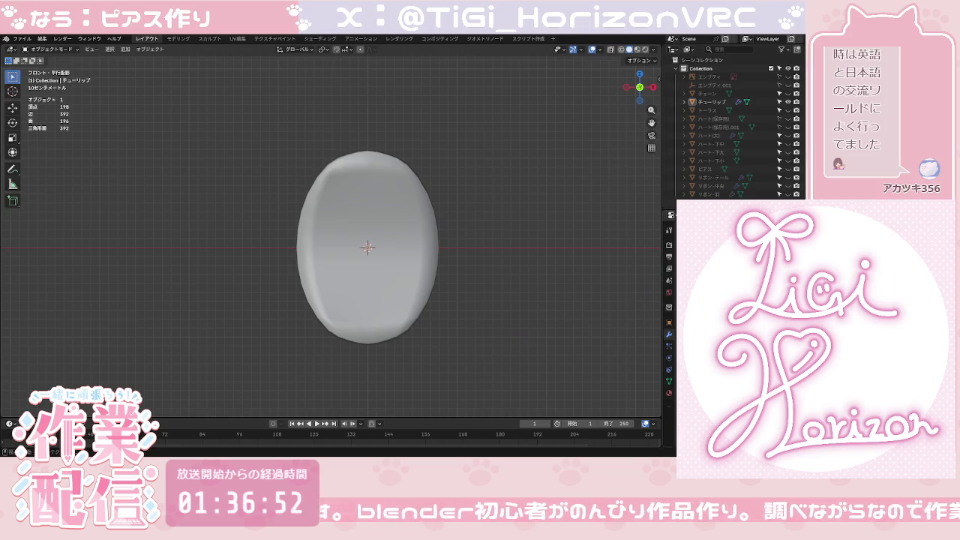
{"action": "left_click", "coordinate": [660, 232]}
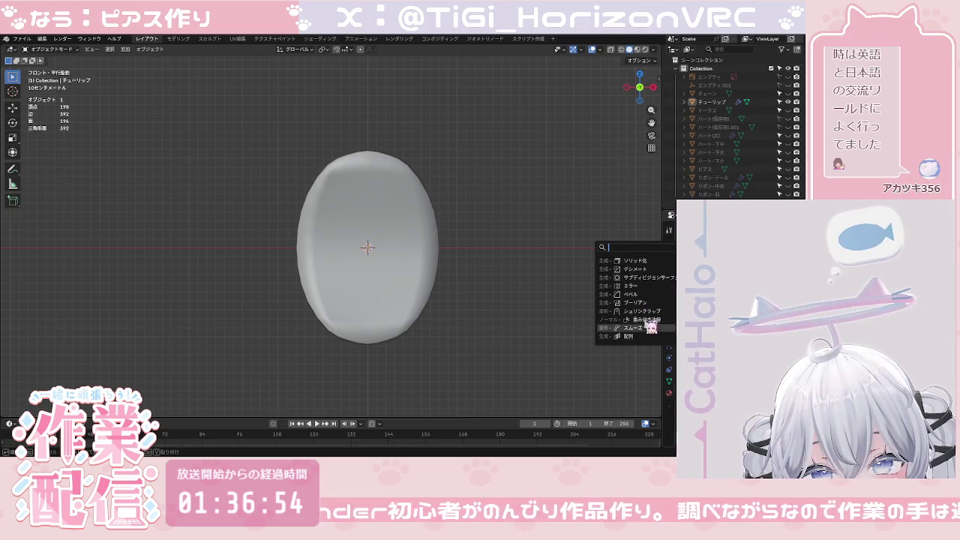
Step: Add an Array (配列) modifier to the petal with Count set to 4
{"action": "left_click", "coordinate": [649, 337]}
{"action": "scroll", "coordinate": [553, 322], "scroll_direction": "down", "scroll_amount": 3}
{"action": "scroll", "coordinate": [555, 328], "scroll_direction": "down", "scroll_amount": 2}
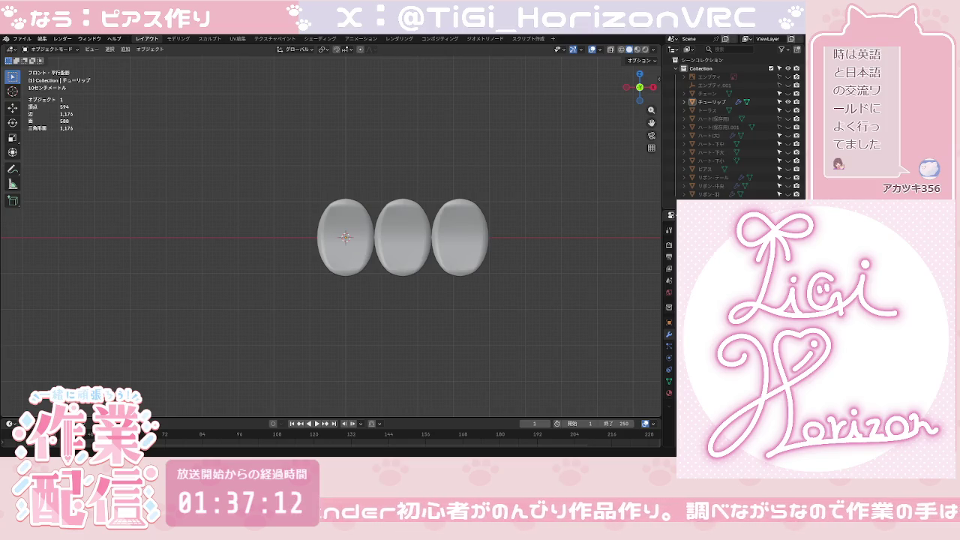
{"action": "key", "text": "shift+r"}
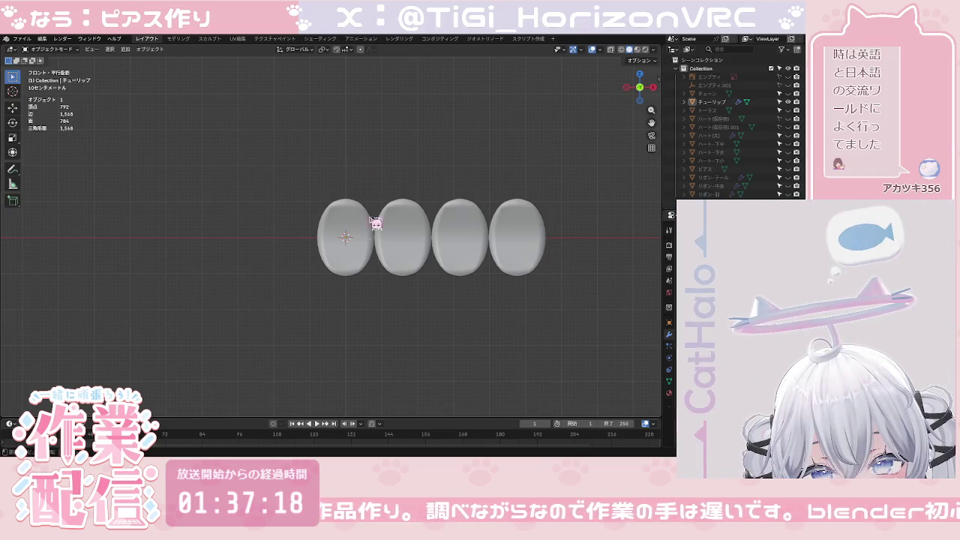
{"action": "left_click", "coordinate": [125, 49]}
{"action": "mouse_move", "coordinate": [142, 148]}
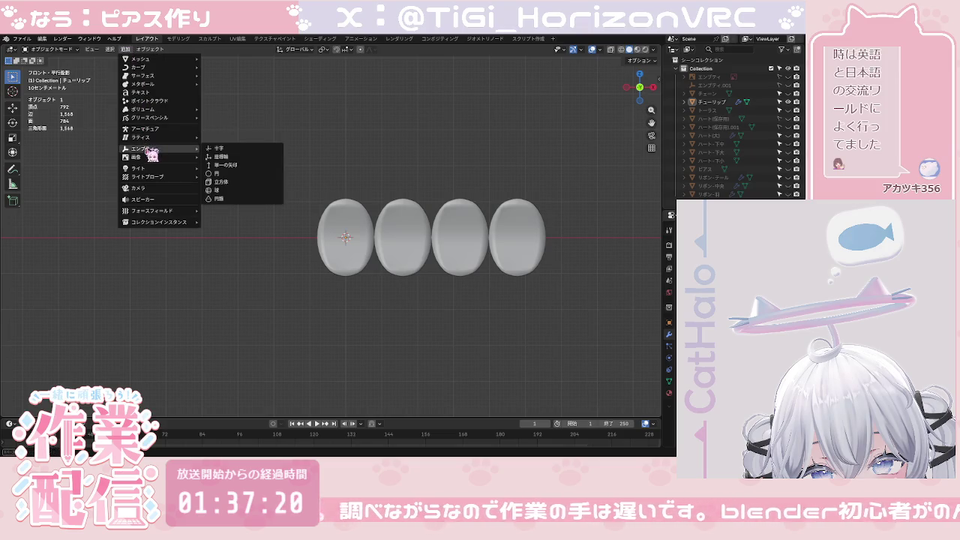
Step: Add a cube empty at the 3D cursor, then reselect the チューリップ petal mesh
{"action": "left_click", "coordinate": [219, 182]}
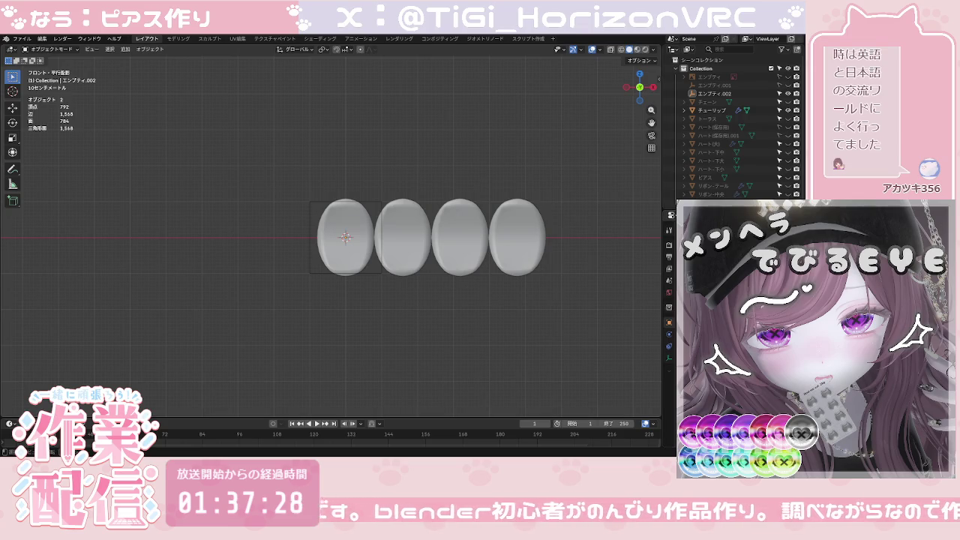
{"action": "left_click", "coordinate": [433, 255]}
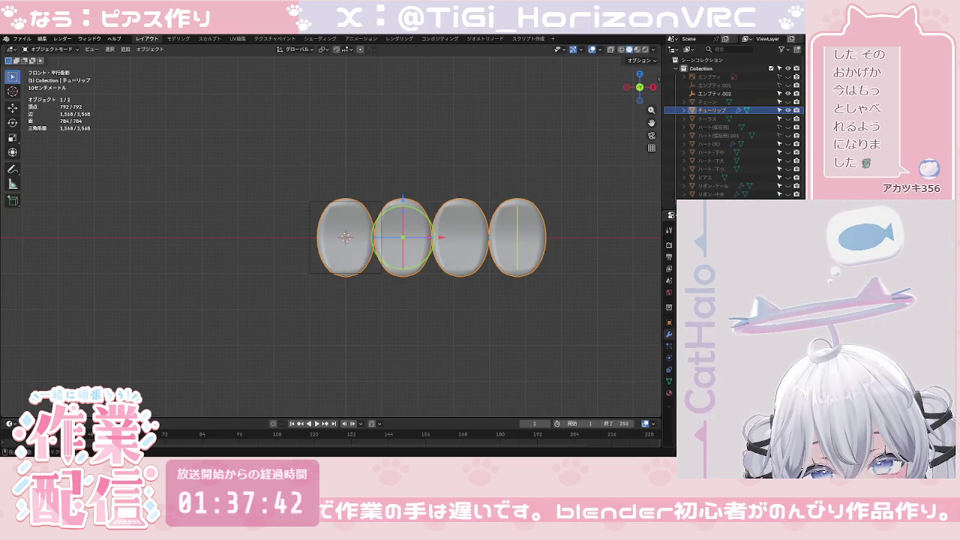
{"action": "right_click", "coordinate": [624, 241]}
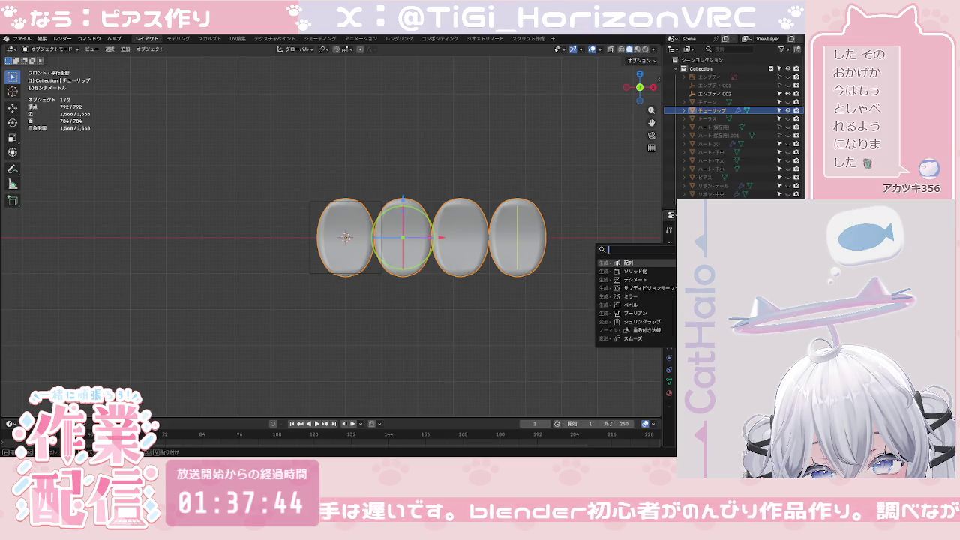
{"action": "left_click", "coordinate": [698, 224]}
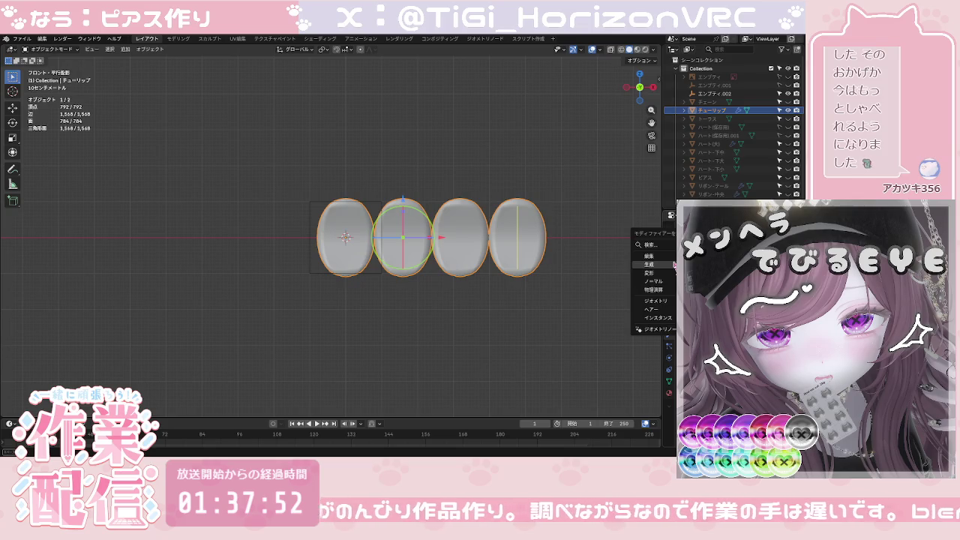
{"action": "left_click", "coordinate": [697, 264]}
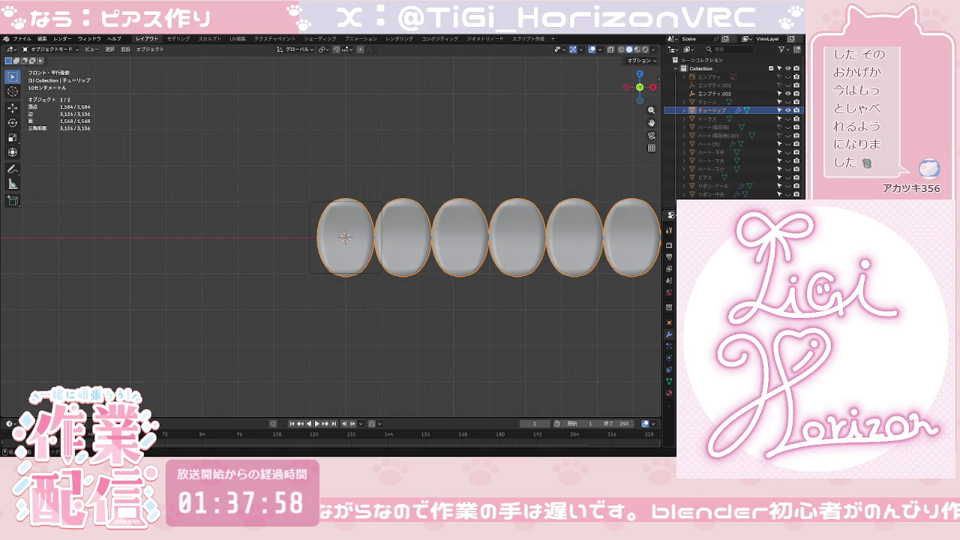
{"action": "key", "text": "Return"}
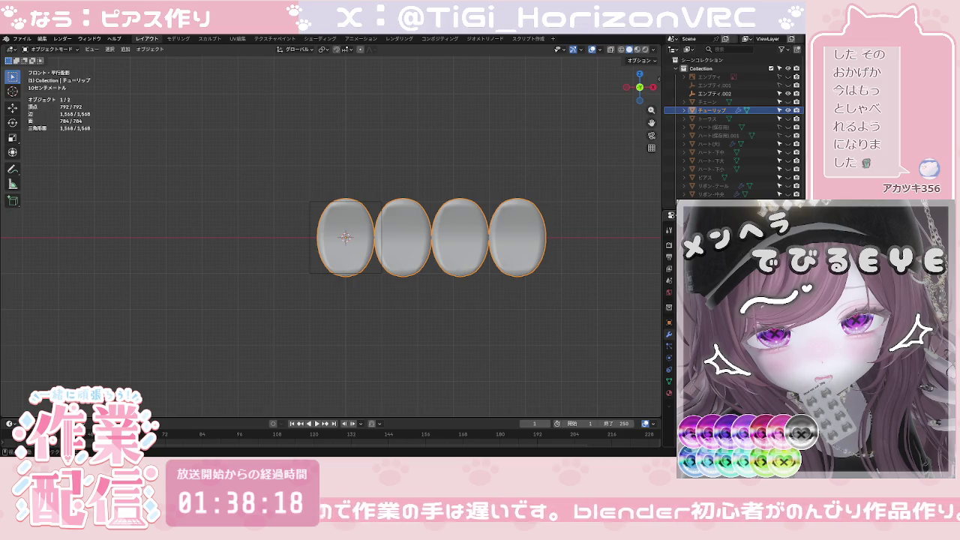
{"action": "key", "text": "ctrl+z"}
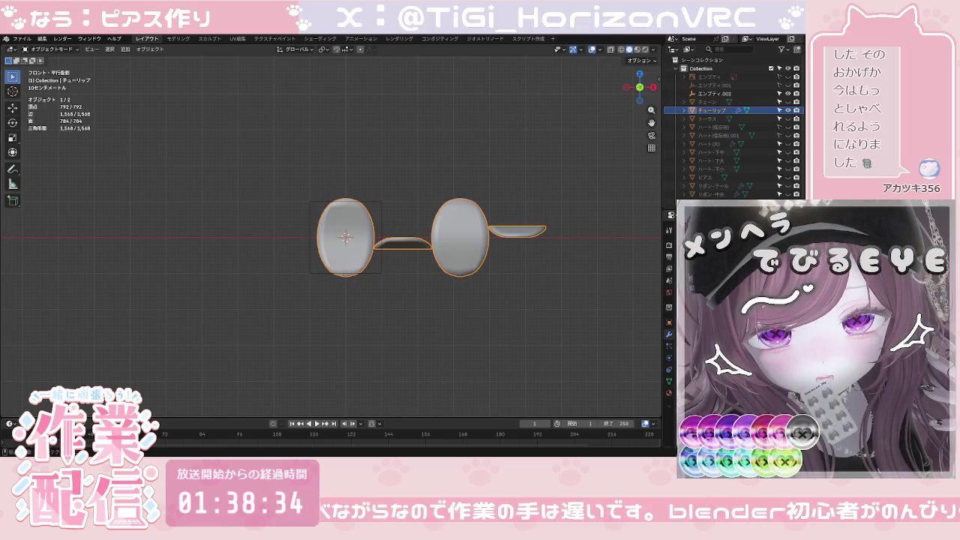
Step: Undo to bring back the straight row of four petals
{"action": "key", "text": "ctrl+z"}
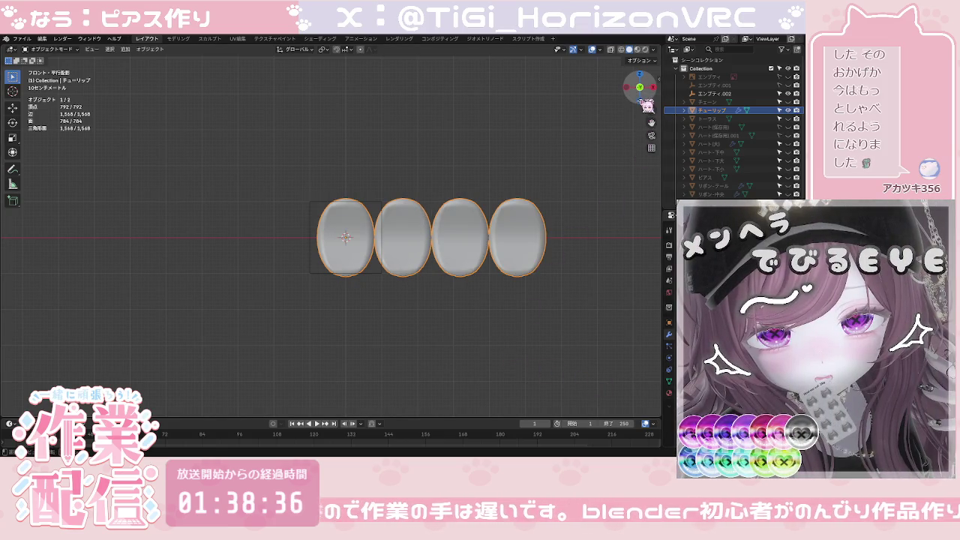
{"action": "scroll", "coordinate": [463, 241], "scroll_direction": "down", "scroll_amount": 2}
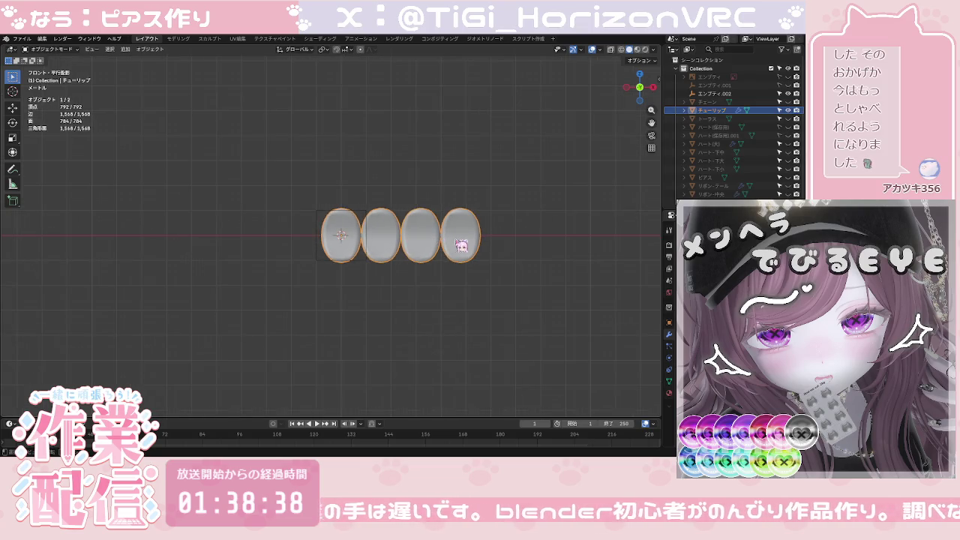
{"action": "scroll", "coordinate": [413, 249], "scroll_direction": "up", "scroll_amount": 3}
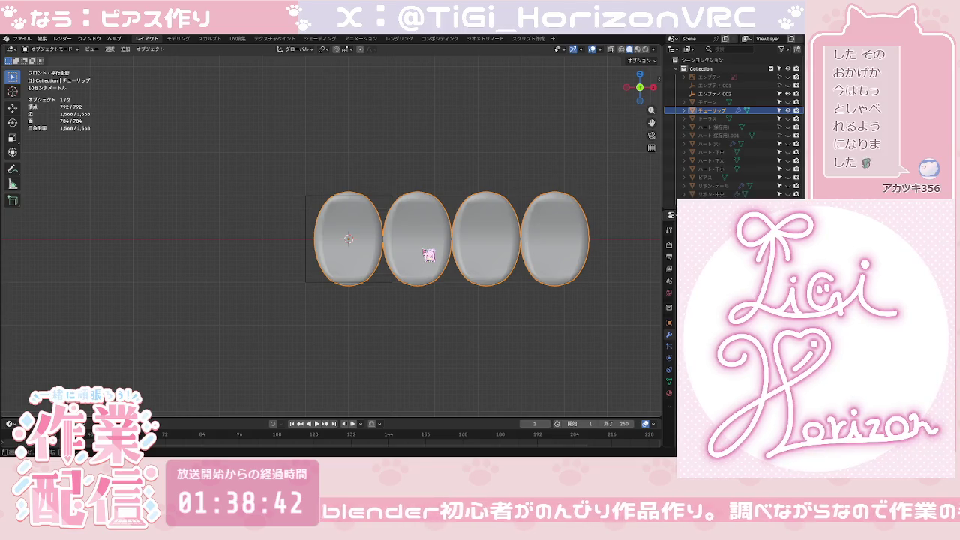
Step: Raise the petal mesh along Z above the empty, then undo back to the spread arrangement
{"action": "key", "text": "g"}
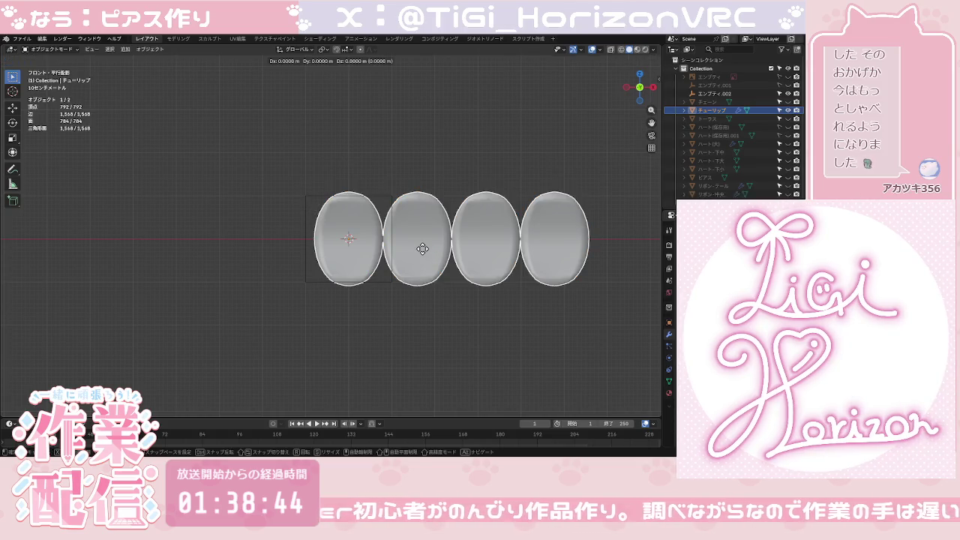
{"action": "key", "text": "z"}
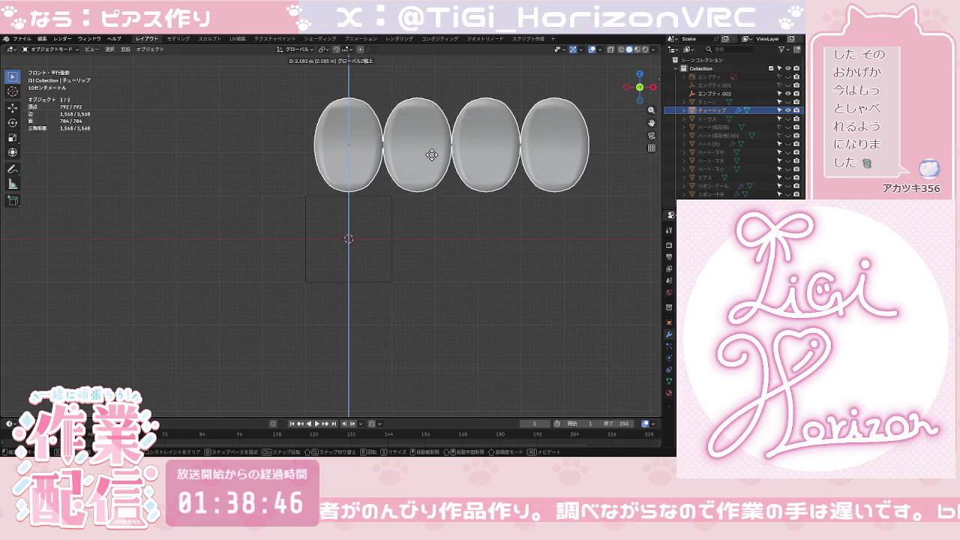
{"action": "left_click", "coordinate": [432, 155]}
{"action": "scroll", "coordinate": [439, 157], "scroll_direction": "down", "scroll_amount": 2}
{"action": "scroll", "coordinate": [439, 160], "scroll_direction": "up", "scroll_amount": 1}
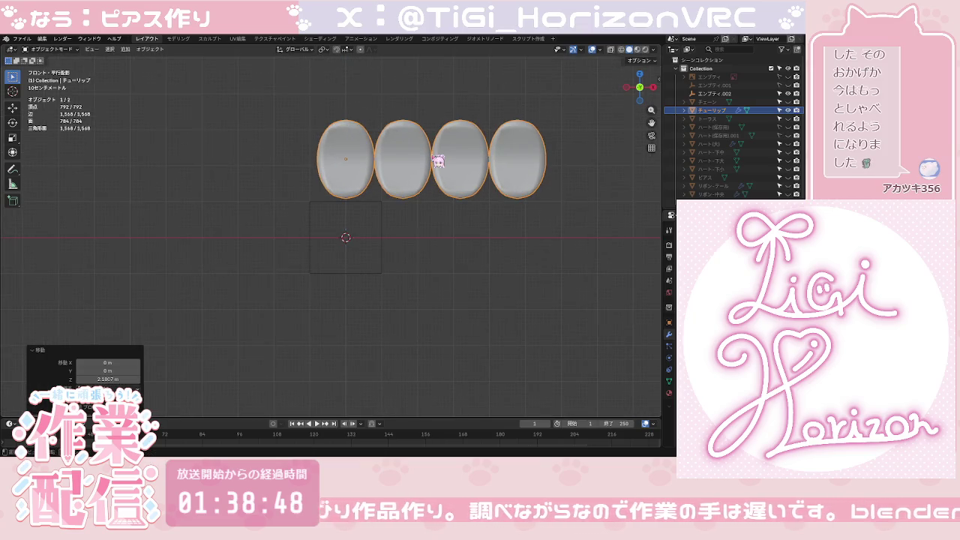
{"action": "middle_click_drag", "start_coordinate": [439, 155], "coordinate": [428, 208], "text": "shift"}
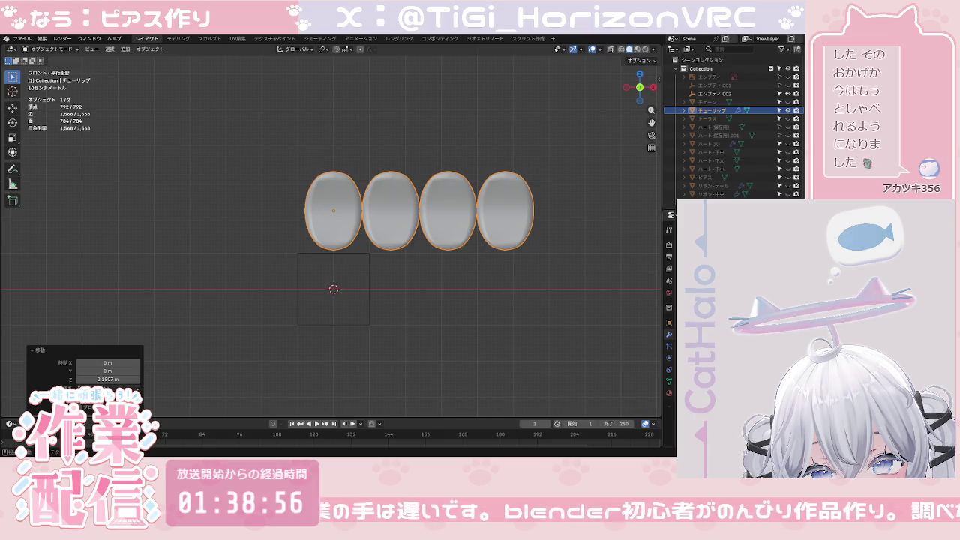
{"action": "key", "text": "ctrl+z"}
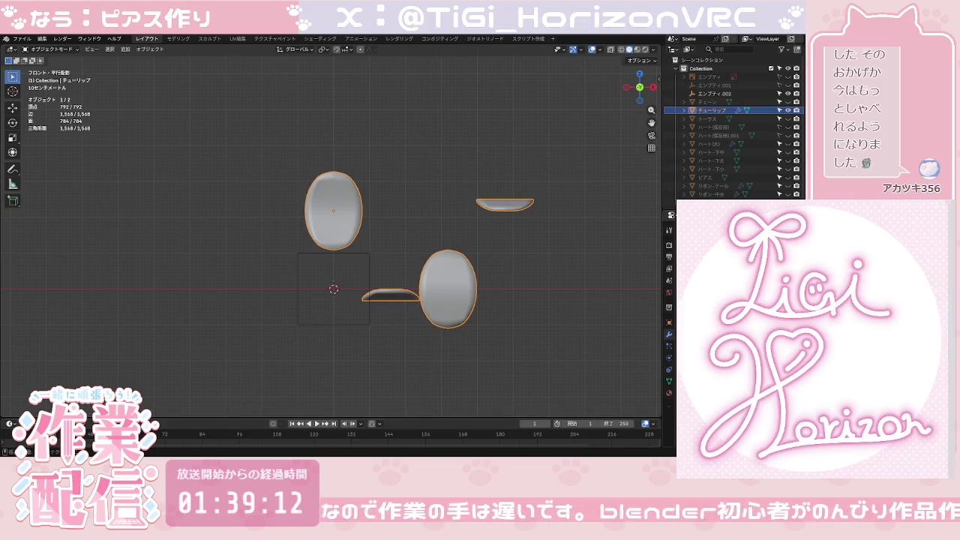
Step: Step back and forth through the undo history to compare the stacked and spread petal arrangements
{"action": "key", "text": "ctrl+z"}
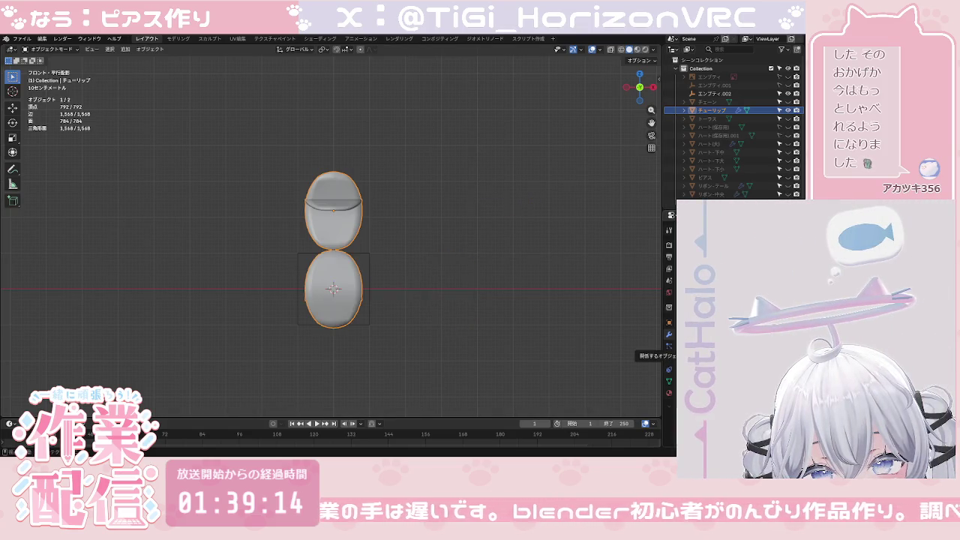
{"action": "key", "text": "ctrl+shift+z"}
{"action": "key", "text": "ctrl+z"}
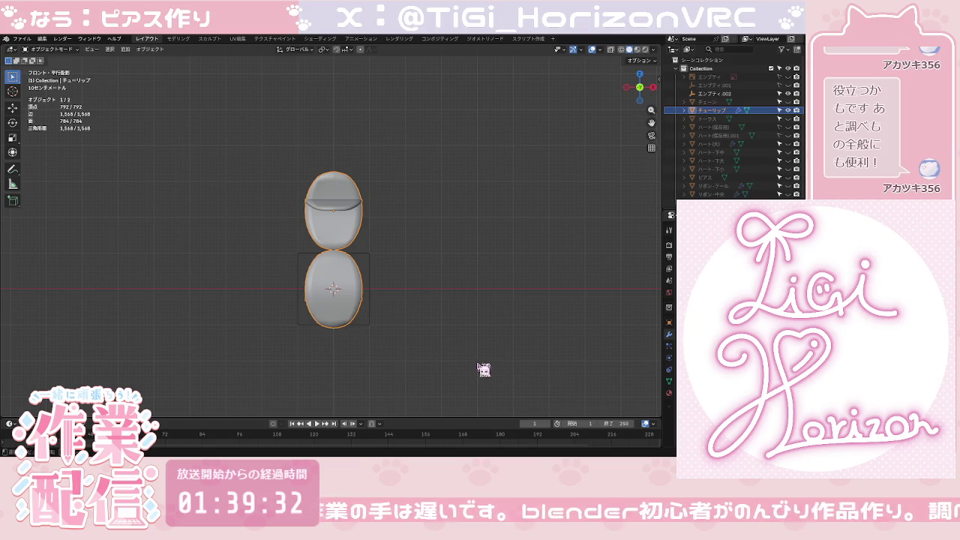
Step: Move the petal mesh (0.025 X, 0.462 Y, −1.745 Z m) so the petals close into a ring, viewed from the front
{"action": "mouse_move", "coordinate": [391, 308]}
{"action": "middle_mouse_down"}
{"action": "mouse_move", "coordinate": [353, 304]}
{"action": "mouse_move", "coordinate": [338, 316]}
{"action": "middle_mouse_up"}
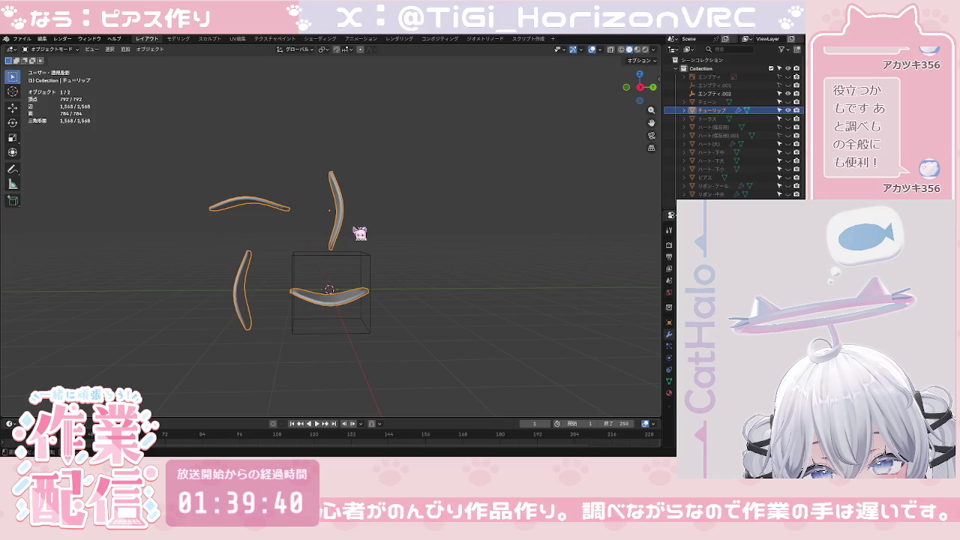
{"action": "key", "text": "g"}
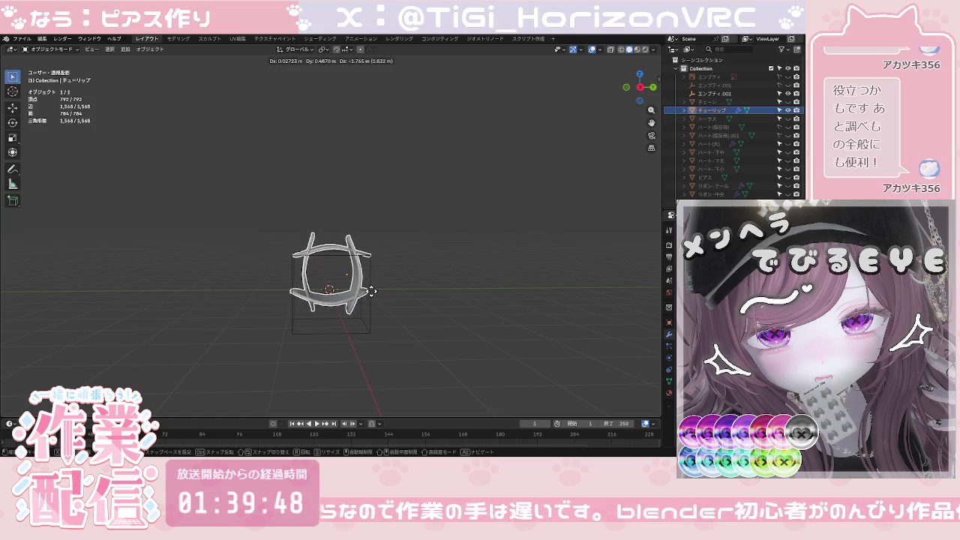
{"action": "left_click", "coordinate": [375, 296]}
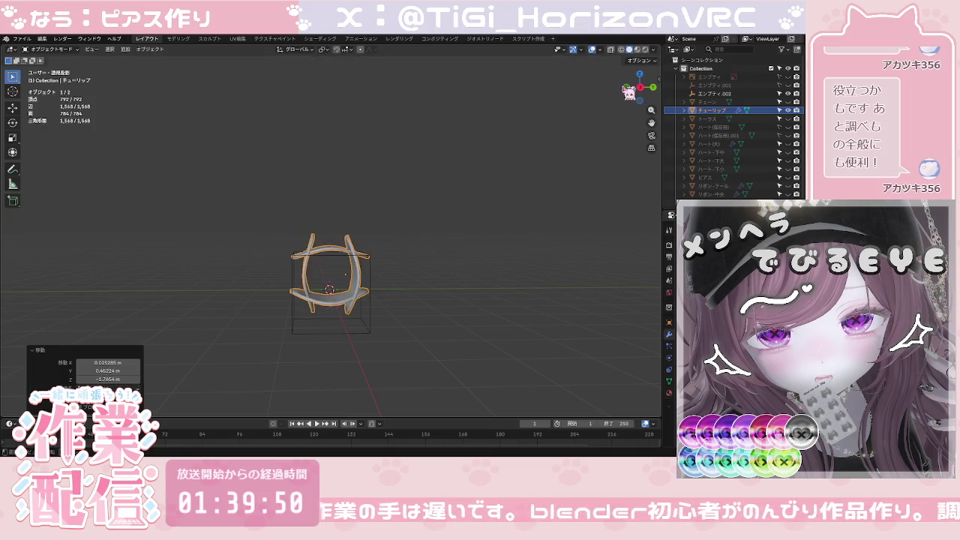
{"action": "left_click", "coordinate": [638, 88]}
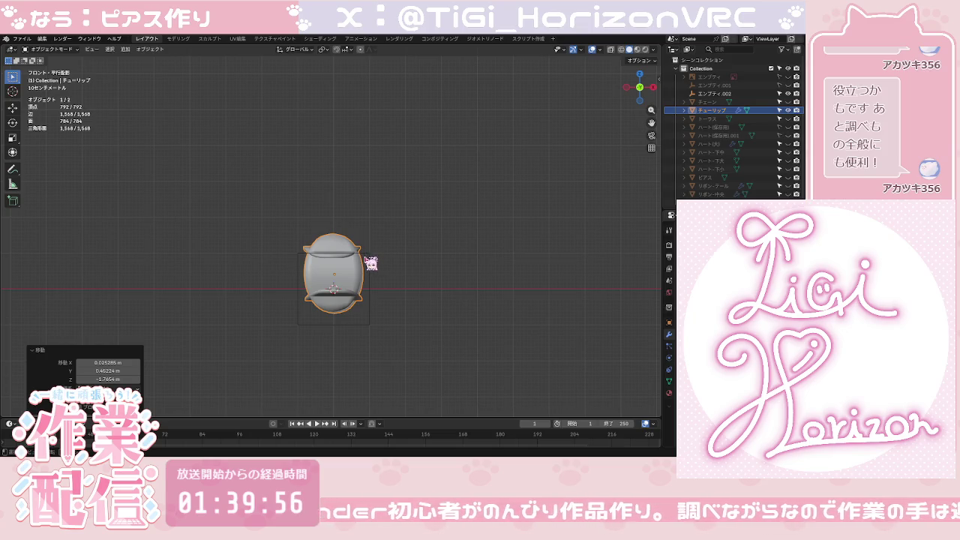
{"action": "scroll", "coordinate": [367, 260], "scroll_direction": "up", "scroll_amount": 1}
{"action": "scroll", "coordinate": [368, 261], "scroll_direction": "up", "scroll_amount": 1}
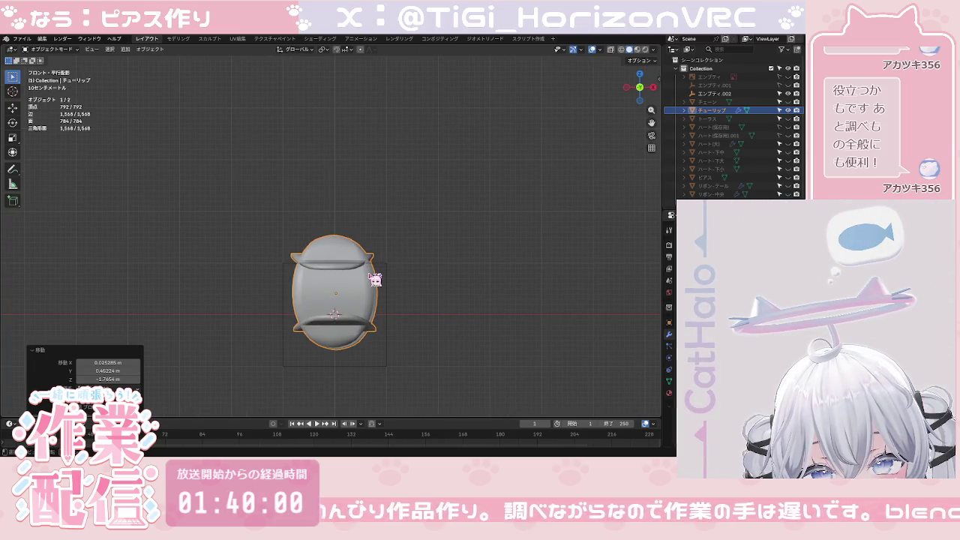
Step: Select only the petal mesh and offset it 90 m along X
{"action": "key", "text": "a"}
{"action": "left_click", "coordinate": [392, 242]}
{"action": "left_click", "coordinate": [358, 254]}
{"action": "key", "text": "r"}
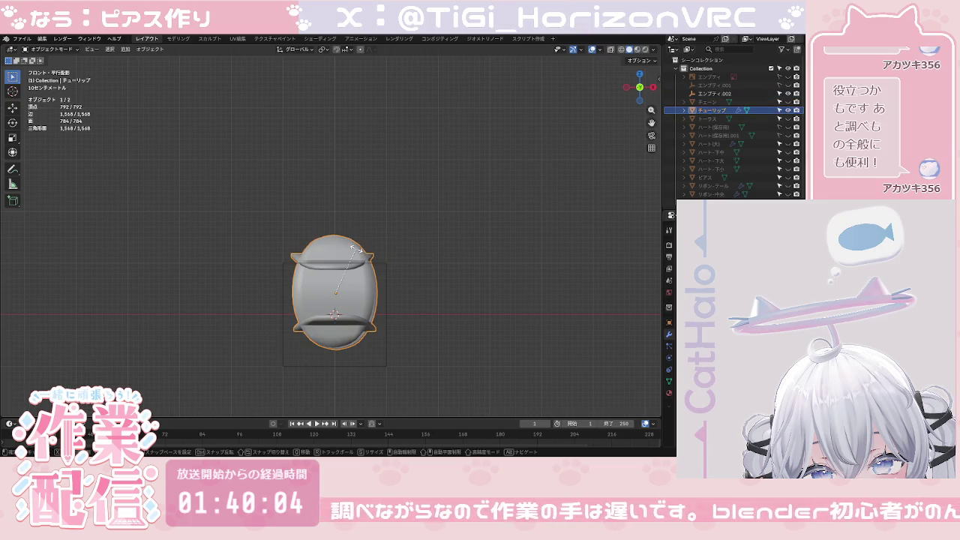
{"action": "type", "text": "g"}
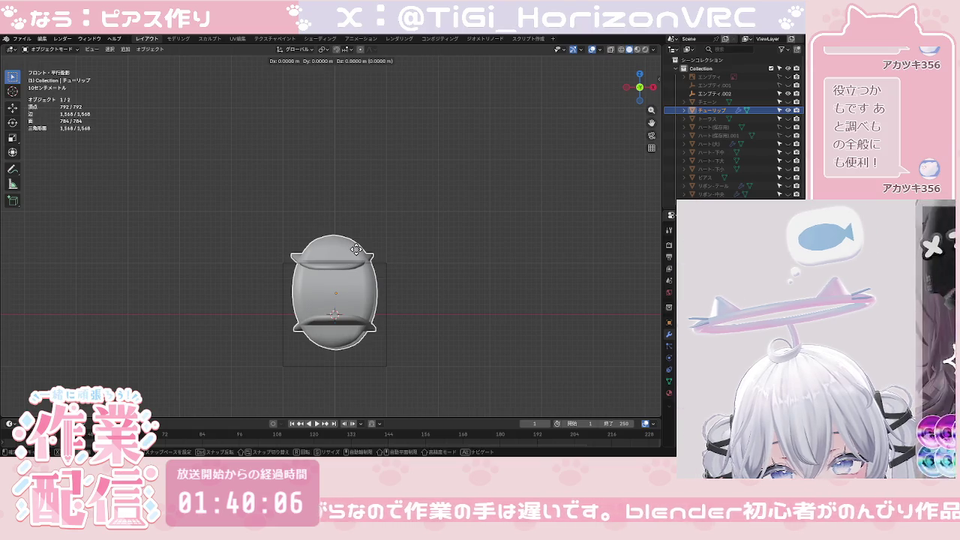
{"action": "type", "text": "90"}
{"action": "key", "text": "Return"}
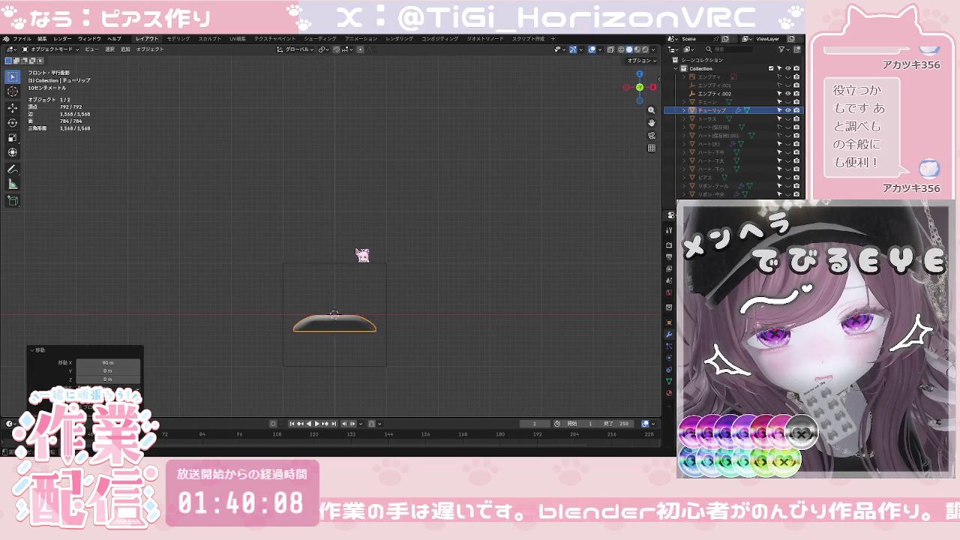
Step: Start deleting the petal mesh, then cancel to keep it in the scene
{"action": "middle_click_drag", "start_coordinate": [361, 263], "coordinate": [364, 285]}
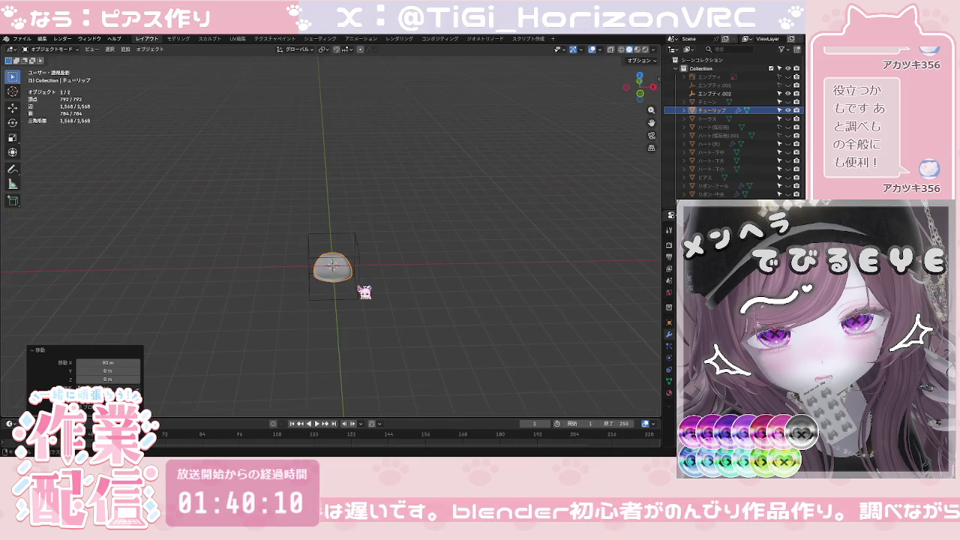
{"action": "key", "text": "x"}
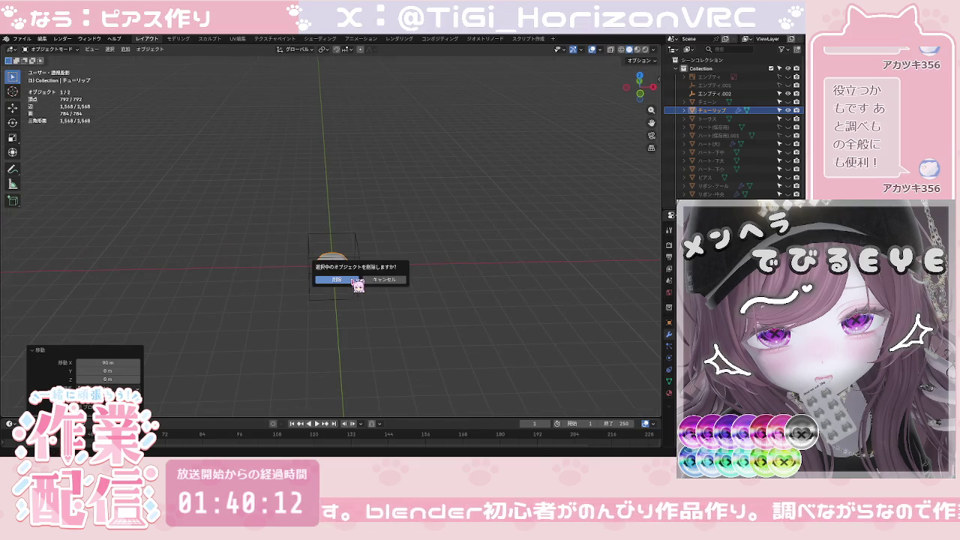
{"action": "left_click", "coordinate": [392, 280]}
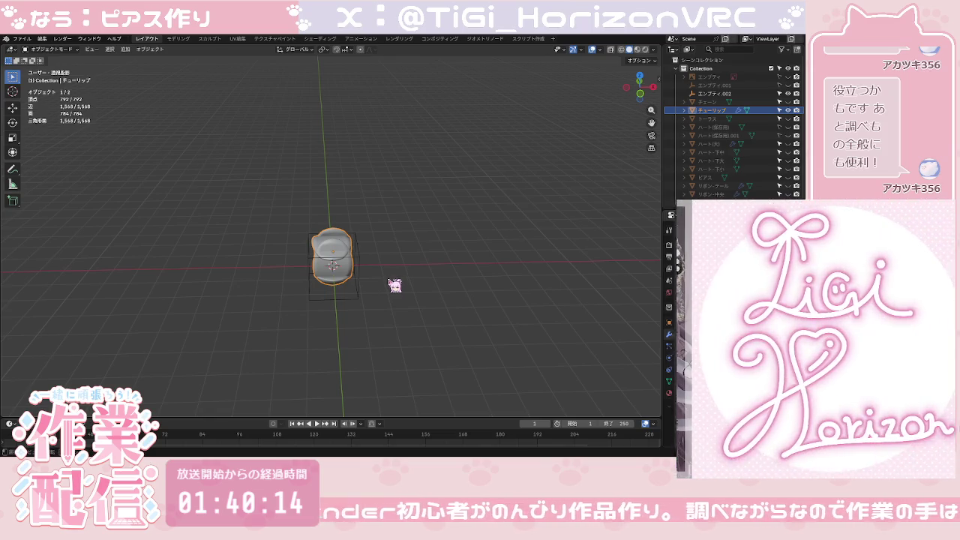
Step: Rotate the petal mesh twice, ending at -118°
{"action": "scroll", "coordinate": [391, 284], "scroll_direction": "up", "scroll_amount": 1}
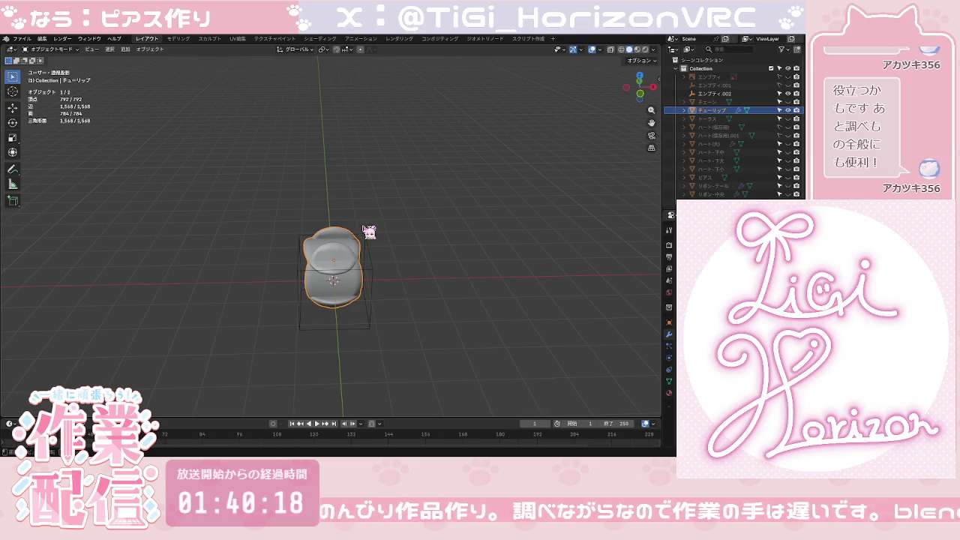
{"action": "middle_click_drag", "start_coordinate": [362, 276], "coordinate": [350, 268]}
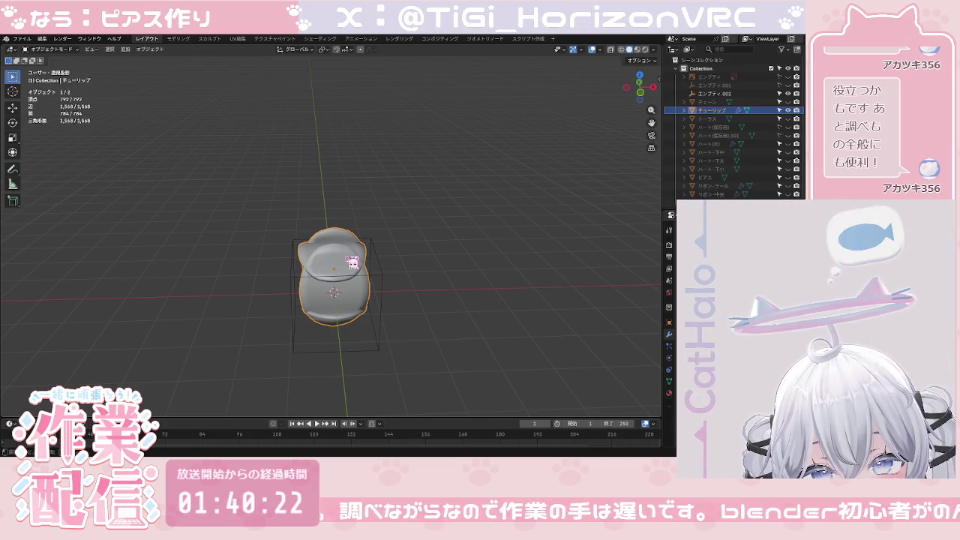
{"action": "key", "text": "r"}
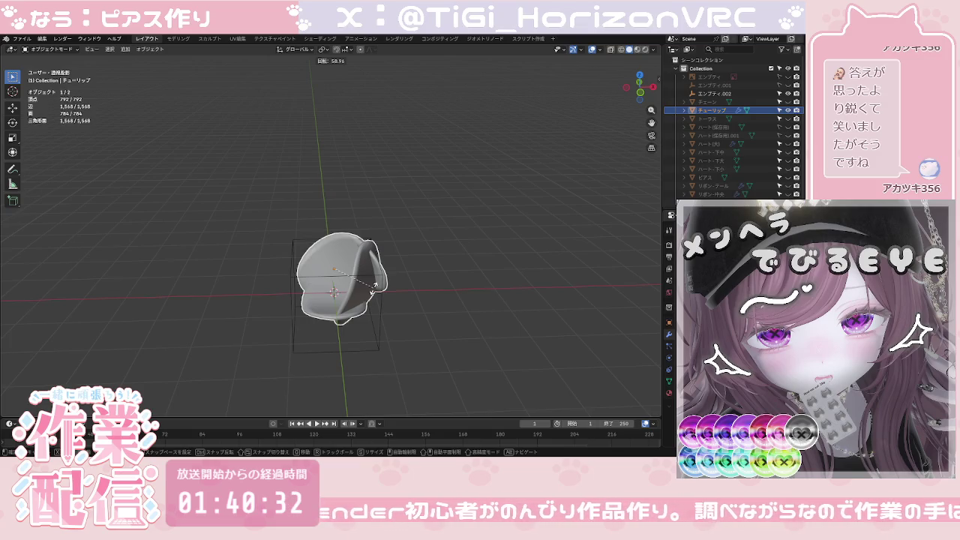
{"action": "left_click", "coordinate": [374, 286]}
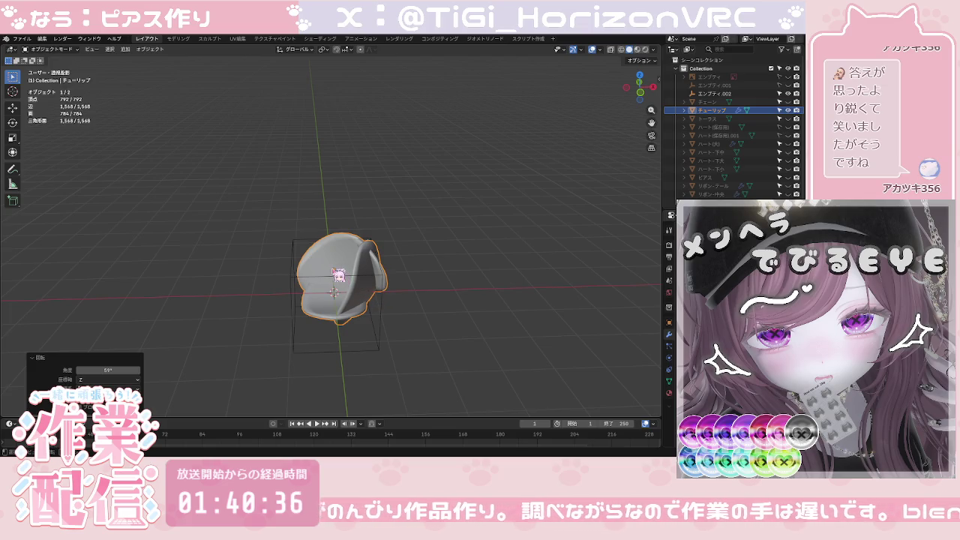
{"action": "key", "text": "r"}
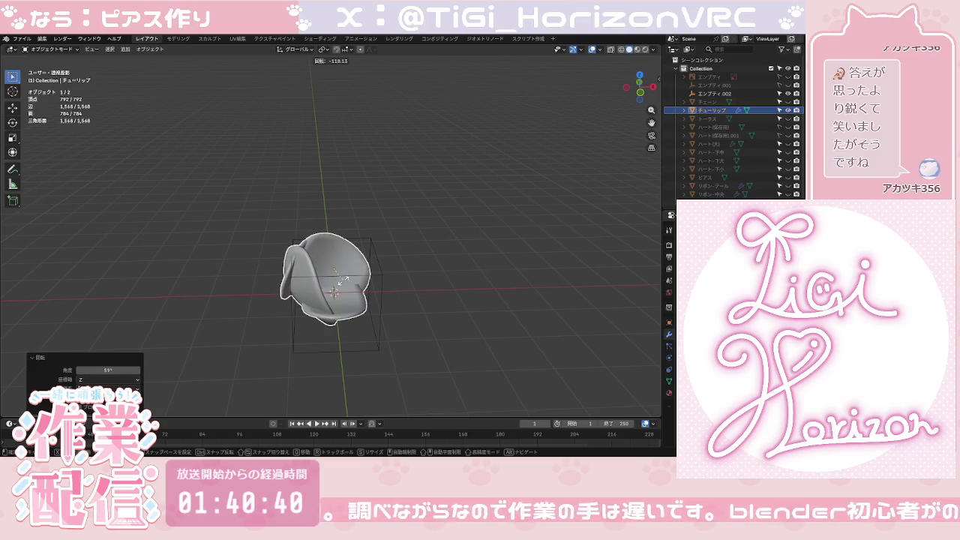
{"action": "left_click", "coordinate": [345, 282]}
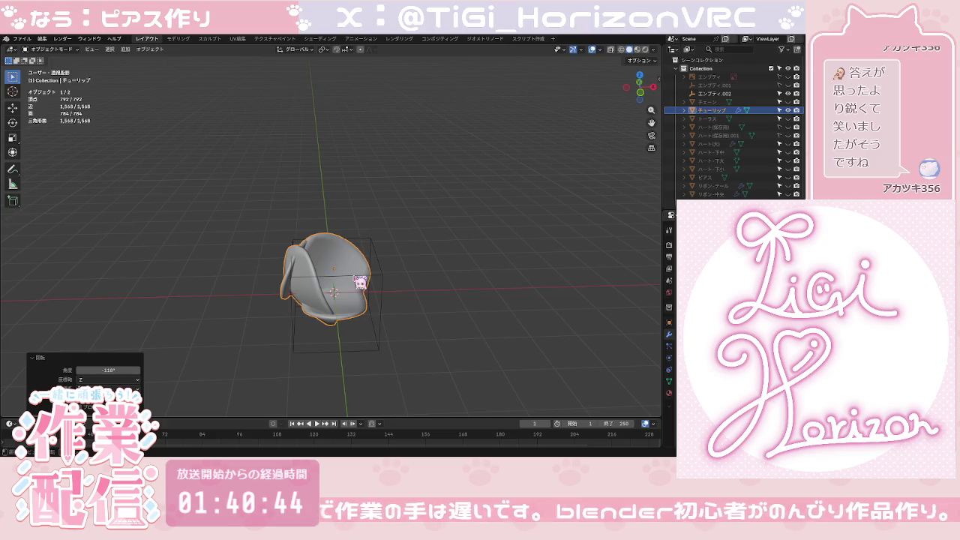
Step: Check the tulip from the left and right side views, then undo the rotation
{"action": "left_click", "coordinate": [653, 90]}
{"action": "left_click", "coordinate": [653, 91]}
{"action": "key", "text": "ctrl+z"}
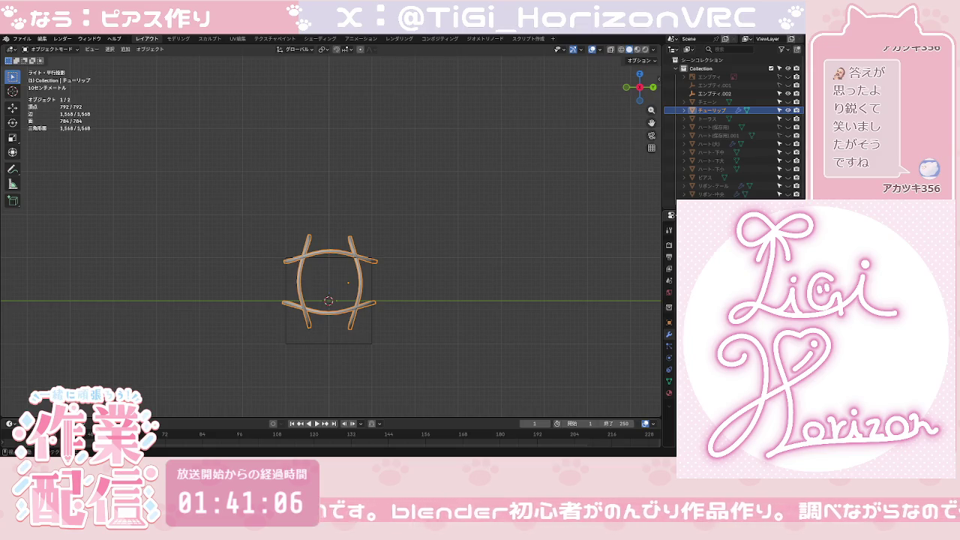
Step: Zoom and pan to recentre the ring, then switch to Front orthographic view
{"action": "scroll", "coordinate": [480, 348], "scroll_direction": "up", "scroll_amount": 3}
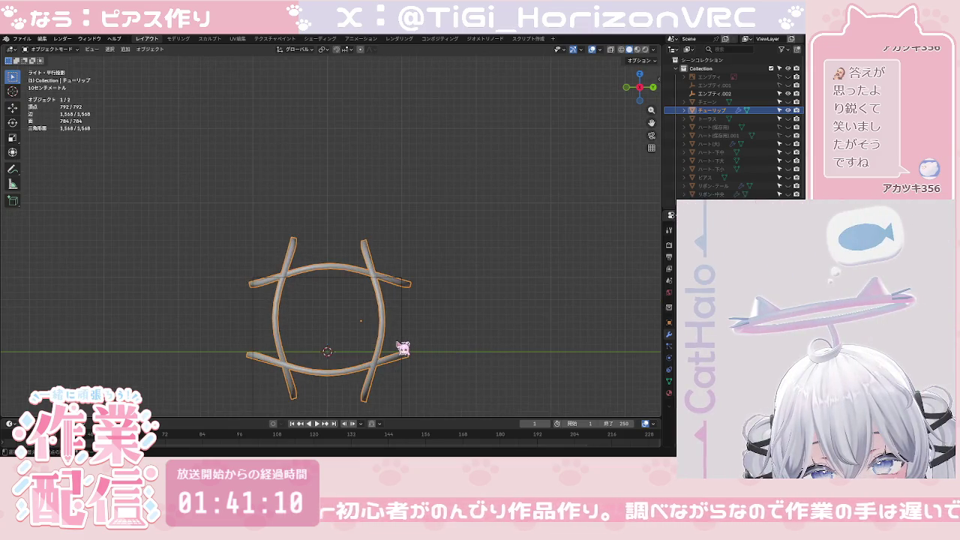
{"action": "middle_click_drag", "start_coordinate": [402, 347], "coordinate": [431, 269], "text": "shift"}
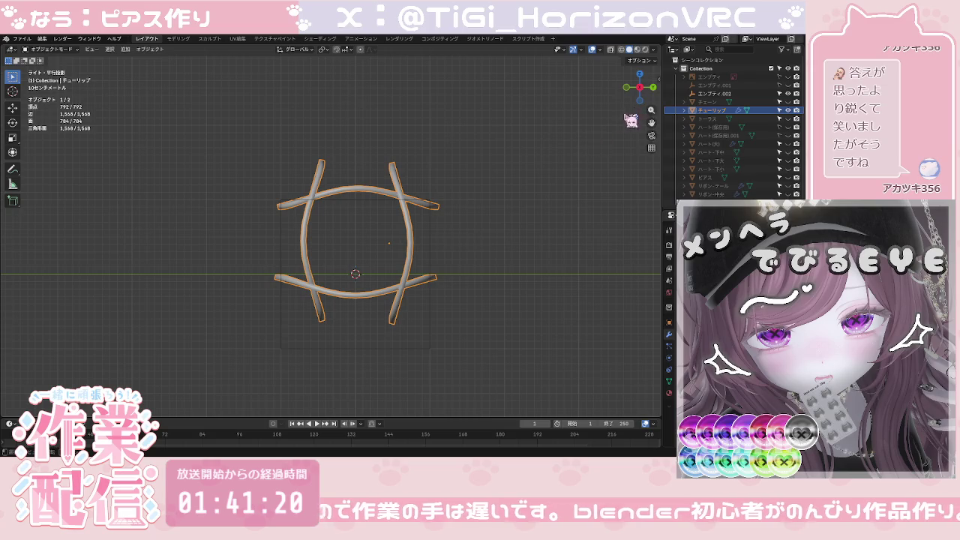
{"action": "left_click", "coordinate": [637, 90]}
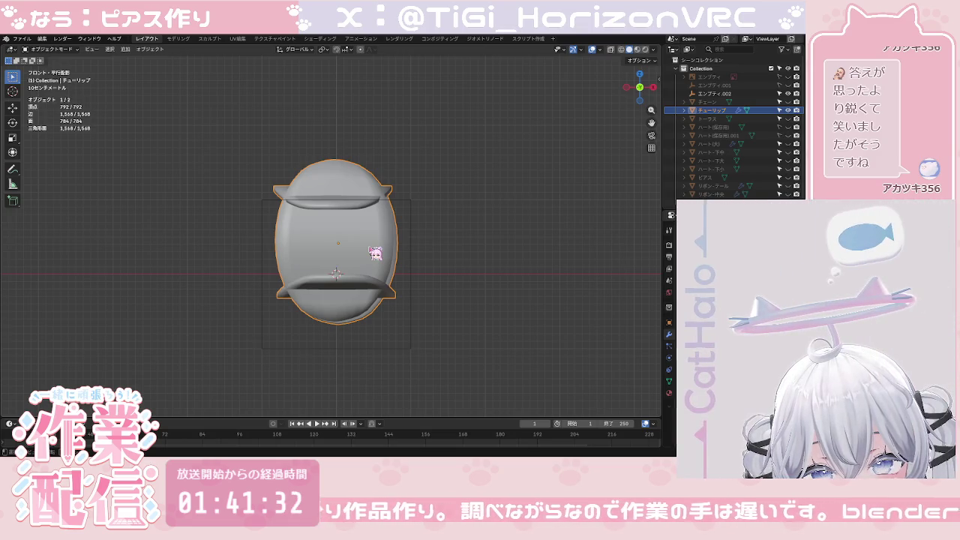
Step: Rotate the tulip 9.31° about Z, reselect it, and undo back to a single 198-vertex oval petal
{"action": "key", "text": "r"}
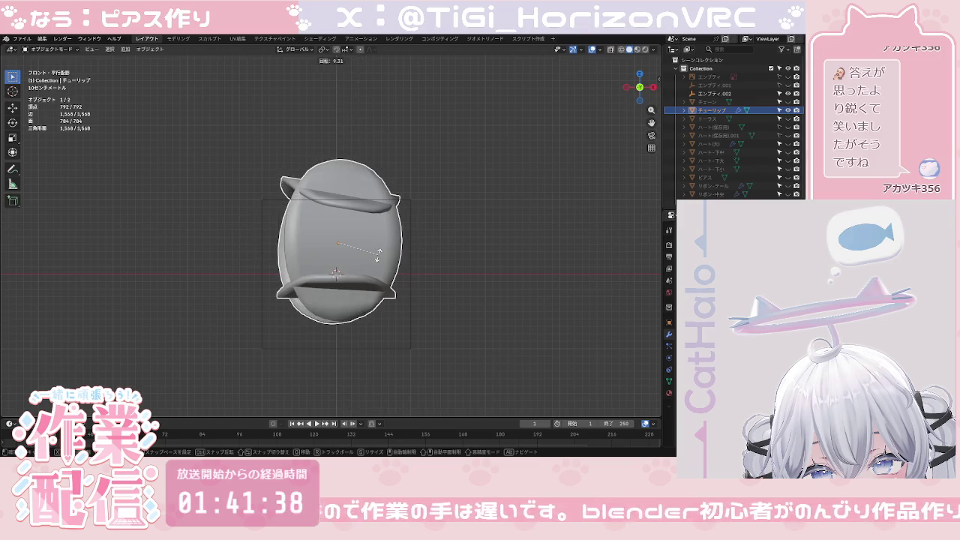
{"action": "left_click", "coordinate": [378, 255]}
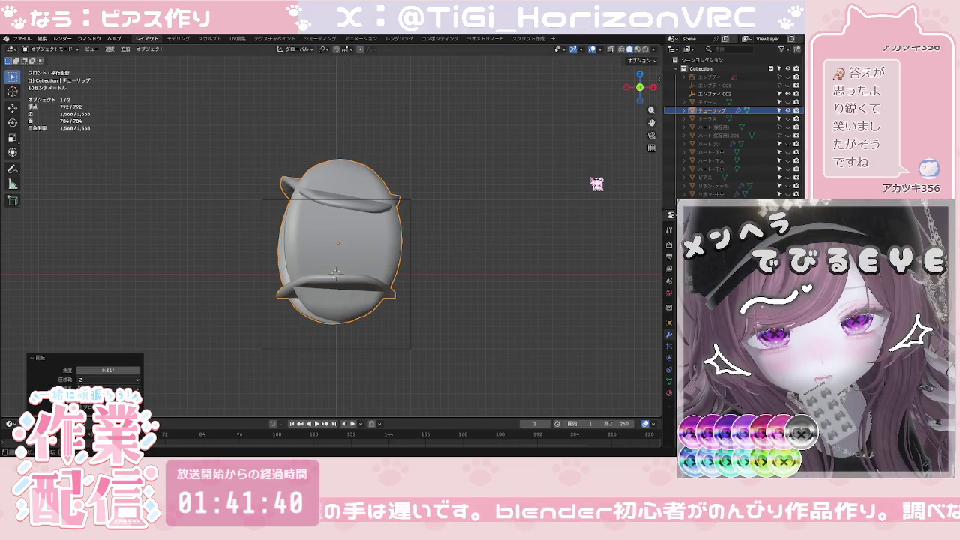
{"action": "left_click", "coordinate": [596, 184]}
{"action": "left_click", "coordinate": [377, 253]}
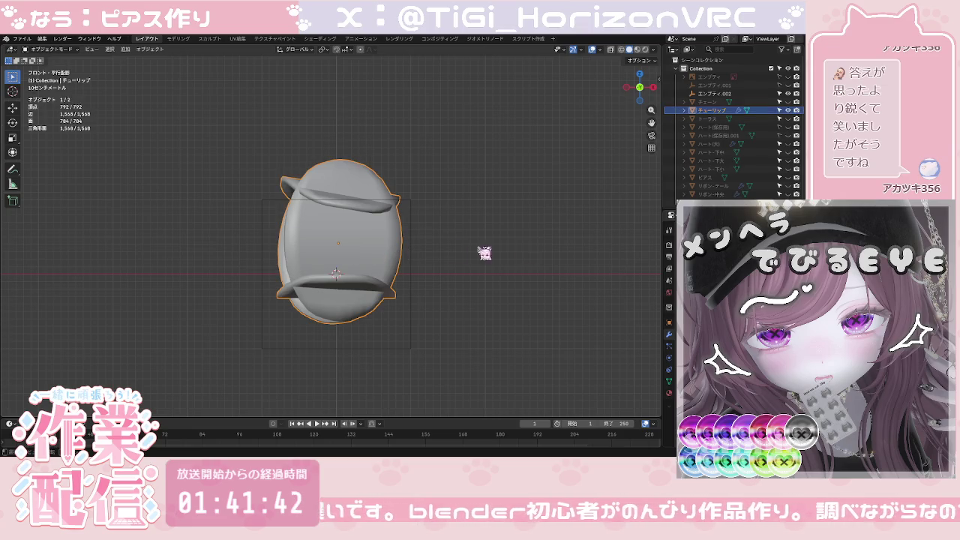
{"action": "key", "text": "ctrl+z"}
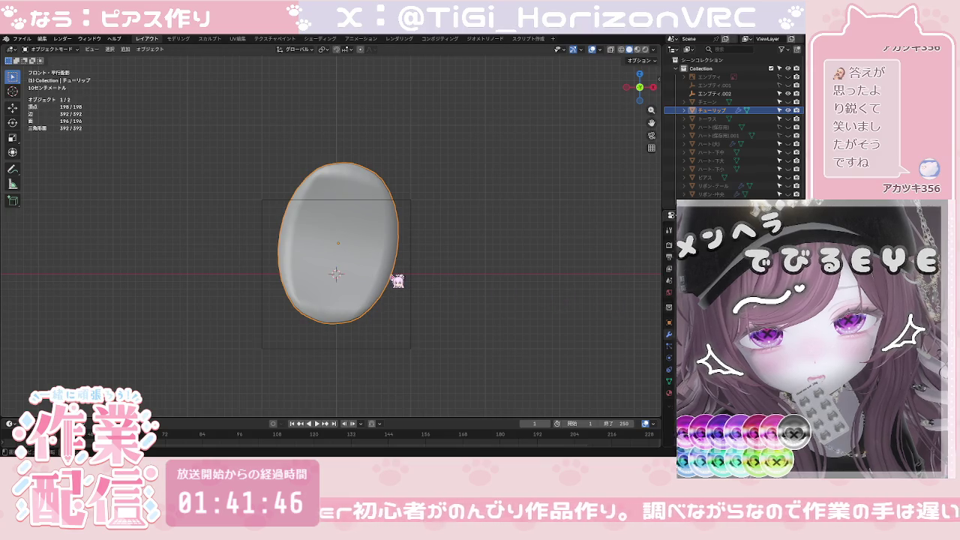
Step: Reset the petal's origin, rotate it -8.78° back upright, and save the file
{"action": "right_click", "coordinate": [369, 269]}
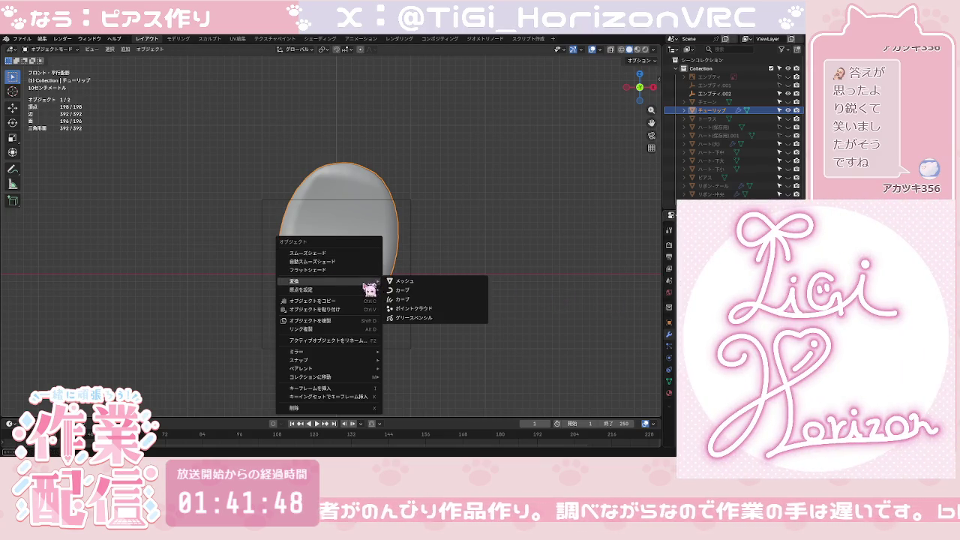
{"action": "mouse_move", "coordinate": [301, 289]}
{"action": "left_click", "coordinate": [407, 316]}
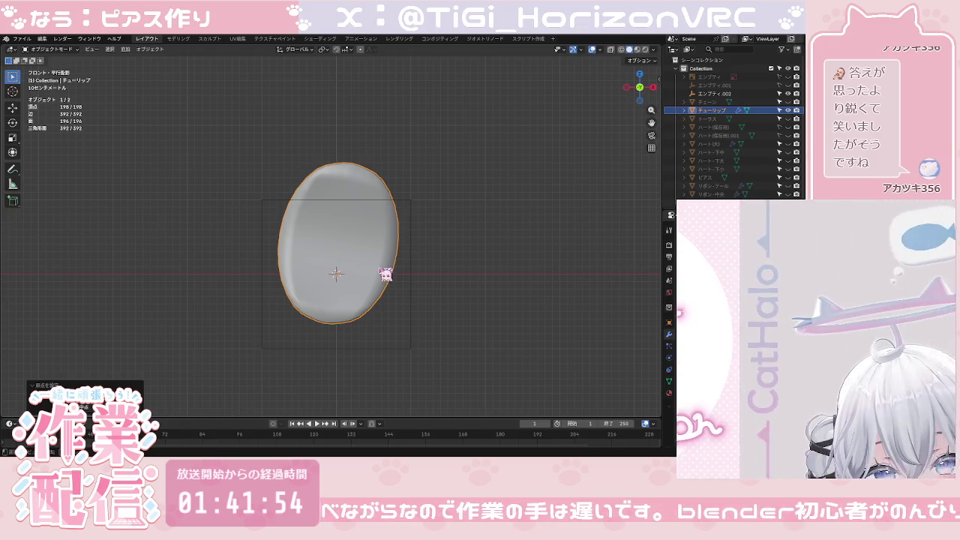
{"action": "key", "text": "r"}
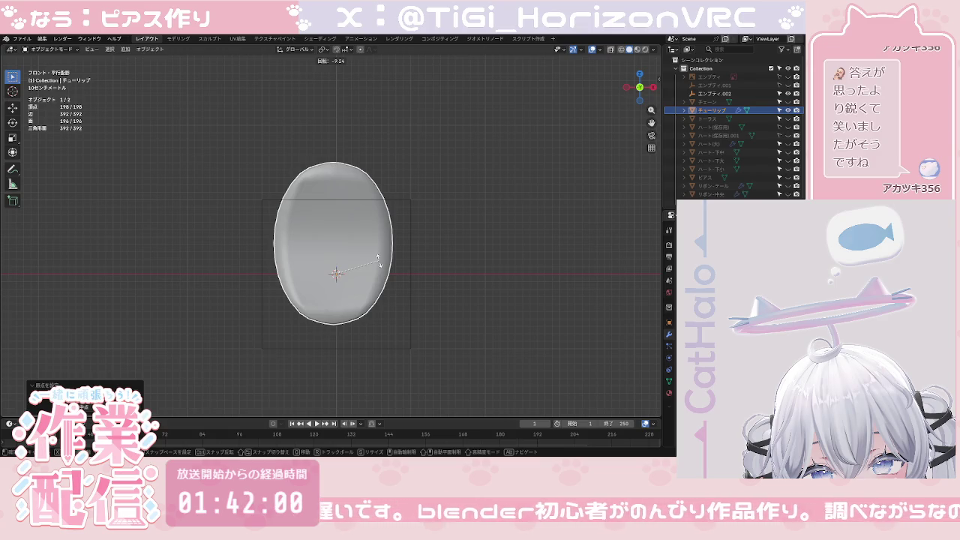
{"action": "left_click", "coordinate": [384, 264]}
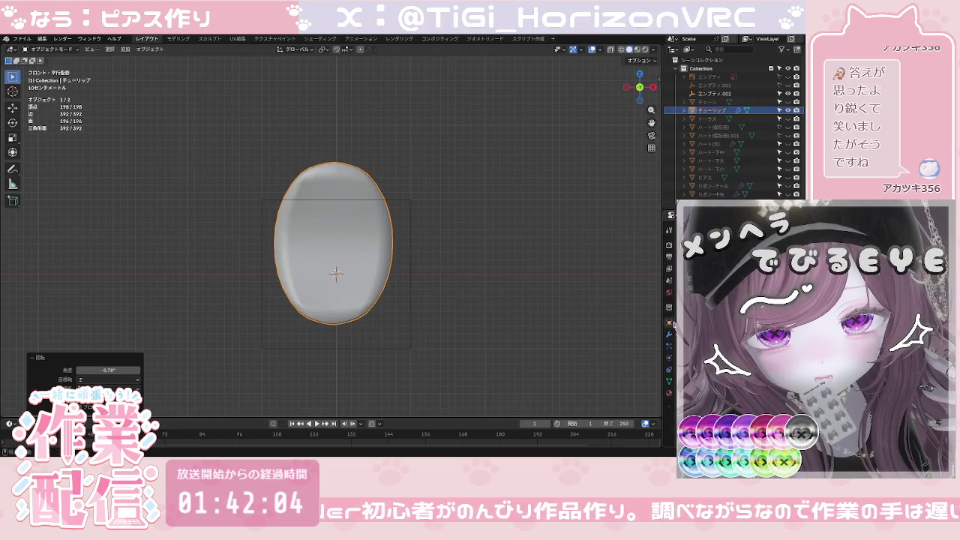
{"action": "key", "text": "ctrl+s"}
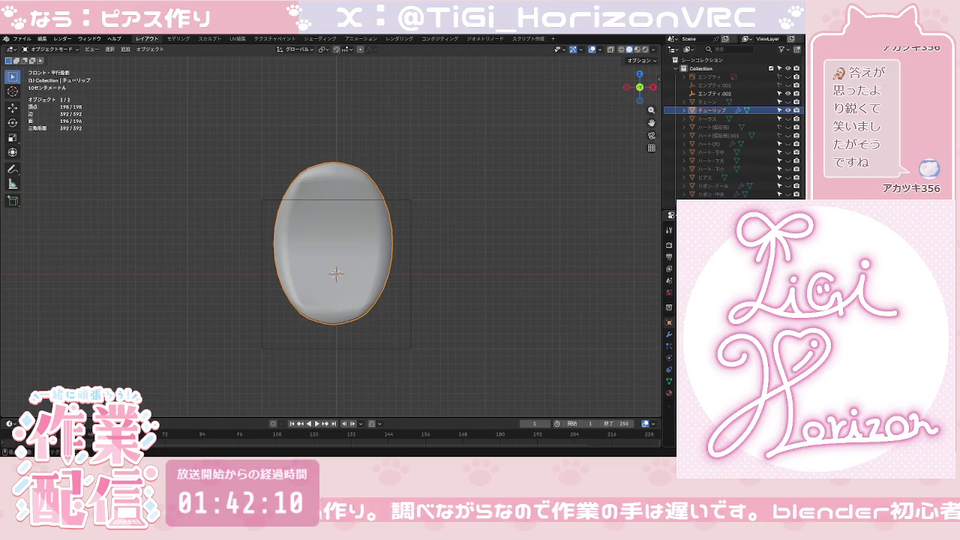
Step: Shift the petal 0.033803 m along X and return to Front view
{"action": "left_click", "coordinate": [583, 310]}
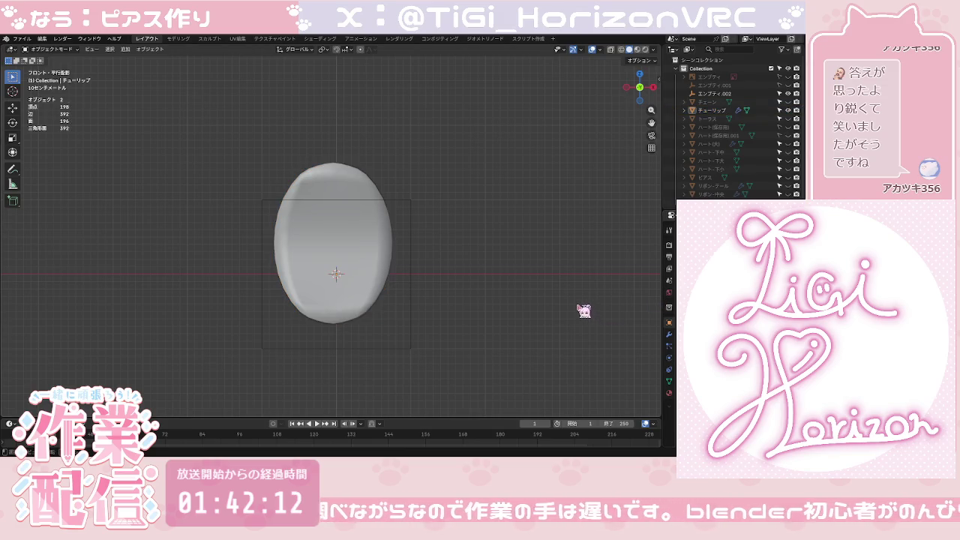
{"action": "left_click", "coordinate": [339, 273]}
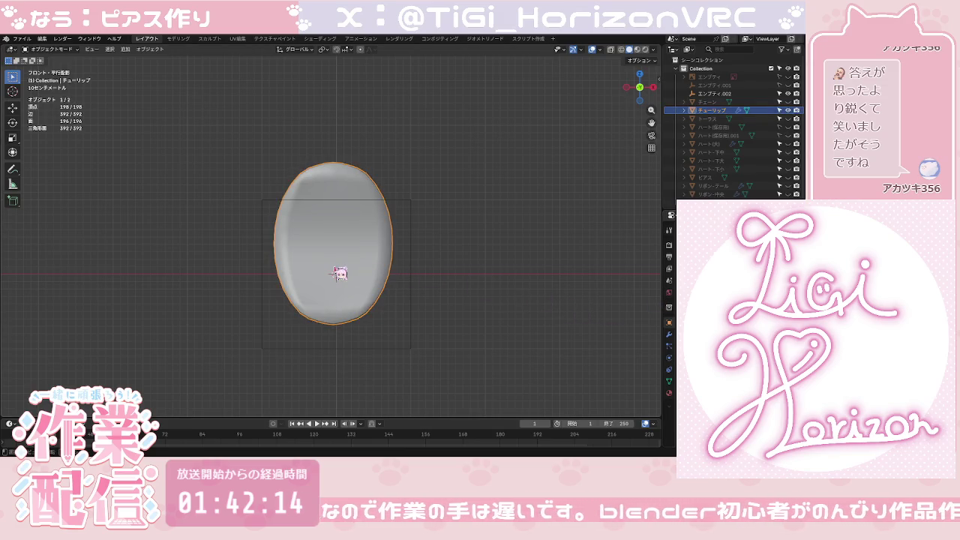
{"action": "key", "text": "g"}
{"action": "key", "text": "x"}
{"action": "left_click", "coordinate": [341, 274]}
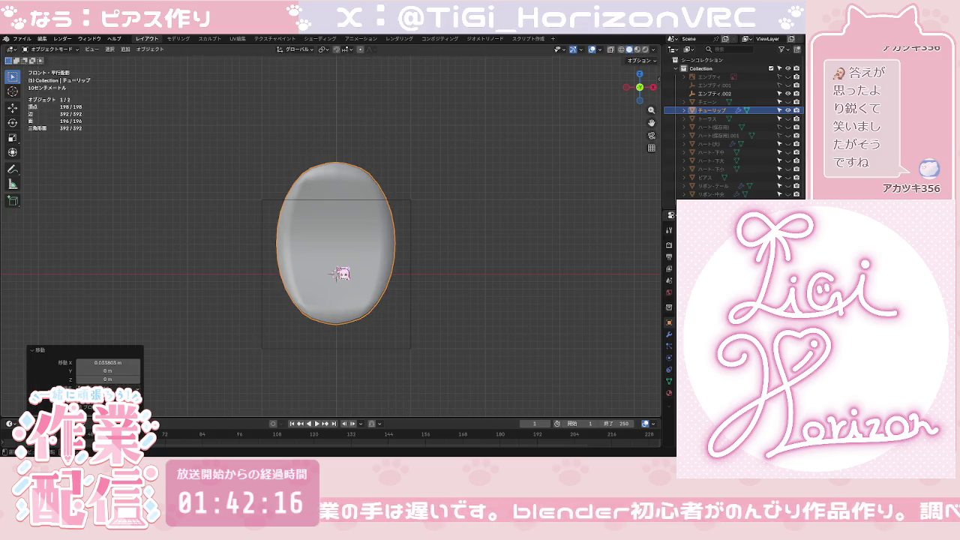
{"action": "left_click", "coordinate": [493, 259]}
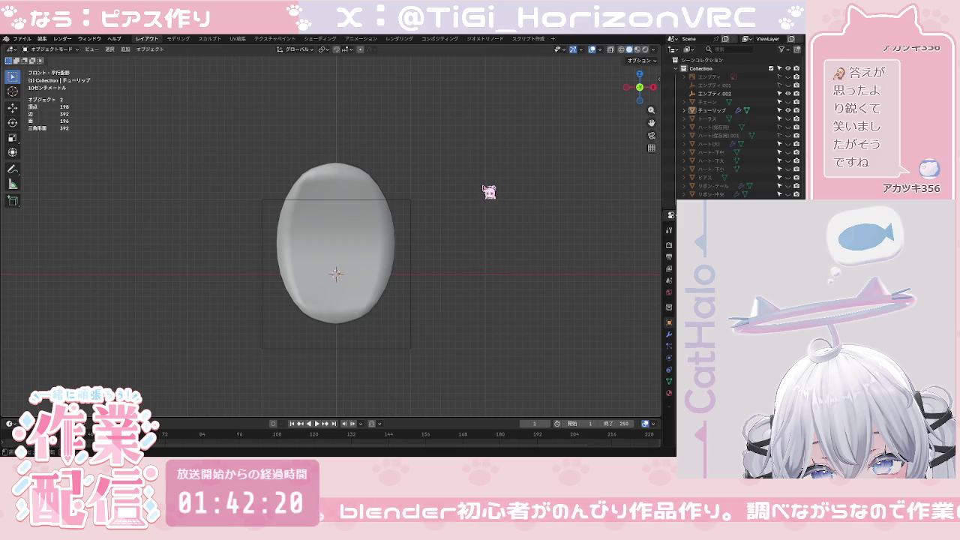
{"action": "middle_click_drag", "start_coordinate": [486, 194], "coordinate": [434, 232]}
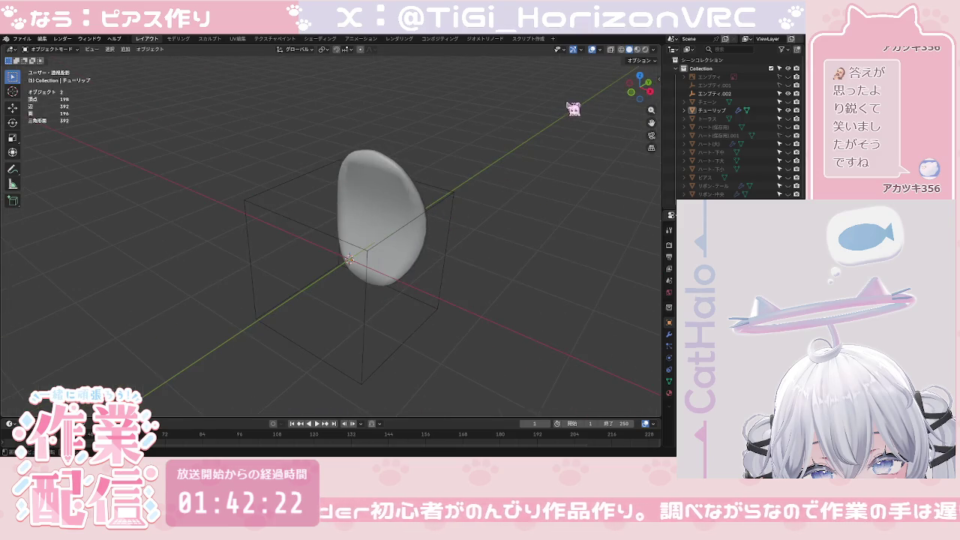
{"action": "left_click", "coordinate": [638, 90]}
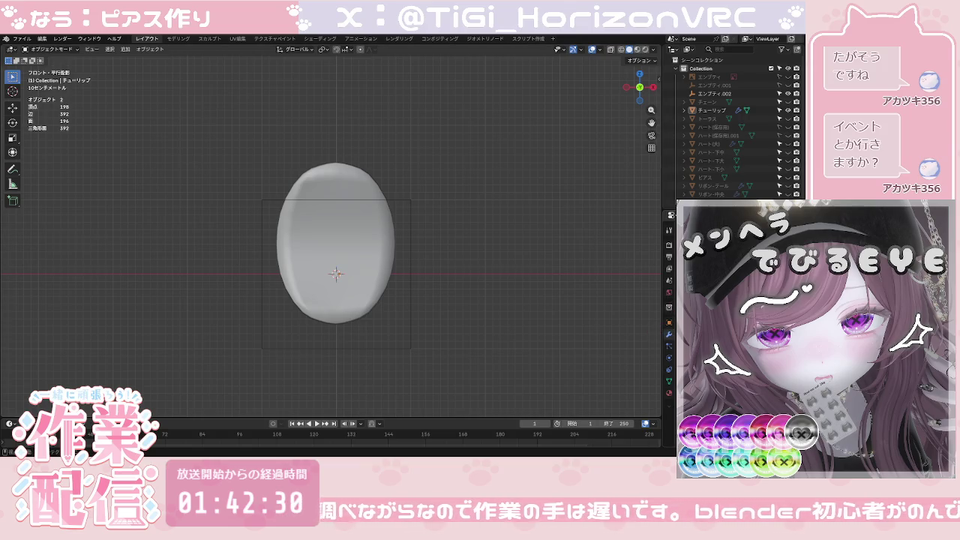
{"action": "key", "text": "shift+a"}
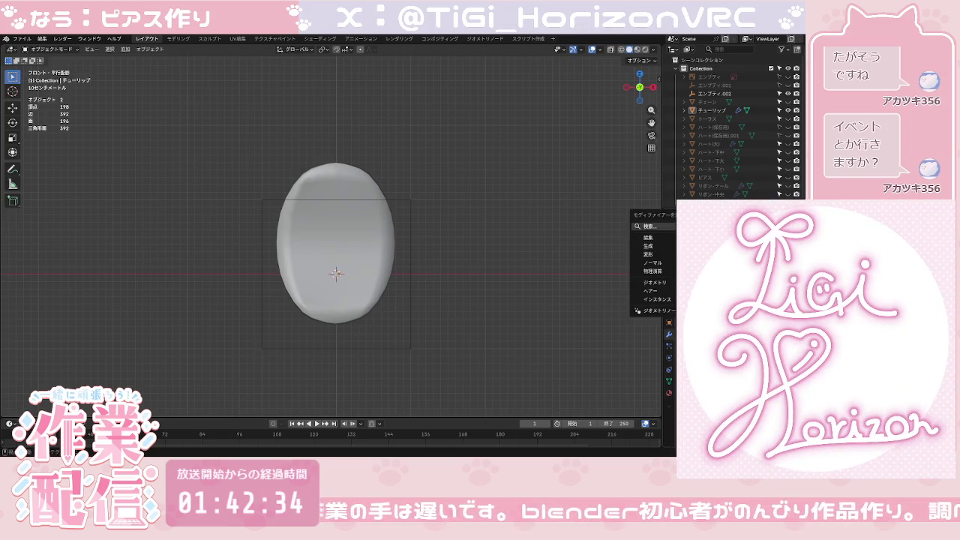
{"action": "left_click", "coordinate": [669, 227]}
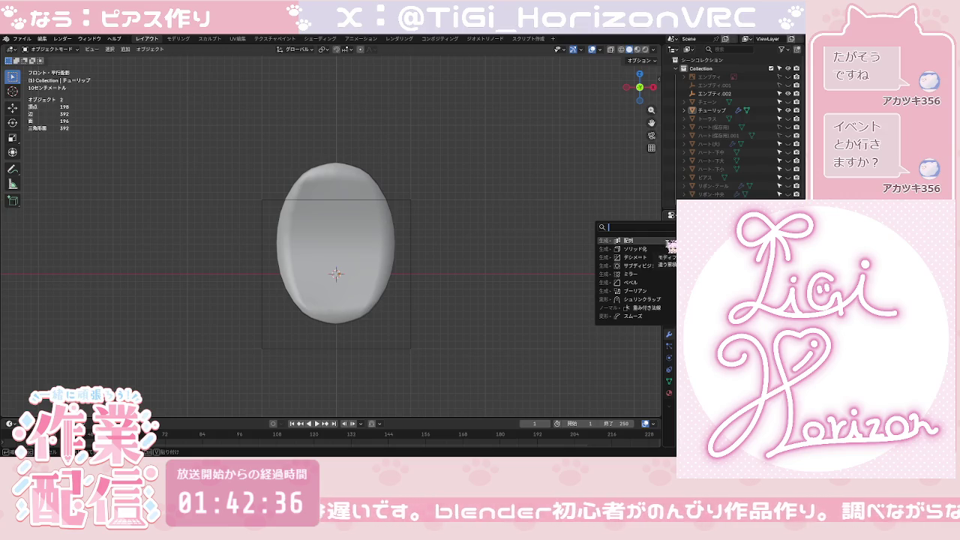
{"action": "left_click", "coordinate": [666, 241]}
{"action": "scroll", "coordinate": [634, 283], "scroll_direction": "down", "scroll_amount": 2}
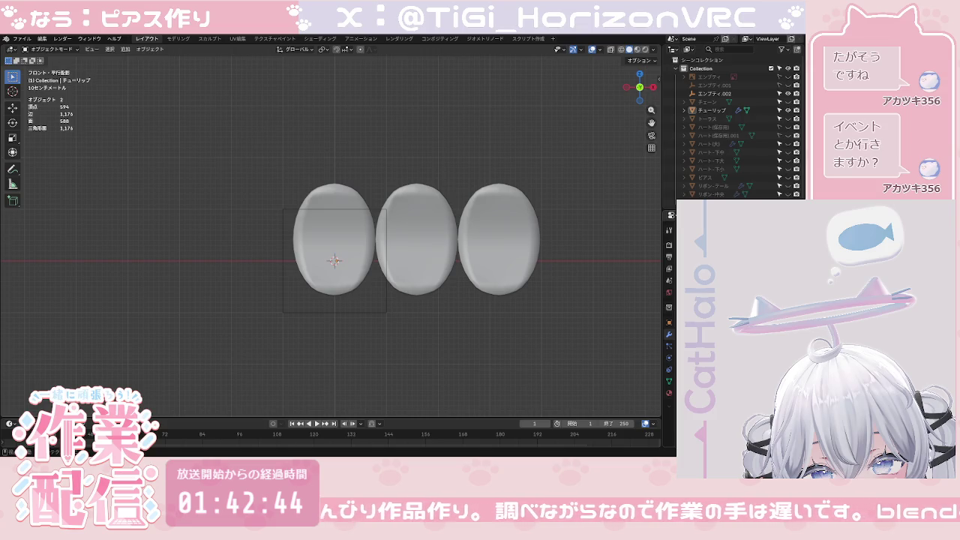
{"action": "key", "text": "ctrl+z"}
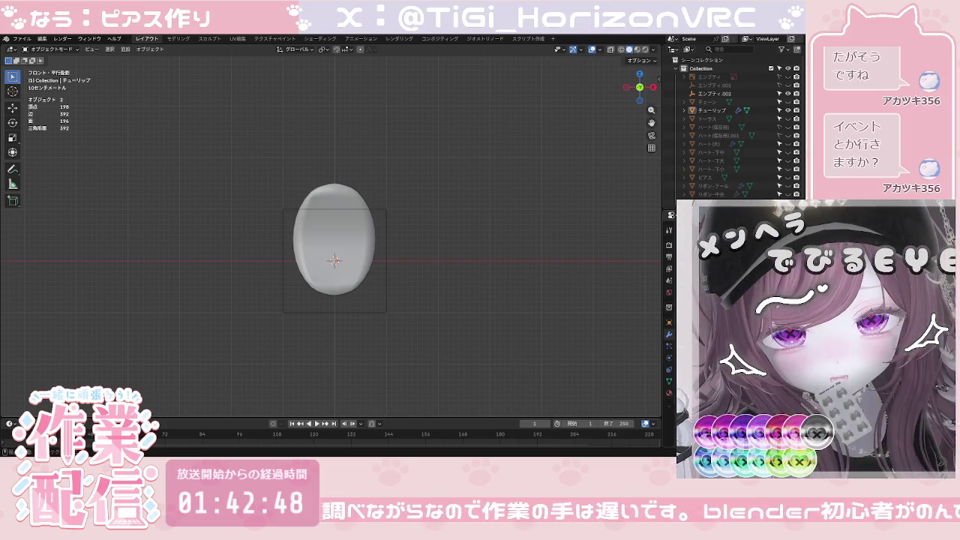
{"action": "key", "text": "shift+a"}
{"action": "left_click", "coordinate": [656, 240]}
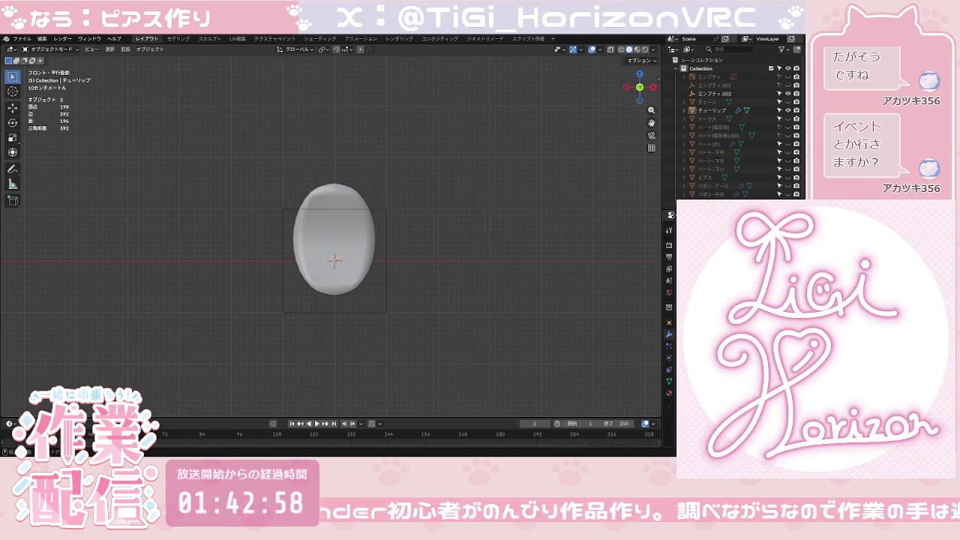
Step: Delete the empty エンプティ.002 and select the チューリップ petal
{"action": "scroll", "coordinate": [716, 170], "scroll_direction": "down", "scroll_amount": 1}
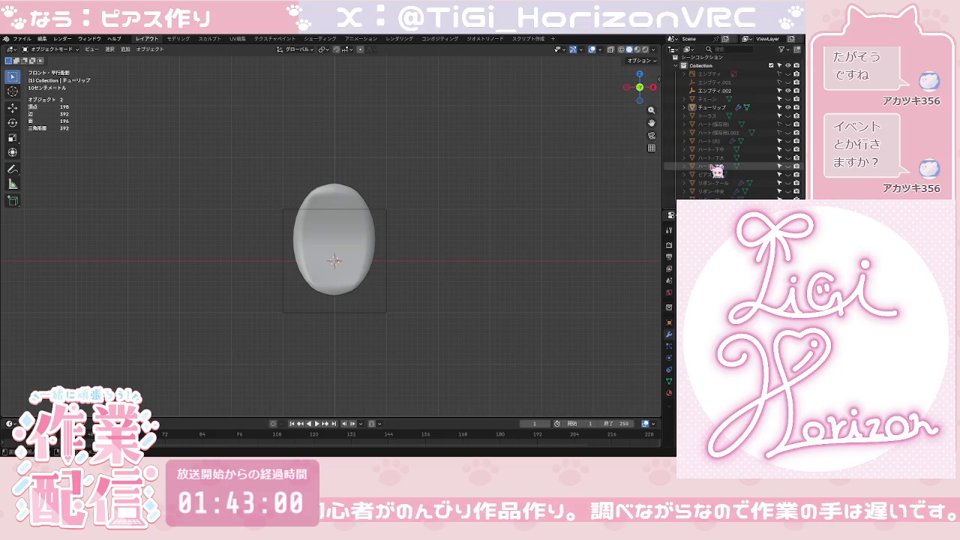
{"action": "scroll", "coordinate": [716, 168], "scroll_direction": "up", "scroll_amount": 1}
{"action": "left_click", "coordinate": [715, 94]}
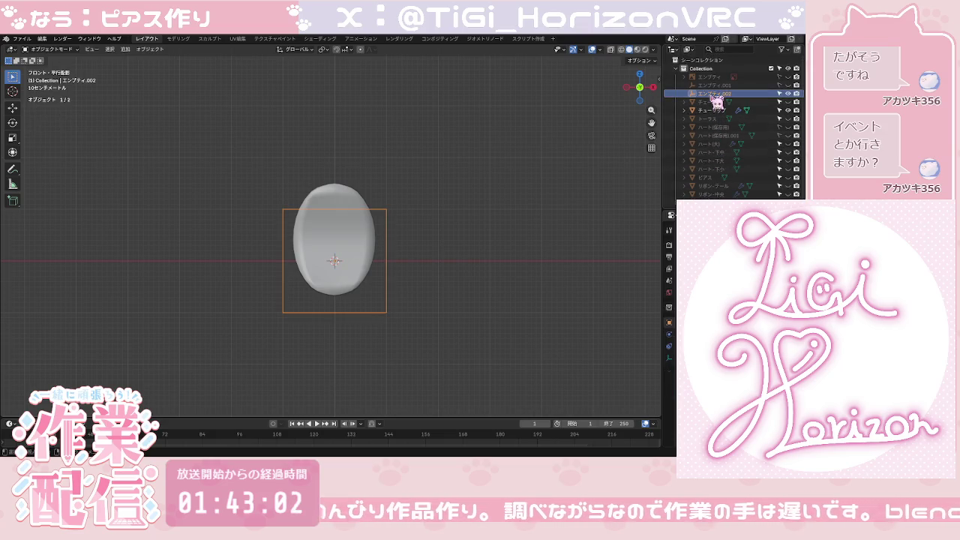
{"action": "key", "text": "Delete"}
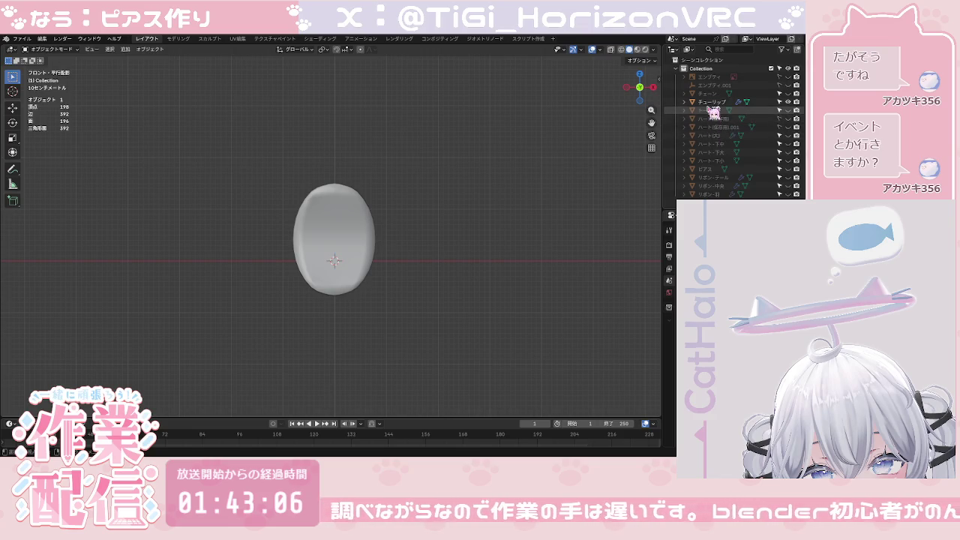
{"action": "left_click", "coordinate": [711, 101]}
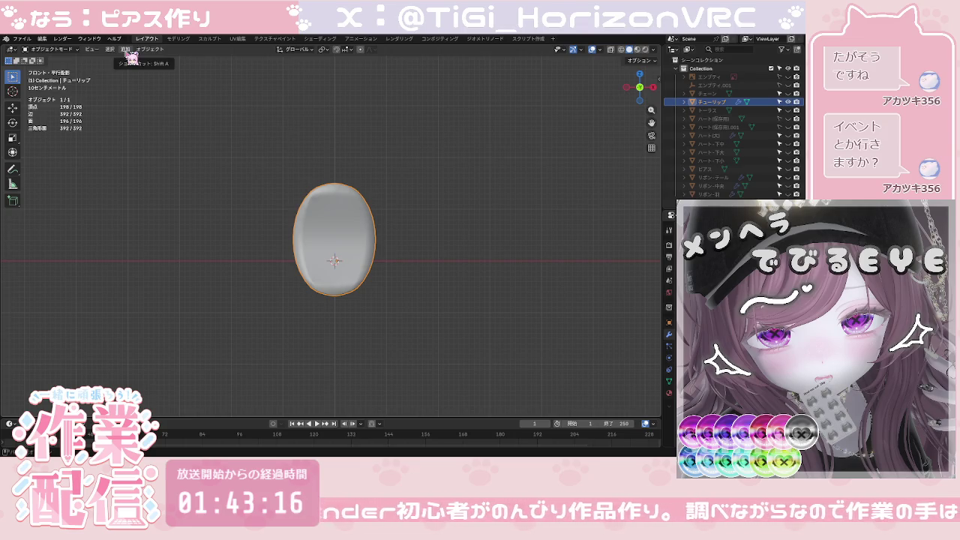
Step: Add a Bezier circle and scale it to about 1.86x, then view from the front
{"action": "left_click", "coordinate": [125, 48]}
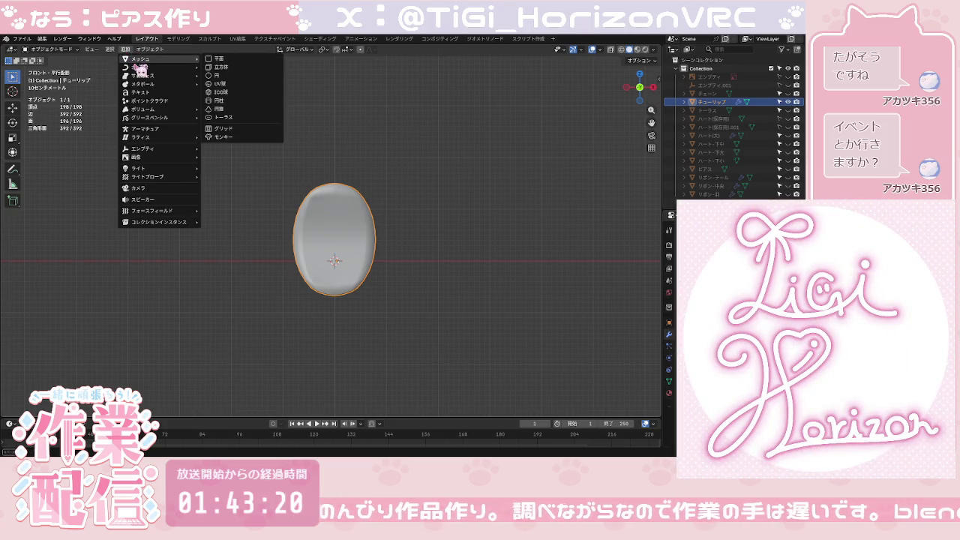
{"action": "mouse_move", "coordinate": [140, 67]}
{"action": "left_click", "coordinate": [217, 80]}
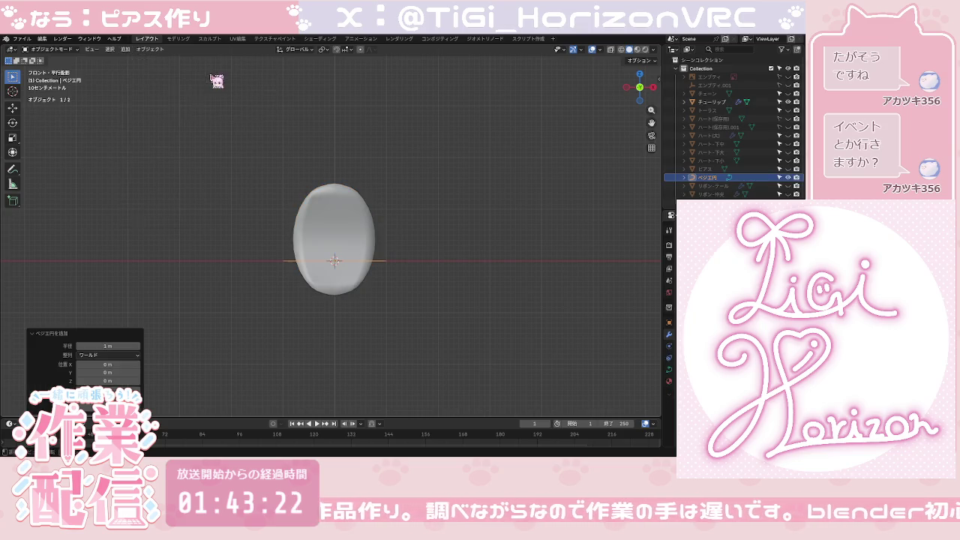
{"action": "scroll", "coordinate": [427, 248], "scroll_direction": "down", "scroll_amount": 2}
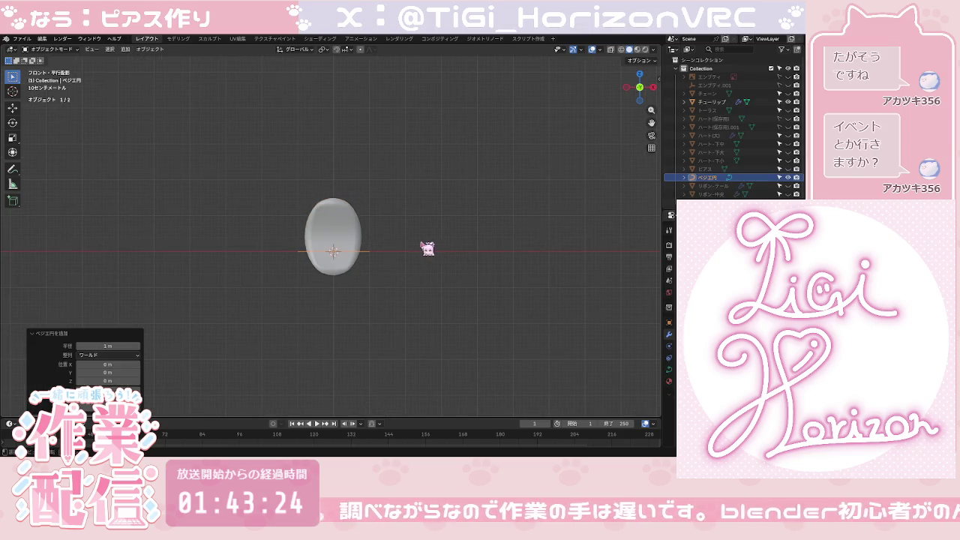
{"action": "middle_click_drag", "start_coordinate": [392, 229], "coordinate": [397, 279]}
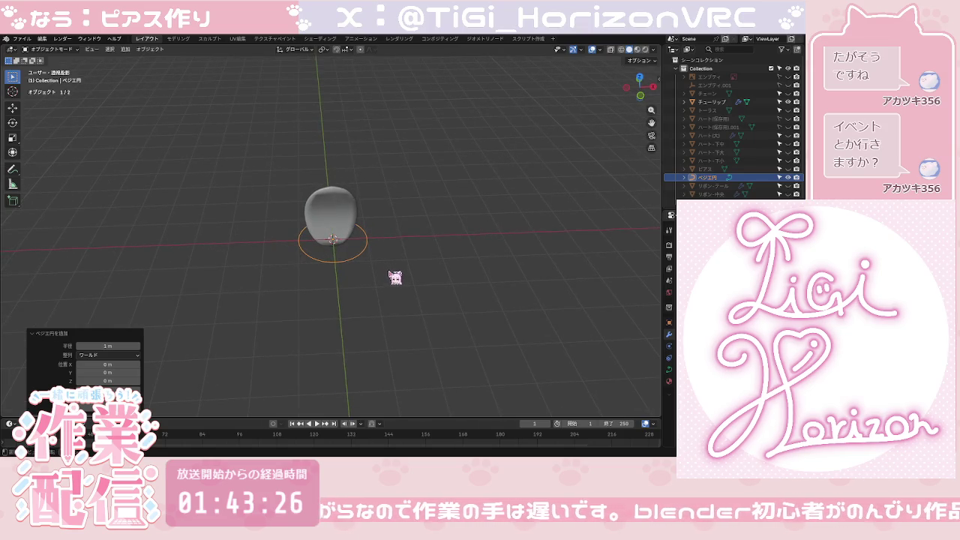
{"action": "key", "text": "s"}
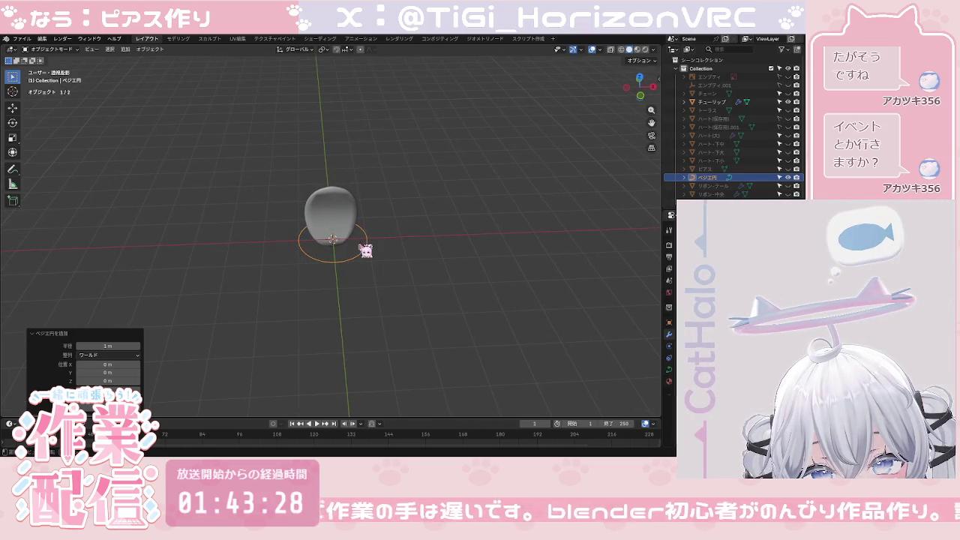
{"action": "left_click", "coordinate": [378, 278]}
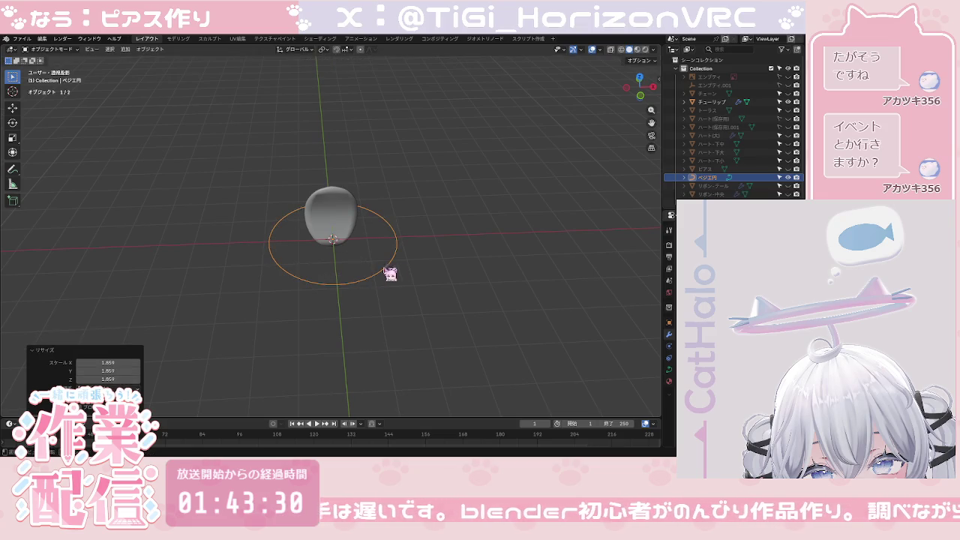
{"action": "left_click", "coordinate": [641, 96]}
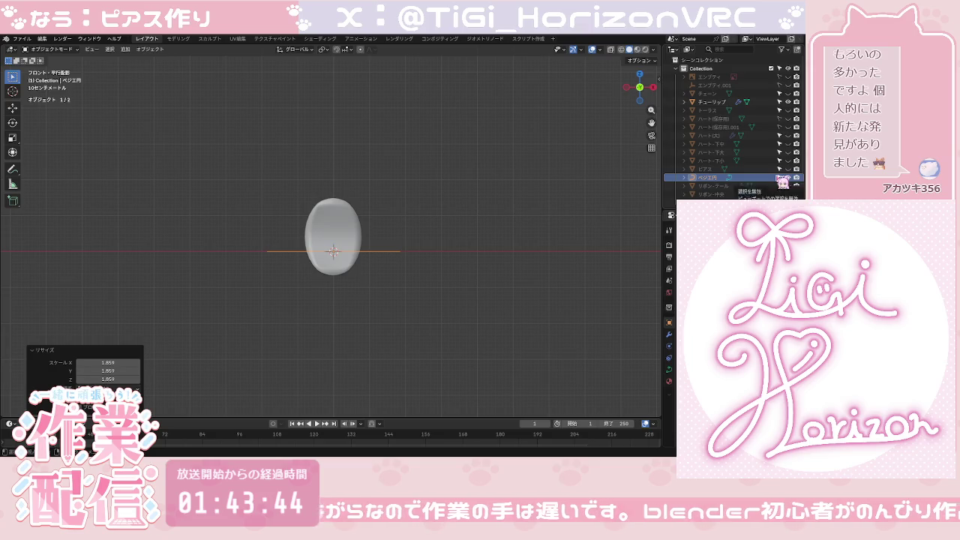
Step: Select the チューリップ petal in the outliner and look down on it in perspective
{"action": "left_click", "coordinate": [712, 180], "text": "ctrl"}
{"action": "left_click", "coordinate": [713, 102]}
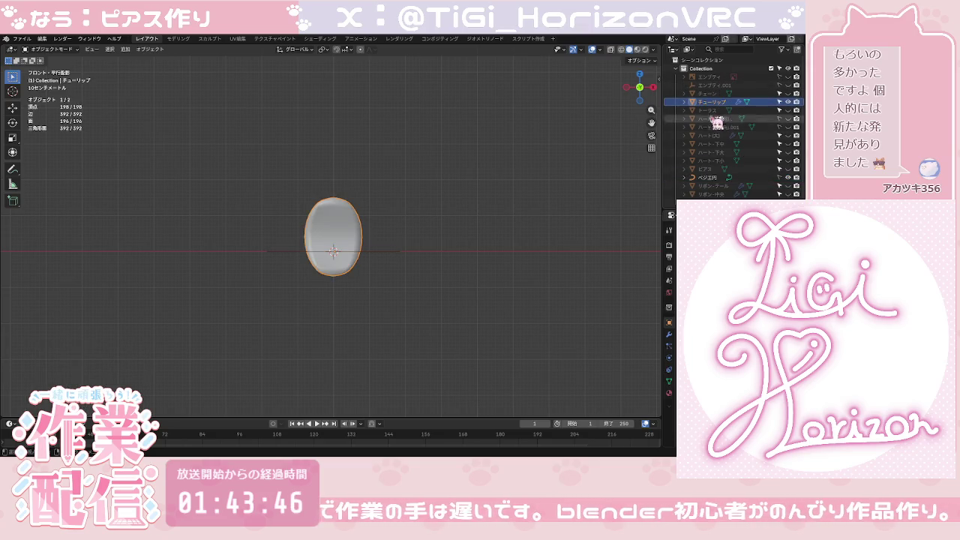
{"action": "key", "text": "KP_5"}
{"action": "scroll", "coordinate": [387, 278], "scroll_direction": "up", "scroll_amount": 1}
{"action": "scroll", "coordinate": [388, 281], "scroll_direction": "up", "scroll_amount": 2}
{"action": "middle_click_drag", "start_coordinate": [389, 286], "coordinate": [385, 315]}
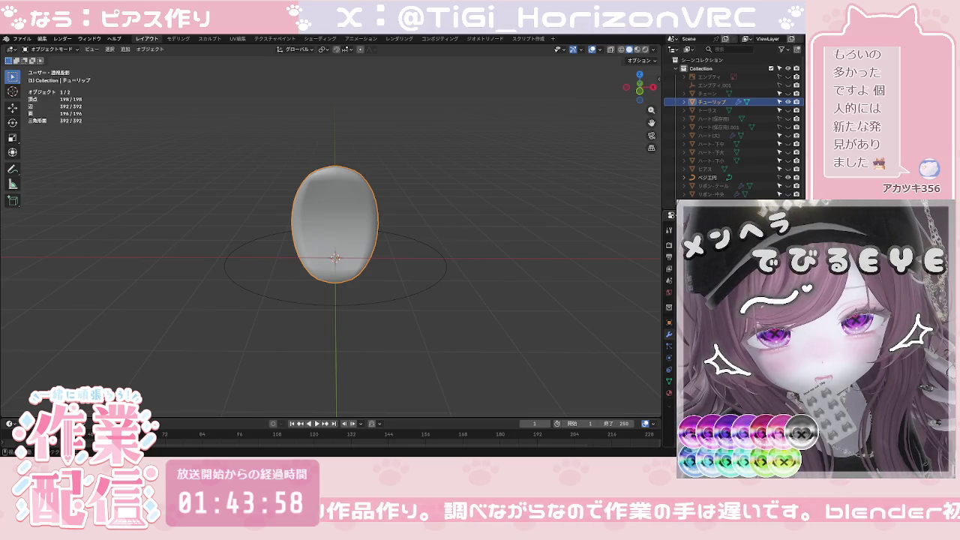
Step: Undo the petal to a wider, rounder shape and check it from several sides
{"action": "key", "text": "ctrl+z"}
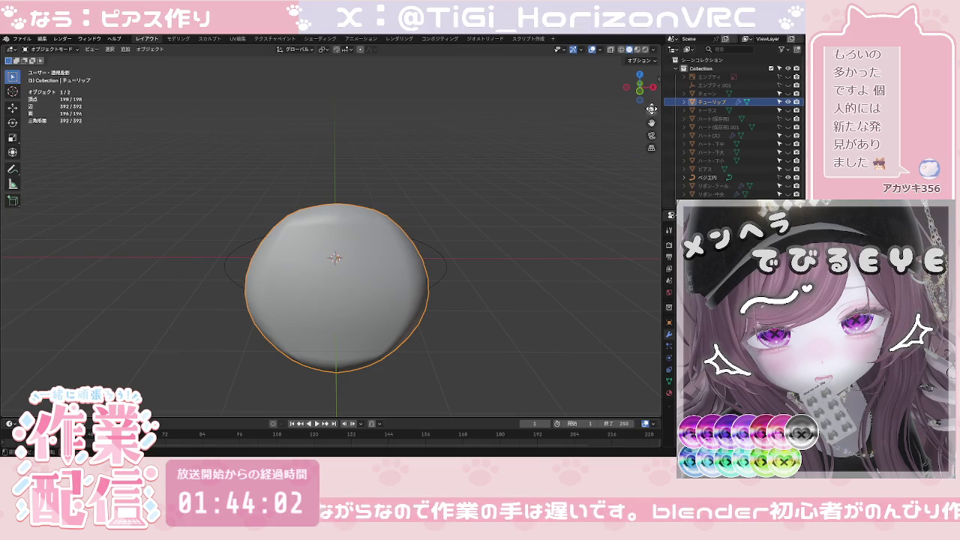
{"action": "left_click", "coordinate": [652, 88]}
{"action": "left_click_drag", "start_coordinate": [652, 88], "coordinate": [646, 89]}
{"action": "left_click", "coordinate": [652, 88]}
{"action": "left_click", "coordinate": [653, 88]}
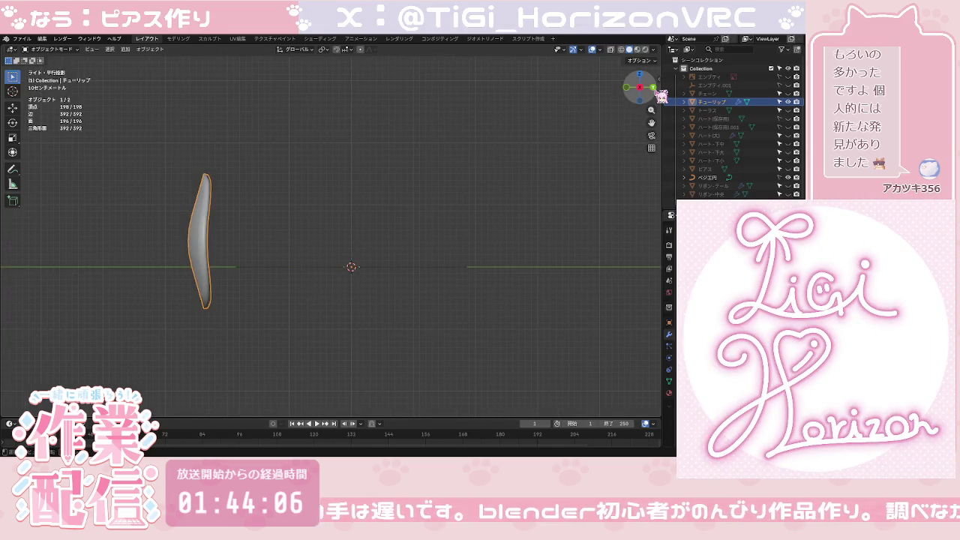
{"action": "left_click", "coordinate": [652, 87]}
{"action": "left_click", "coordinate": [653, 87]}
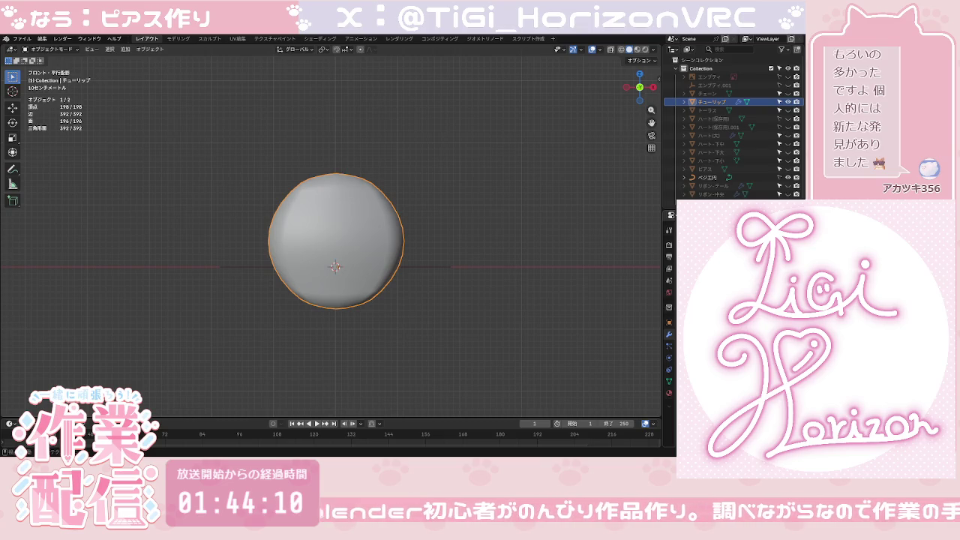
Step: Undo through pill, D-shaped, bowl and curved-band shapes back to a tall oval
{"action": "key", "text": "ctrl+z"}
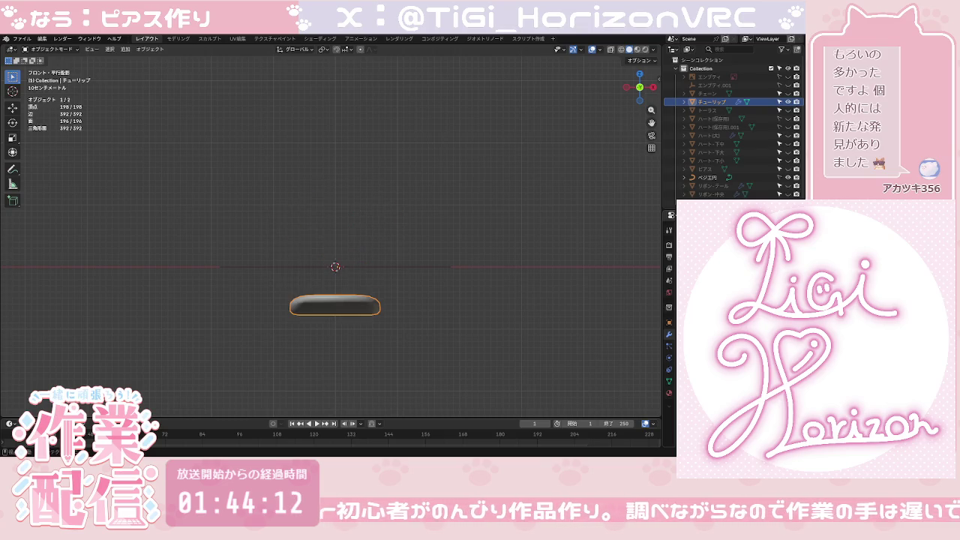
{"action": "key", "text": "ctrl+z"}
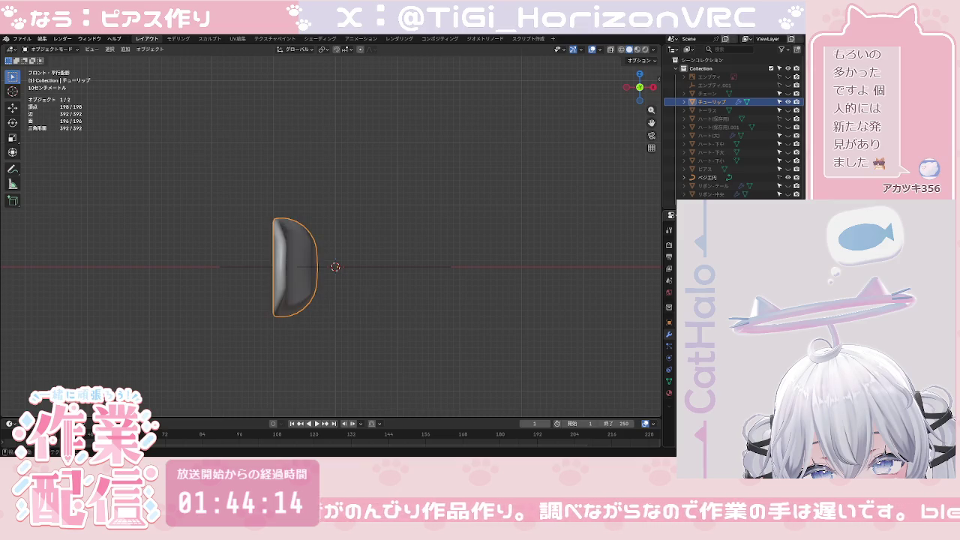
{"action": "left_click", "coordinate": [652, 90]}
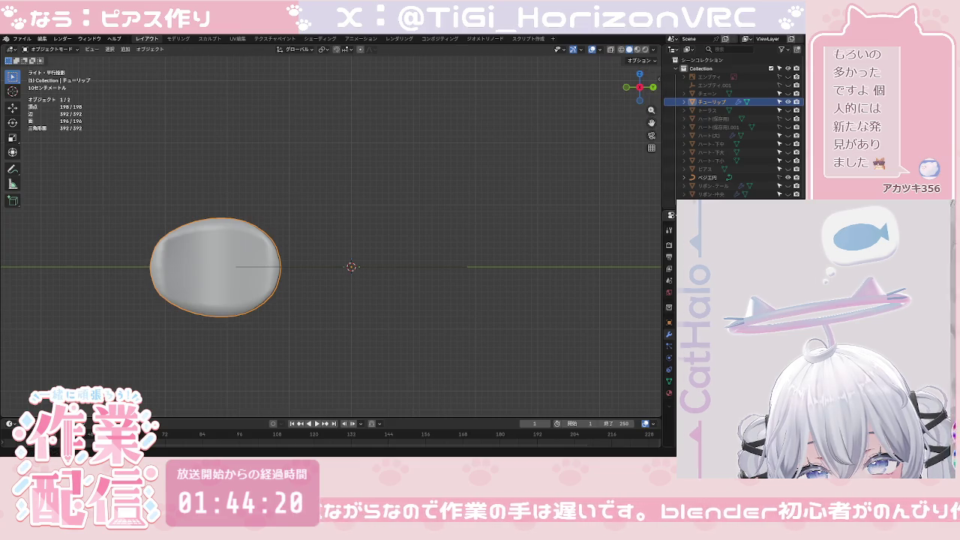
{"action": "key", "text": "ctrl+z"}
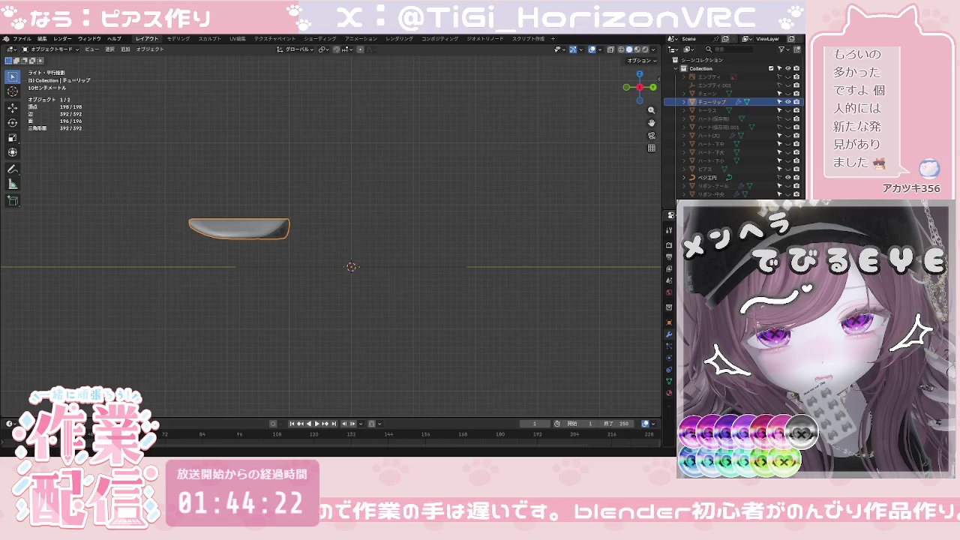
{"action": "key", "text": "ctrl+z"}
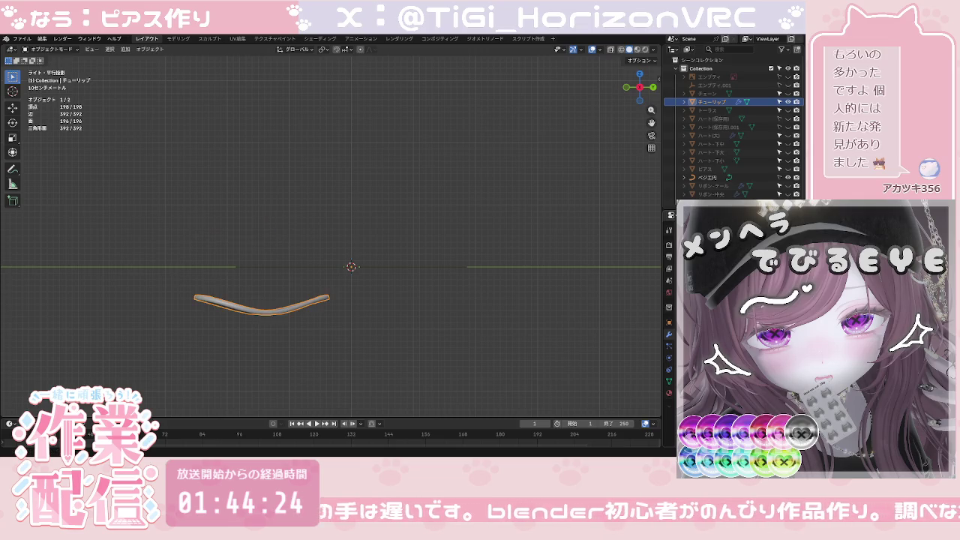
{"action": "key", "text": "ctrl+z"}
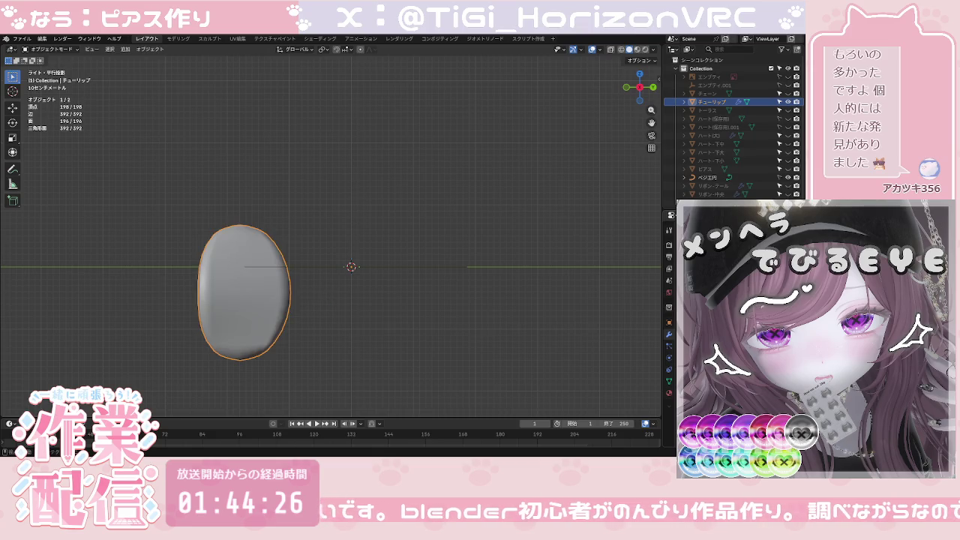
Step: Redo to the thin curved band, then undo to the larger round shape, viewing front and back
{"action": "key", "text": "ctrl+shift+z"}
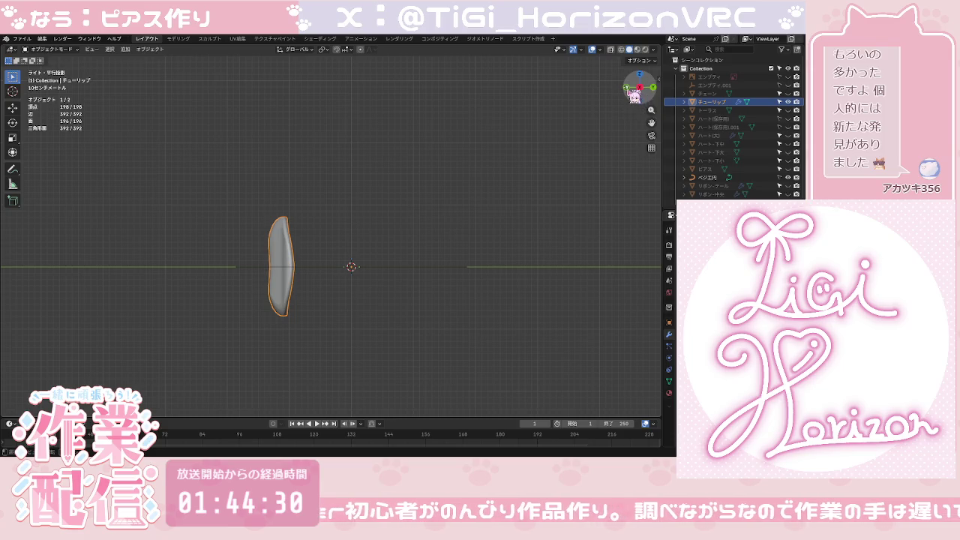
{"action": "left_click", "coordinate": [626, 87]}
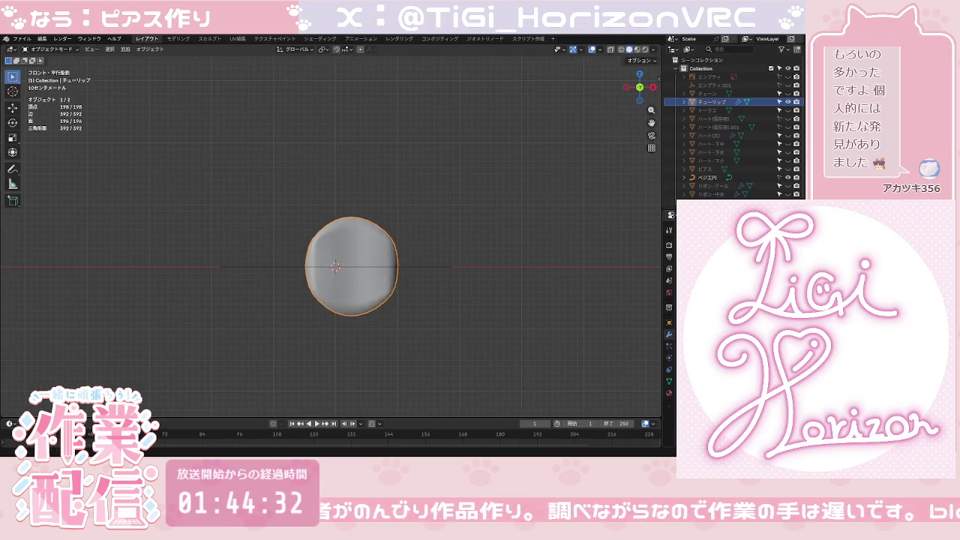
{"action": "key", "text": "ctrl+z"}
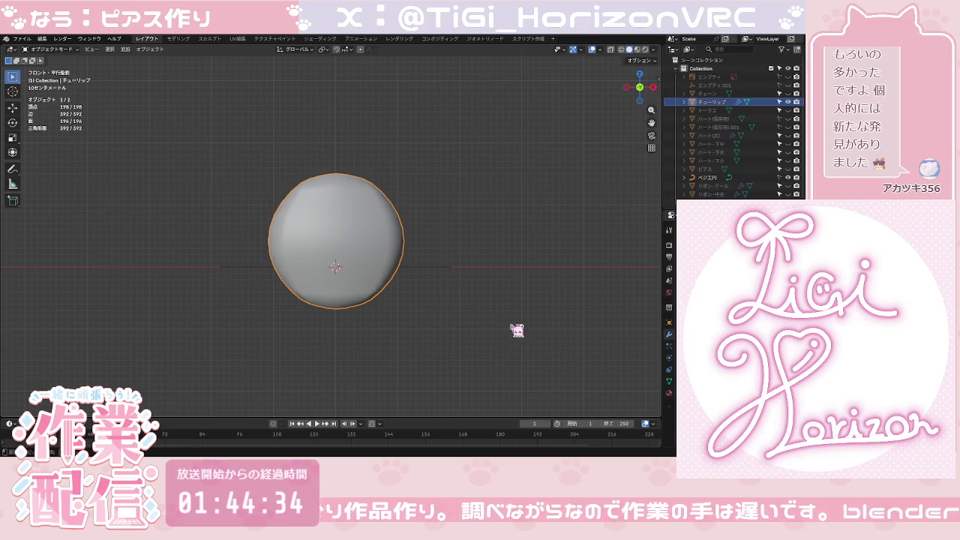
{"action": "left_click", "coordinate": [633, 89]}
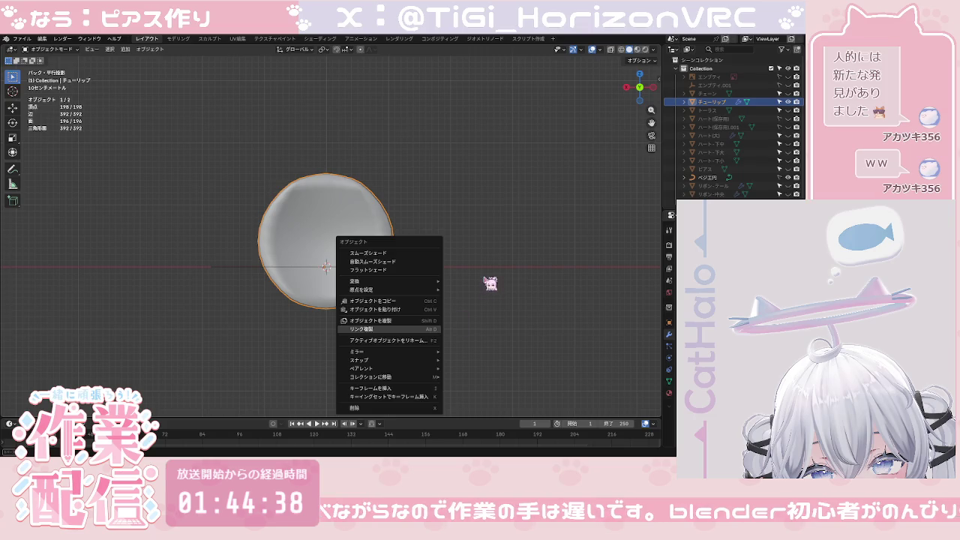
Step: In Edit Mode, select all petal vertices and view them from the front in X-ray
{"action": "middle_click_drag", "start_coordinate": [460, 270], "coordinate": [459, 304]}
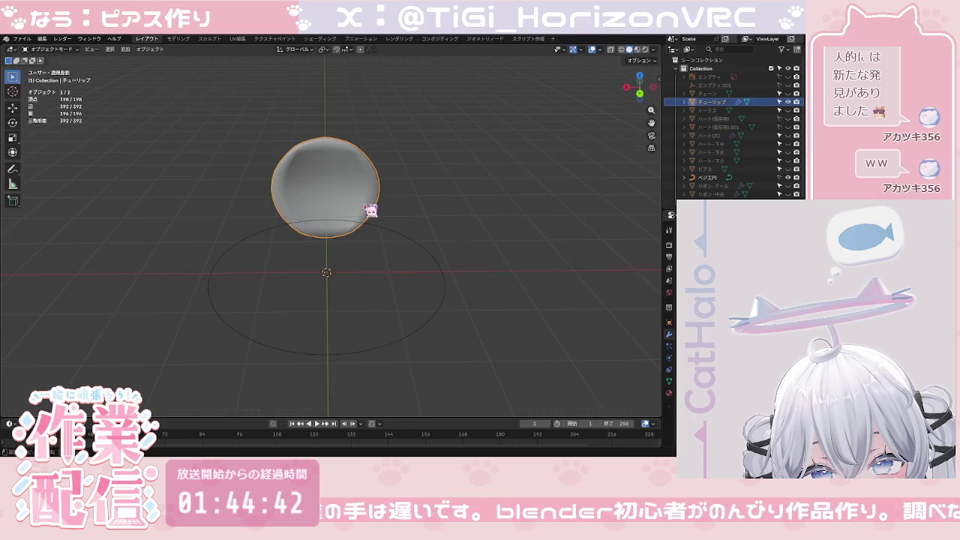
{"action": "key", "text": "Tab"}
{"action": "key", "text": "Tab"}
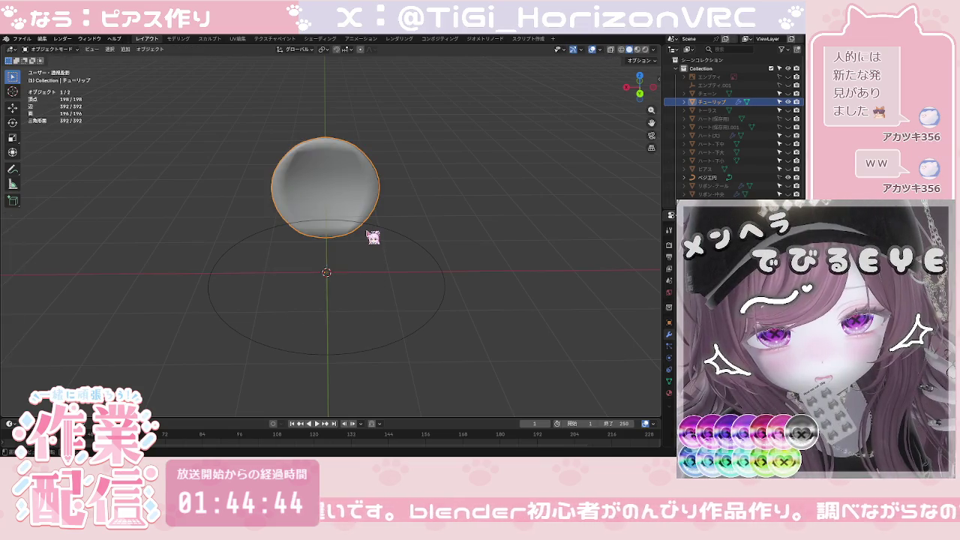
{"action": "key", "text": "Tab"}
{"action": "key", "text": "a"}
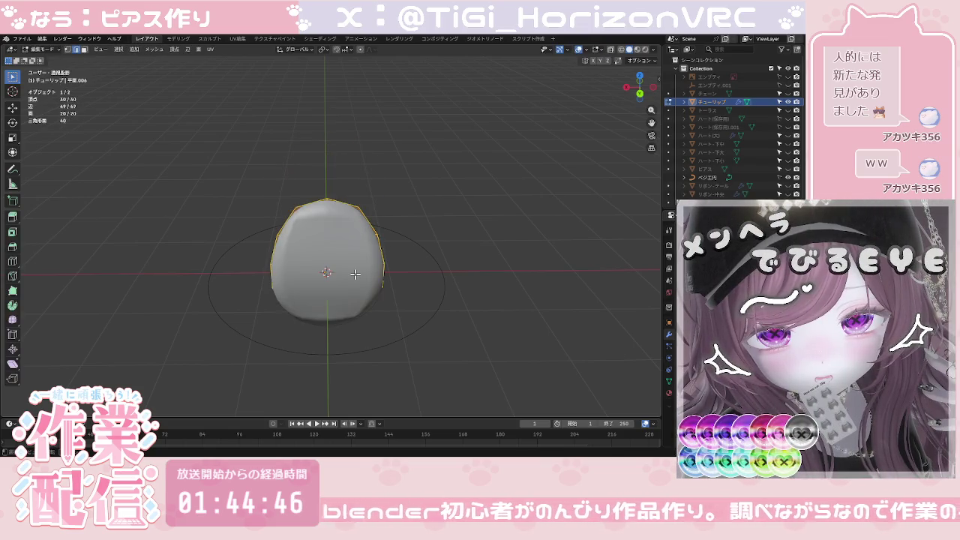
{"action": "left_click", "coordinate": [639, 90]}
{"action": "key", "text": "alt+z"}
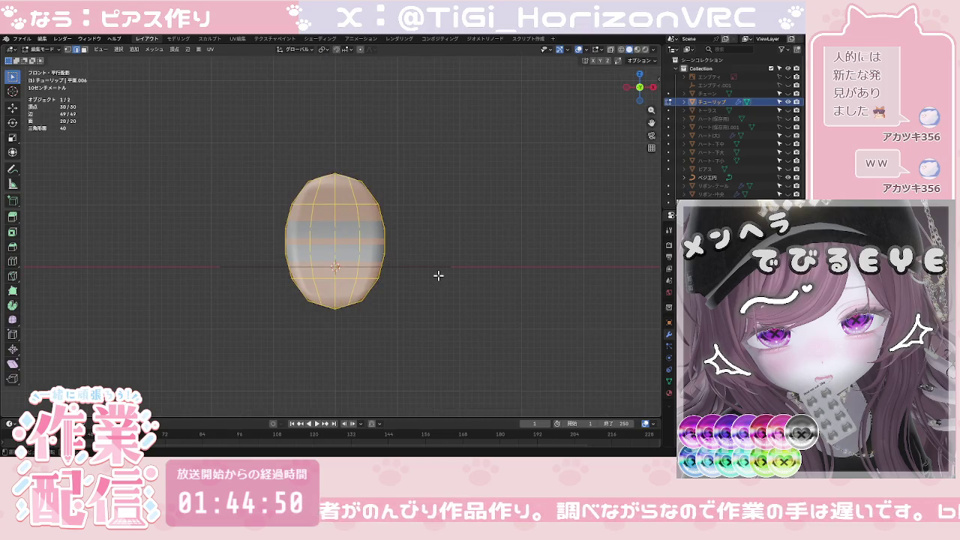
Step: Scale the petal's vertices to 0.792 along X, return to Object Mode, and deselect it
{"action": "key", "text": "s"}
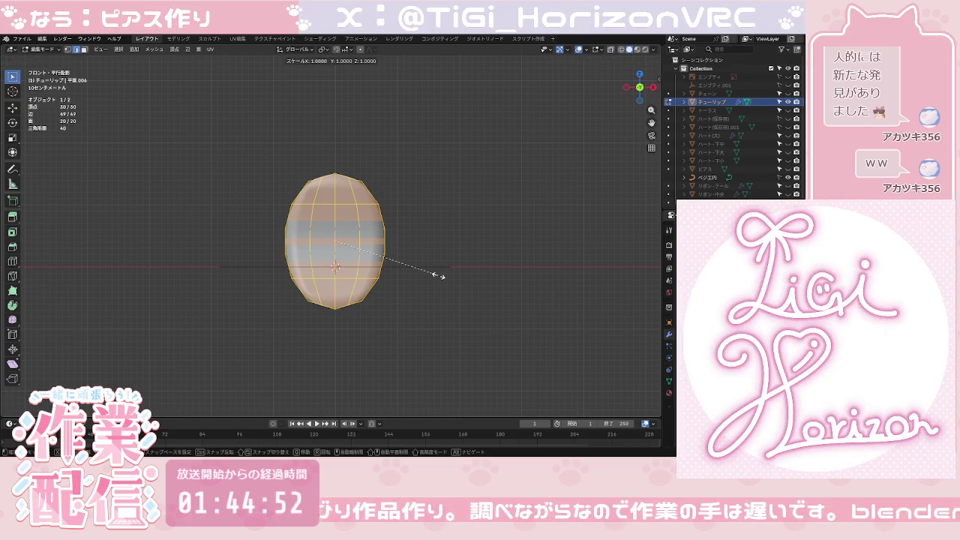
{"action": "key", "text": "x"}
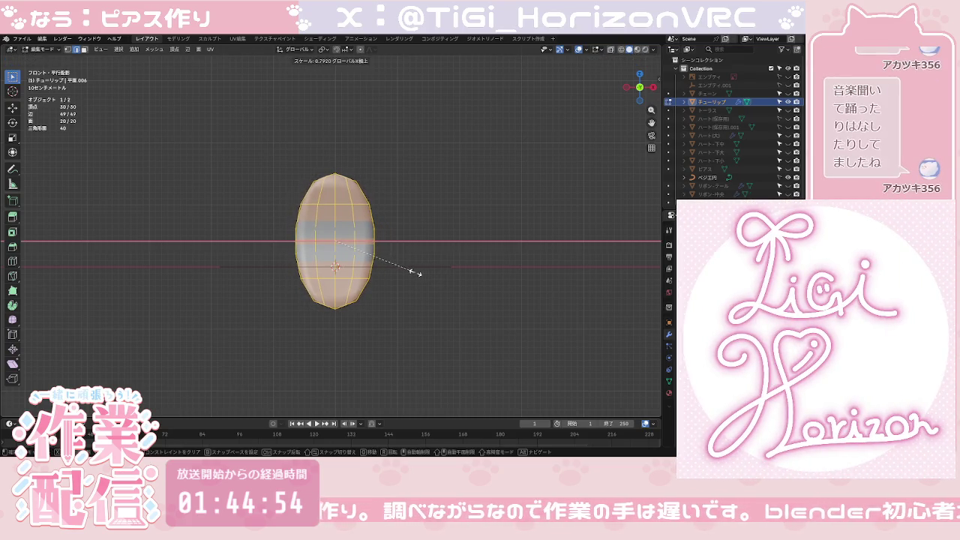
{"action": "left_click", "coordinate": [415, 272]}
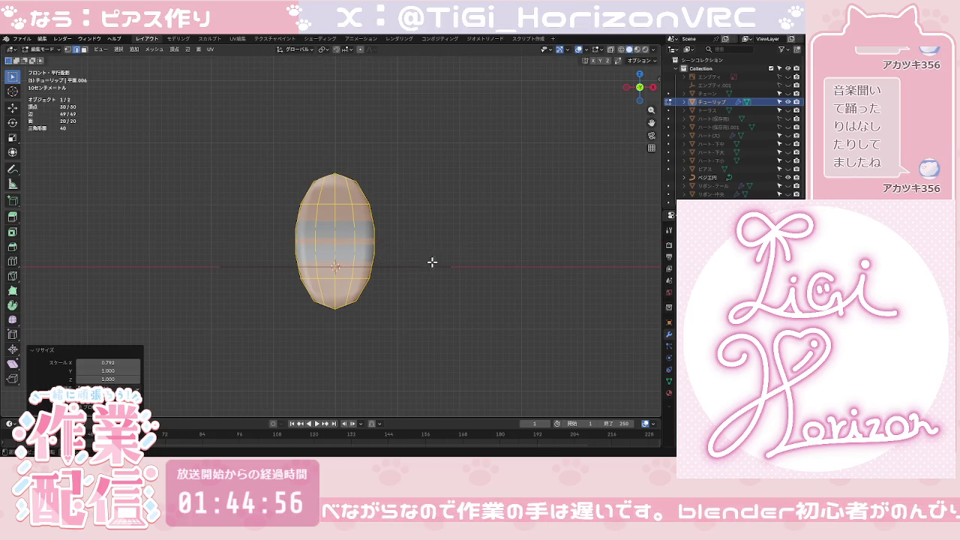
{"action": "key", "text": "Tab"}
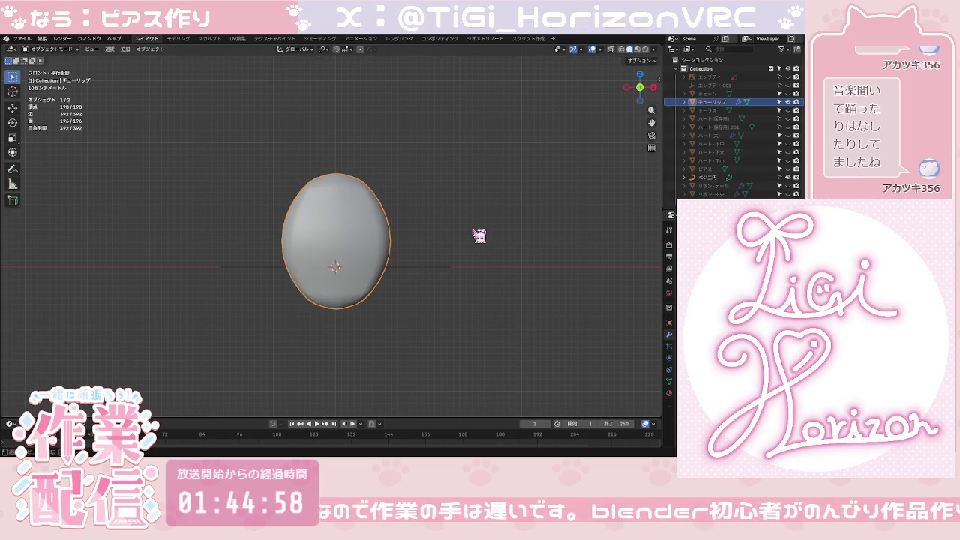
{"action": "key", "text": "Tab"}
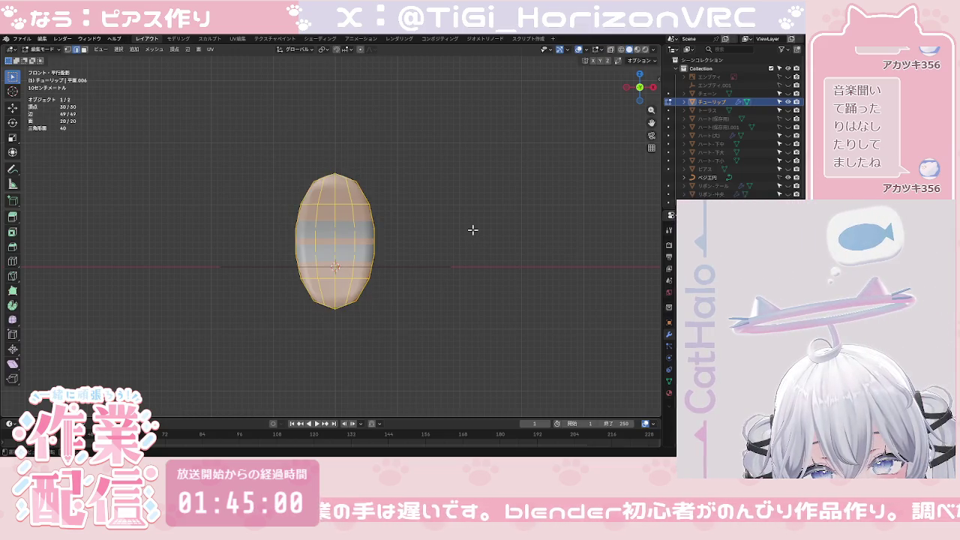
{"action": "key", "text": "Tab"}
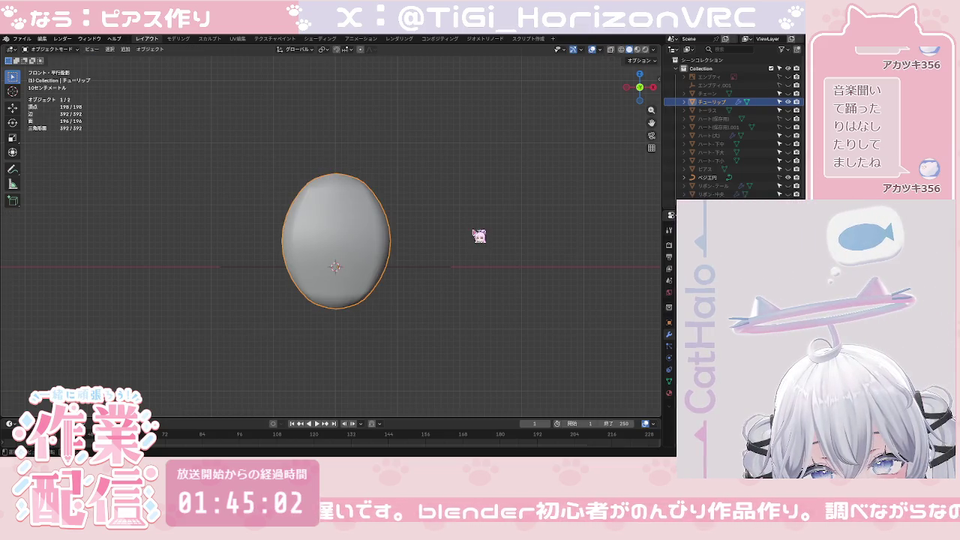
{"action": "left_click", "coordinate": [470, 229]}
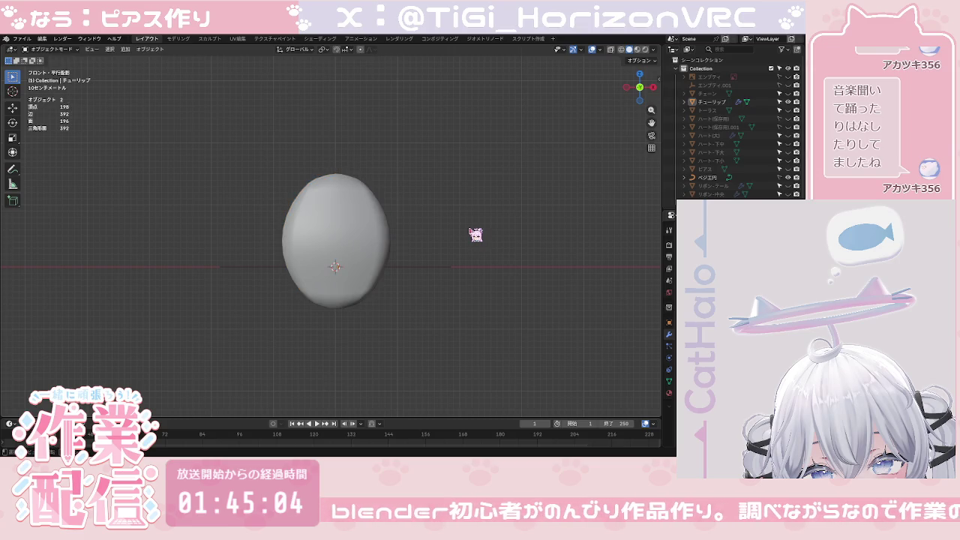
Step: Shrink the Bezier circle around the origin to 0.618 scale
{"action": "left_click", "coordinate": [631, 93]}
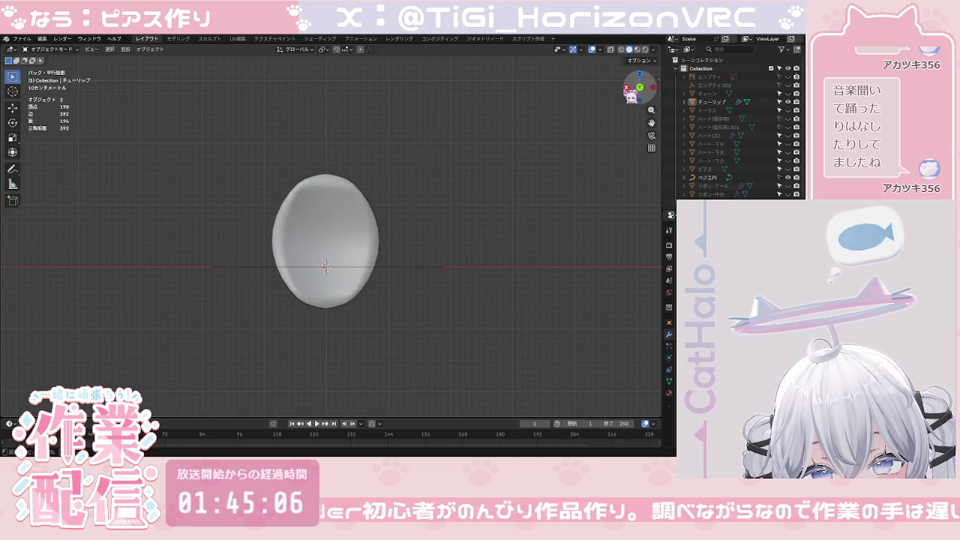
{"action": "mouse_move", "coordinate": [497, 207]}
{"action": "middle_mouse_down"}
{"action": "mouse_move", "coordinate": [475, 250]}
{"action": "mouse_move", "coordinate": [492, 261]}
{"action": "mouse_move", "coordinate": [453, 256]}
{"action": "middle_mouse_up"}
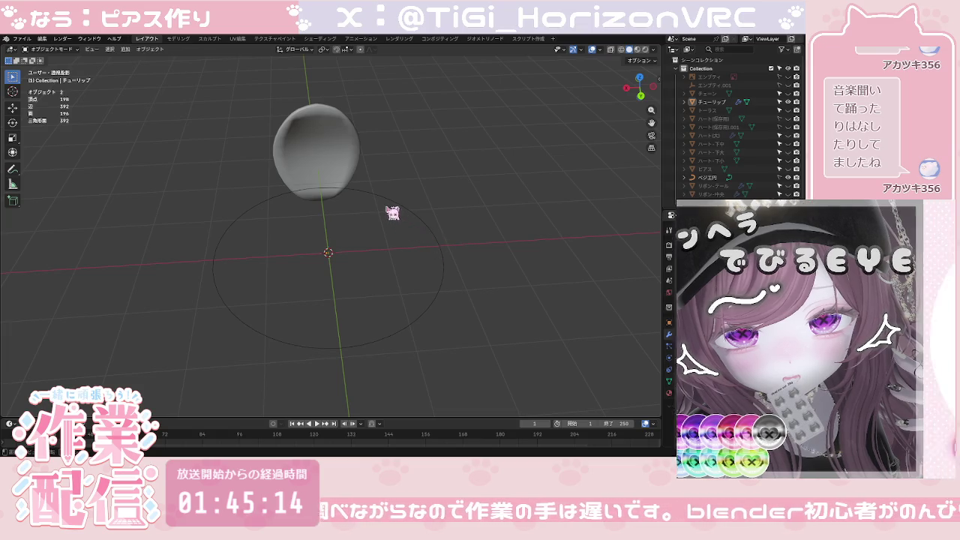
{"action": "left_click_drag", "start_coordinate": [417, 275], "coordinate": [443, 309]}
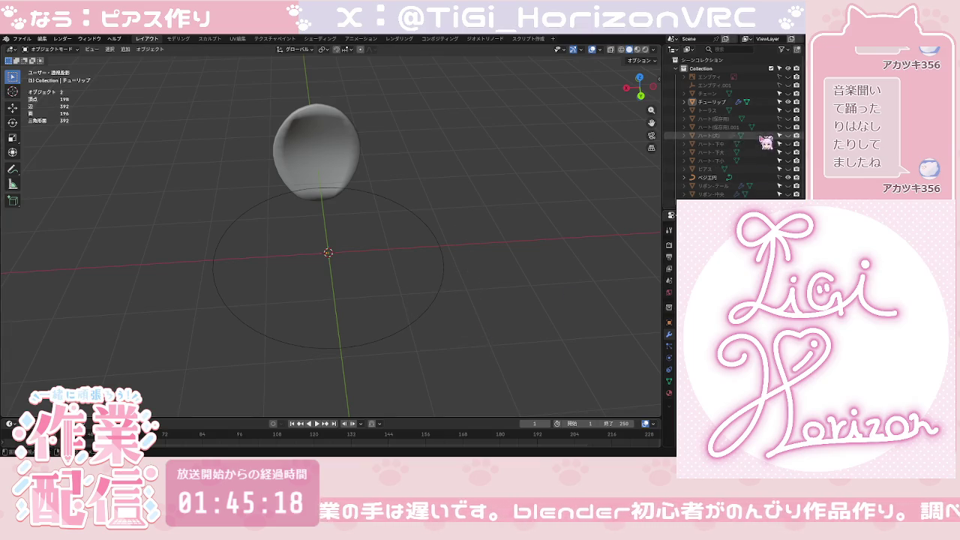
{"action": "left_click_drag", "start_coordinate": [408, 288], "coordinate": [481, 347]}
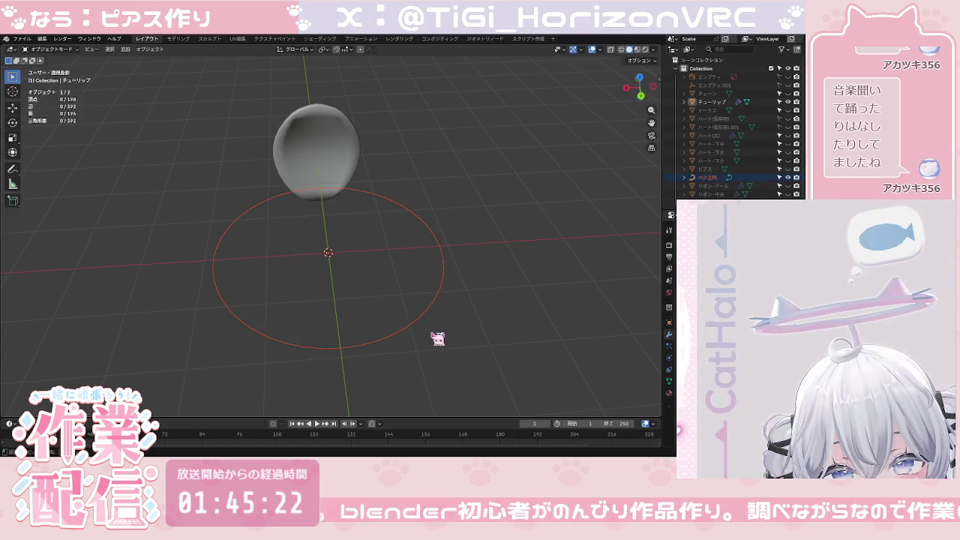
{"action": "key", "text": "s"}
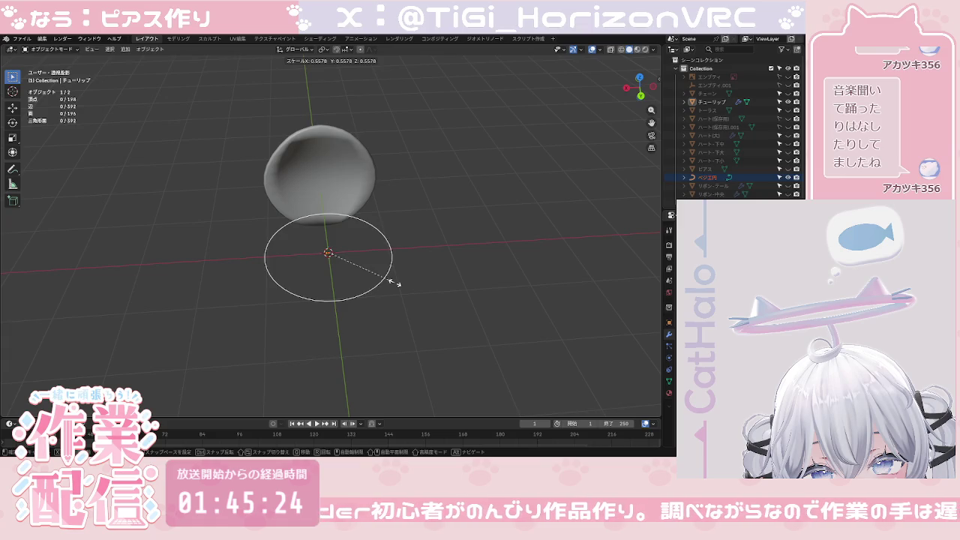
{"action": "left_click", "coordinate": [398, 294]}
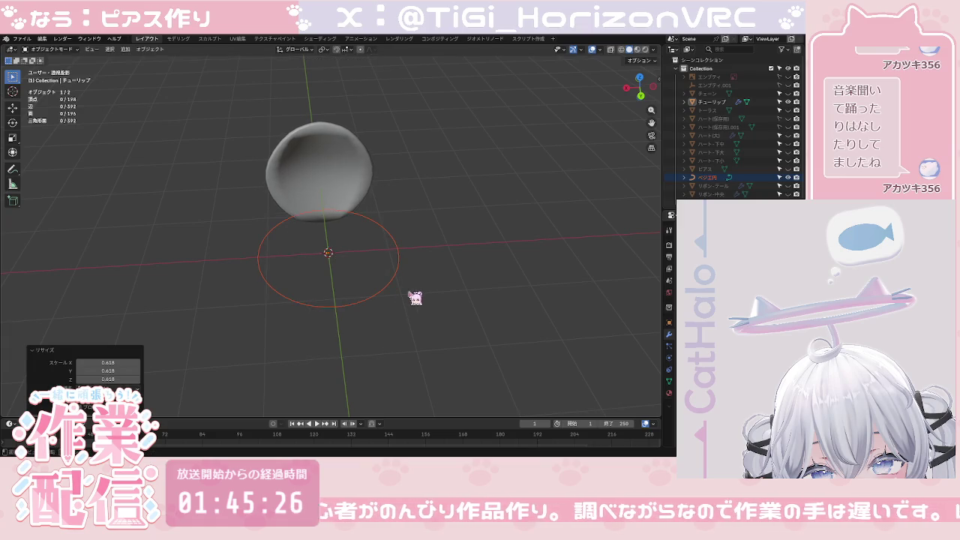
{"action": "left_click", "coordinate": [414, 299]}
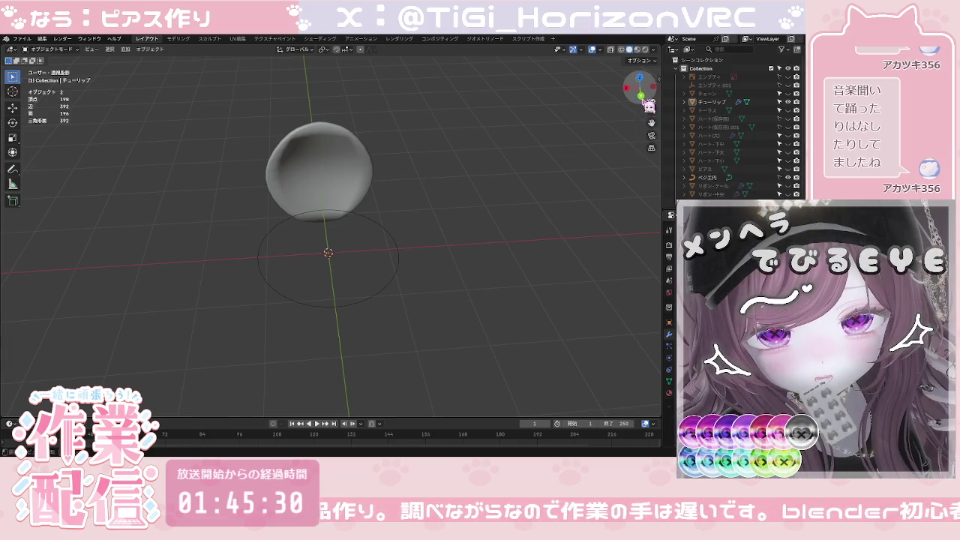
Step: In Back view, scale the round petal mesh along X into a narrow upright oval
{"action": "left_click", "coordinate": [641, 96]}
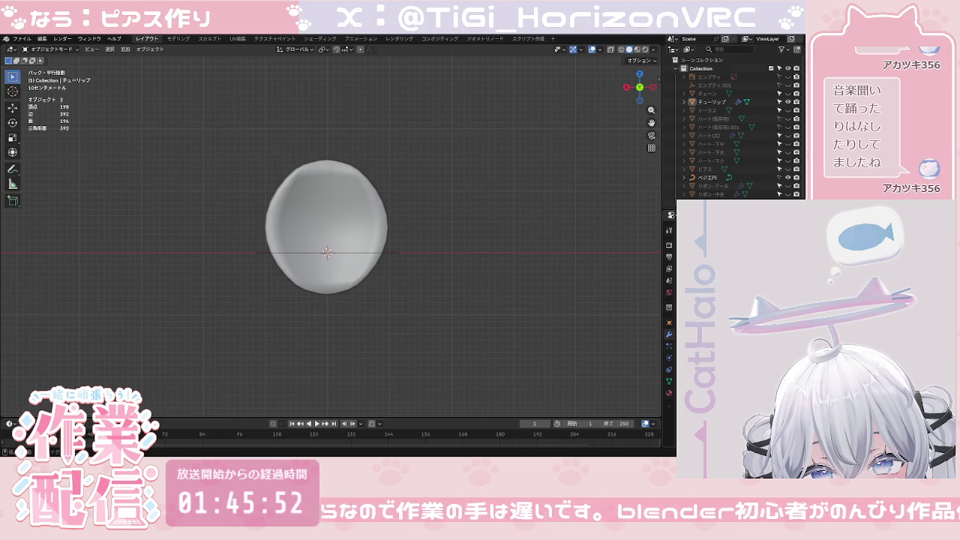
{"action": "key", "text": "s"}
{"action": "key", "text": "x"}
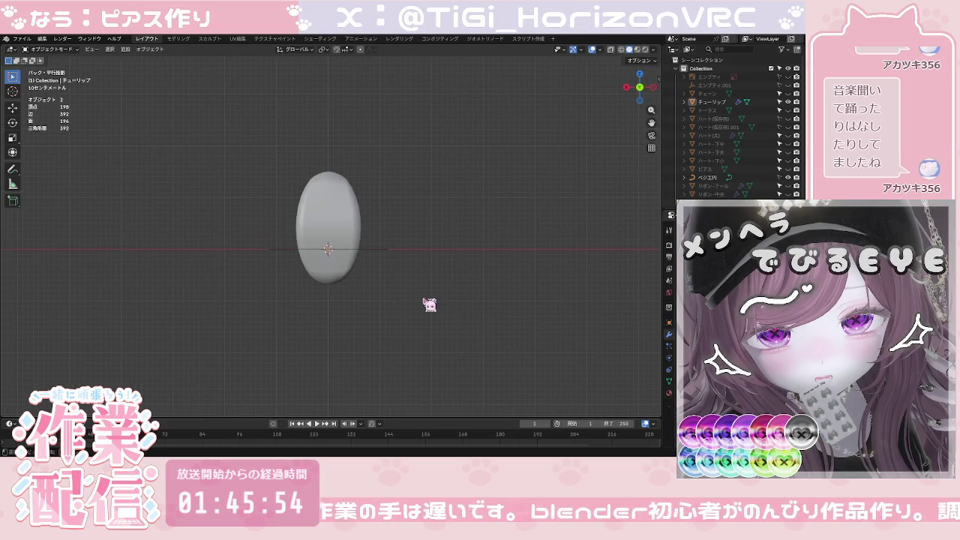
{"action": "scroll", "coordinate": [422, 293], "scroll_direction": "up", "scroll_amount": 2}
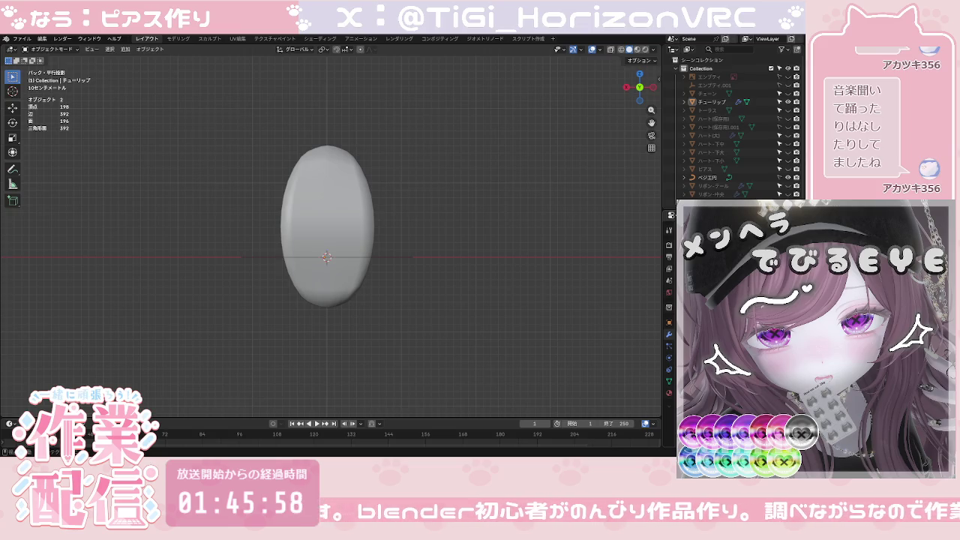
{"action": "left_click", "coordinate": [670, 257]}
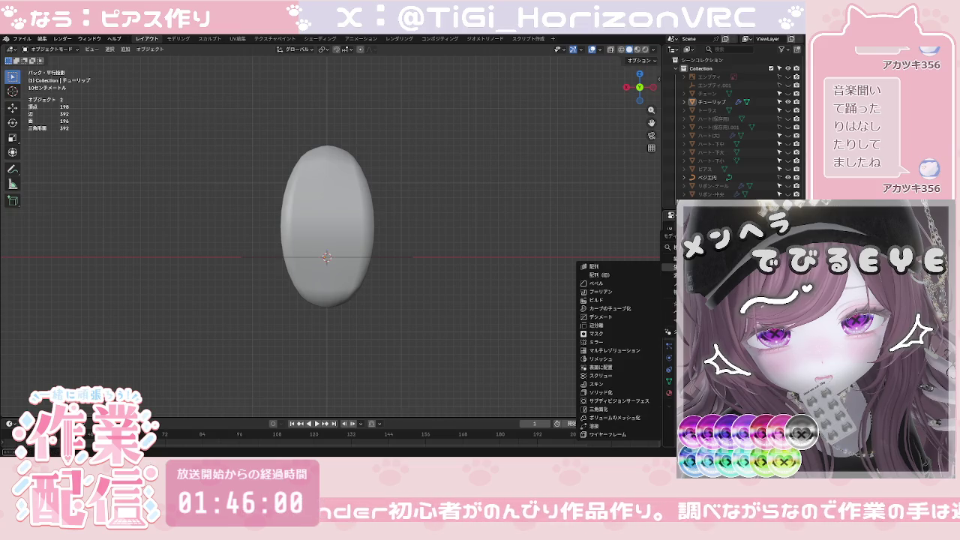
Step: Add an Array modifier with Count 4, making a row of four petal ovals
{"action": "left_click", "coordinate": [619, 276]}
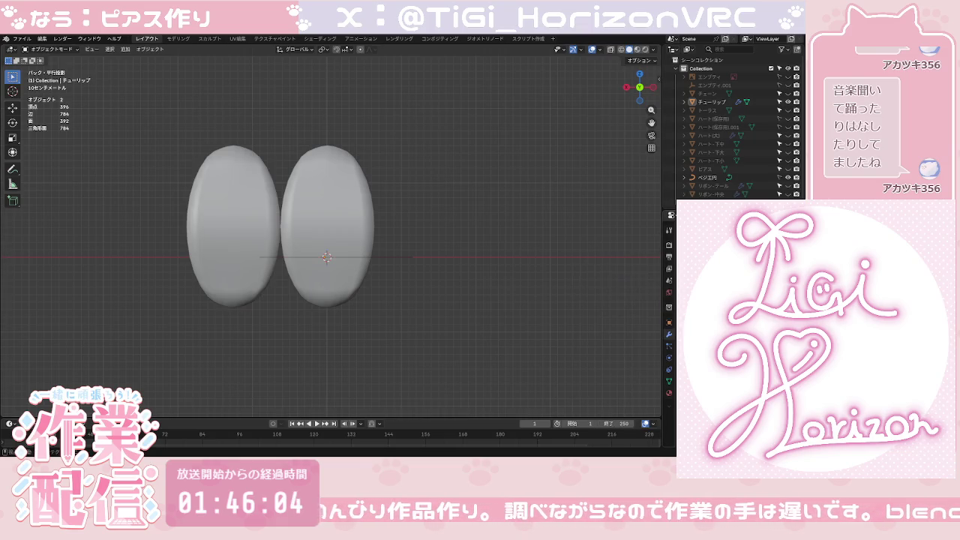
{"action": "mouse_move", "coordinate": [750, 300]}
{"action": "left_mouse_down"}
{"action": "mouse_move", "coordinate": [780, 300]}
{"action": "mouse_move", "coordinate": [765, 300]}
{"action": "left_mouse_up"}
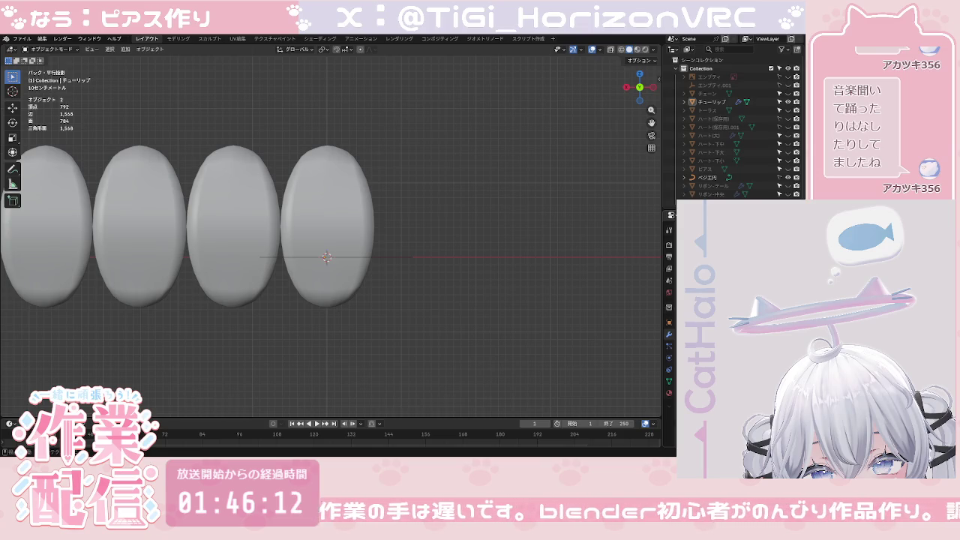
{"action": "scroll", "coordinate": [562, 341], "scroll_direction": "down", "scroll_amount": 5}
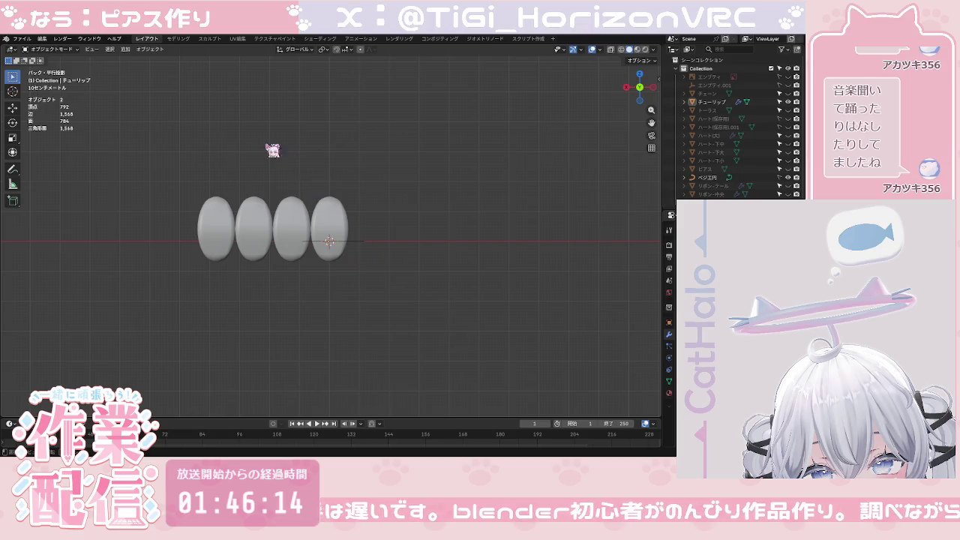
{"action": "left_click", "coordinate": [125, 49]}
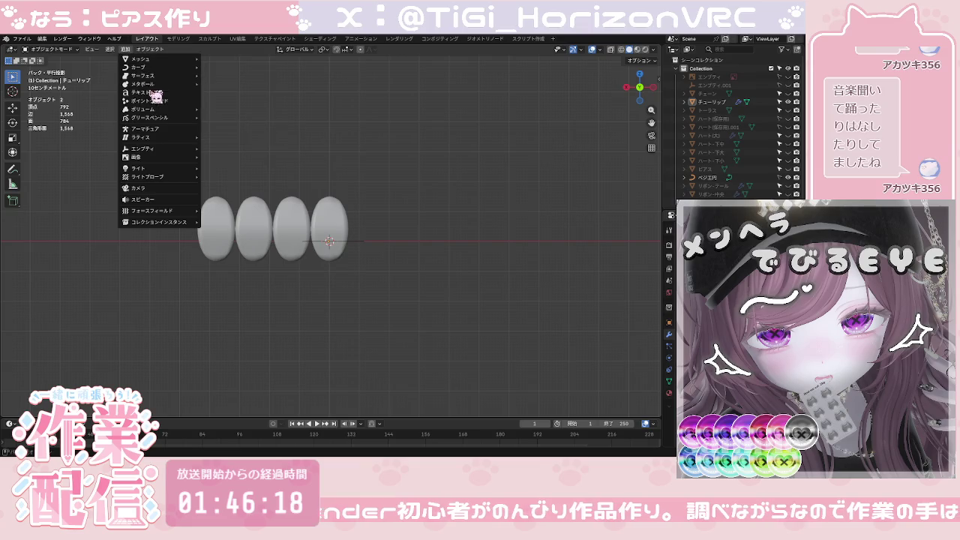
{"action": "mouse_move", "coordinate": [143, 149]}
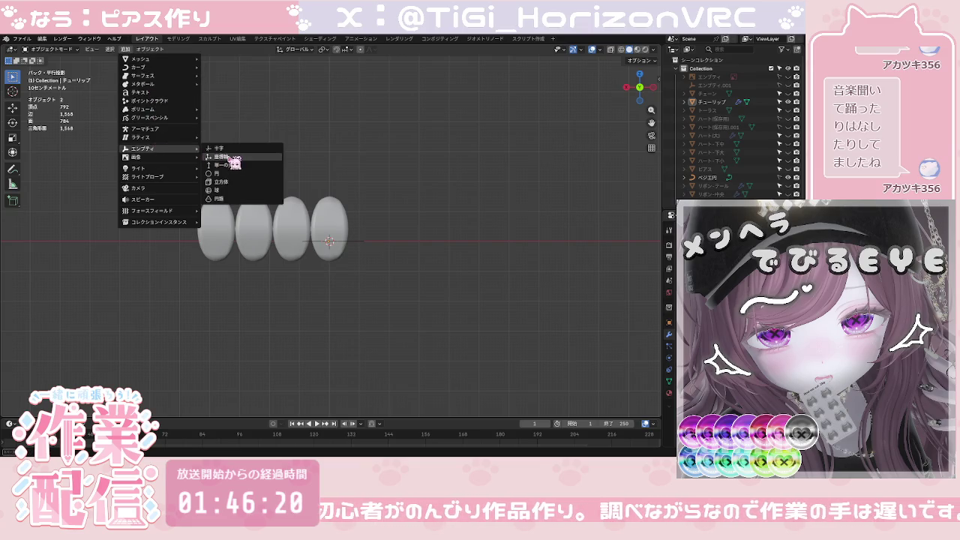
Step: Add a cube empty at the origin and set it as the array's offset object
{"action": "left_click", "coordinate": [228, 181]}
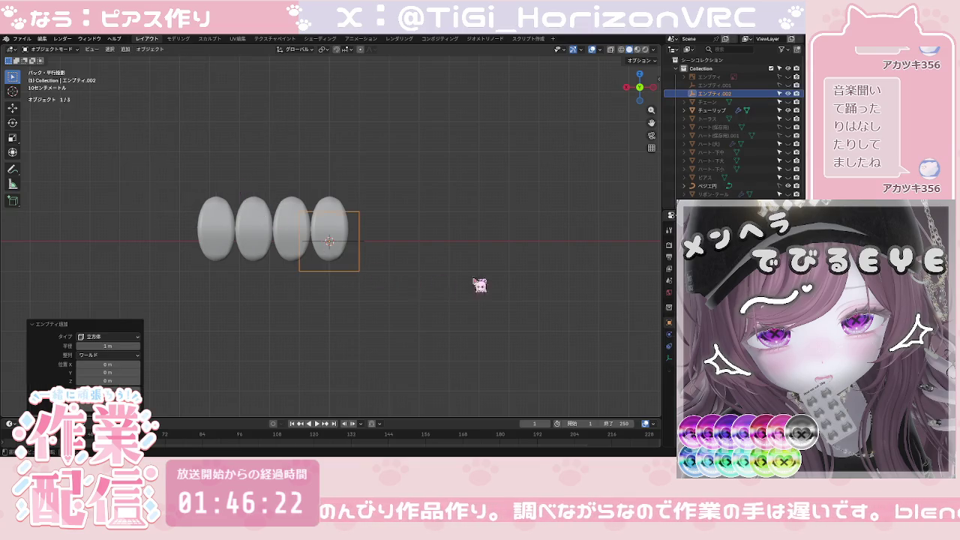
{"action": "left_click", "coordinate": [283, 239]}
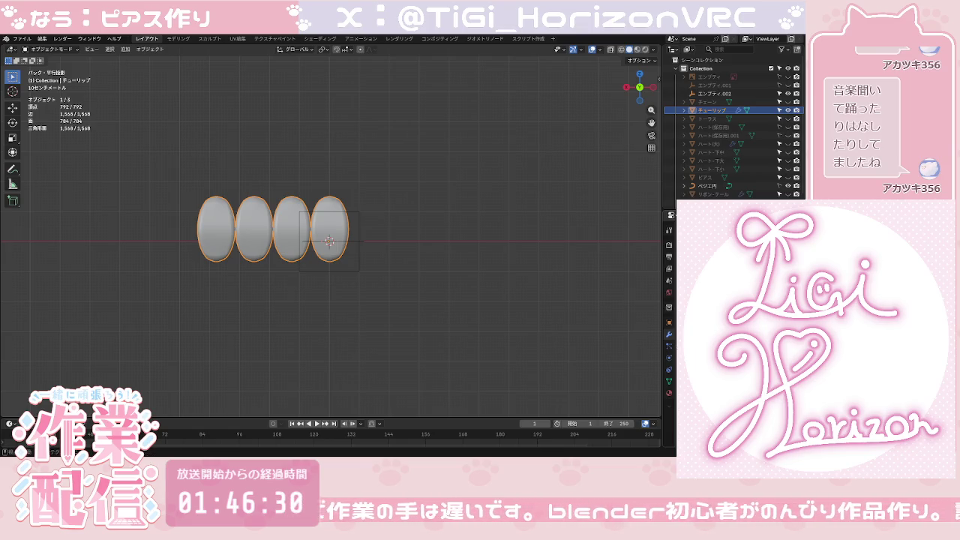
{"action": "left_click", "coordinate": [365, 249]}
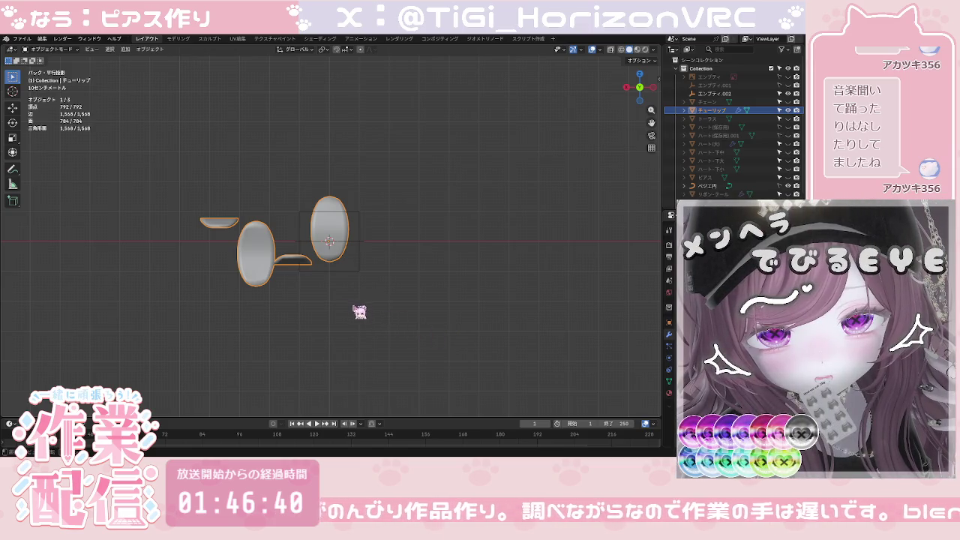
Step: Recentre the view, then undo back to a single petal oval at the empty
{"action": "scroll", "coordinate": [351, 309], "scroll_direction": "up", "scroll_amount": 1}
{"action": "scroll", "coordinate": [351, 309], "scroll_direction": "up", "scroll_amount": 1}
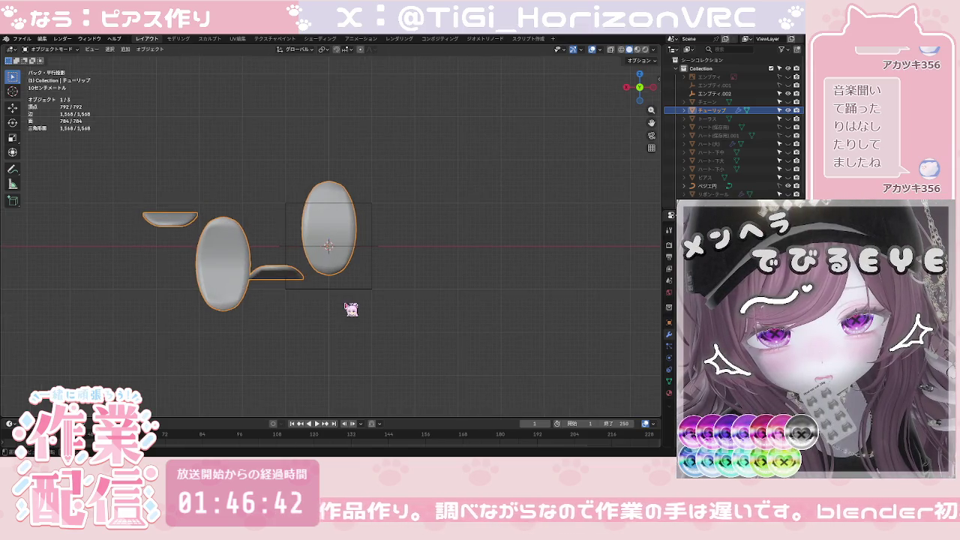
{"action": "mouse_move", "coordinate": [381, 317]}
{"action": "middle_mouse_down", "text": "shift"}
{"action": "mouse_move", "coordinate": [435, 328]}
{"action": "mouse_move", "coordinate": [434, 309]}
{"action": "middle_mouse_up", "text": "shift"}
{"action": "left_click", "coordinate": [435, 309]}
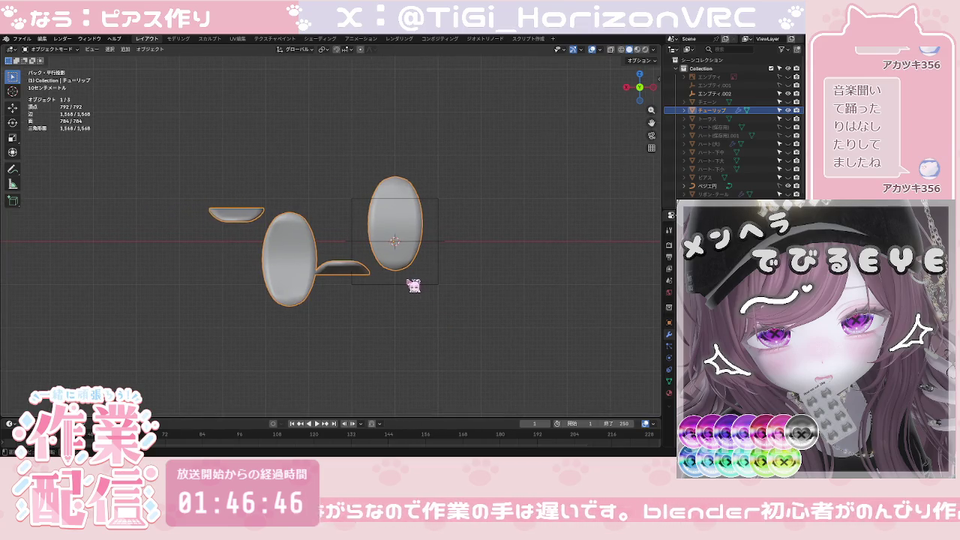
{"action": "key", "text": "a"}
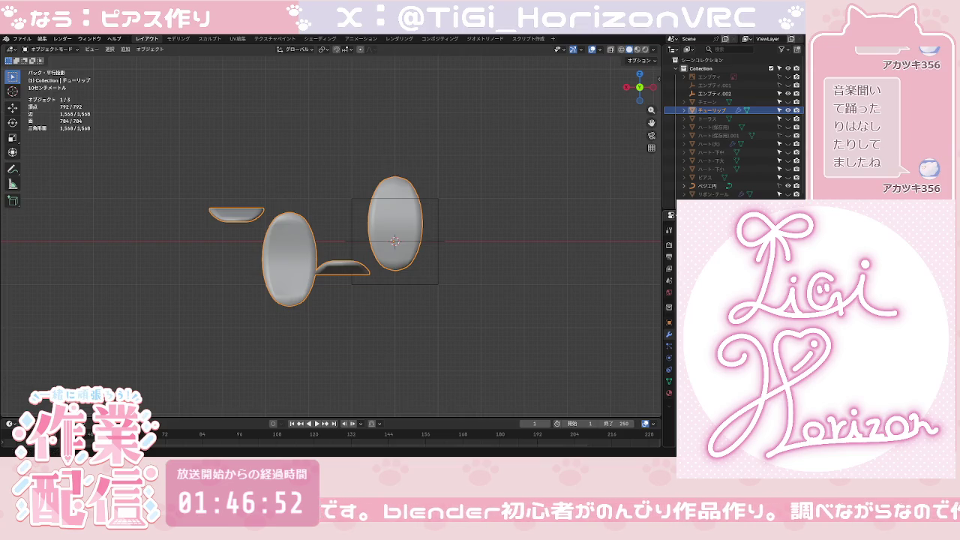
{"action": "key", "text": "ctrl+z"}
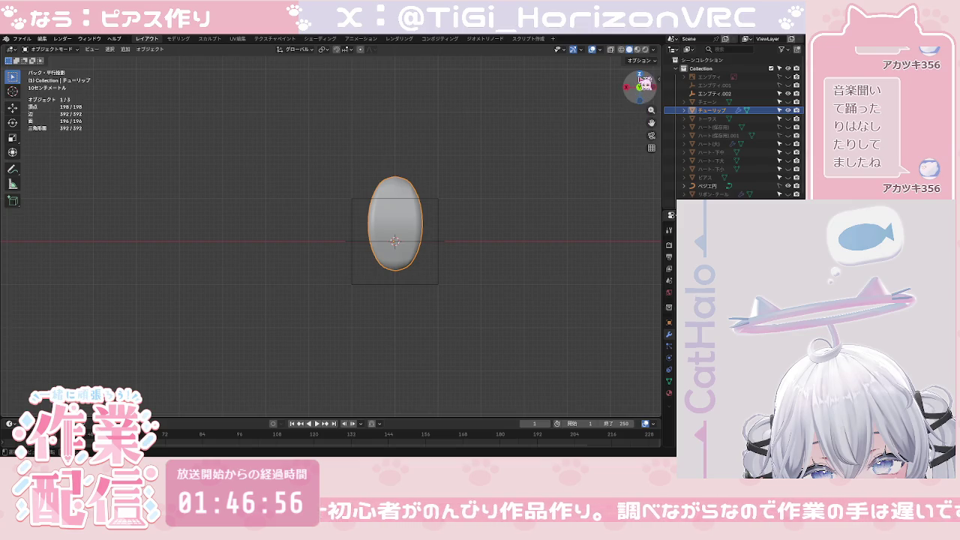
Step: In Top view, delete the Bezier circle and reselect the tulip petal in the Outliner
{"action": "left_click", "coordinate": [640, 75]}
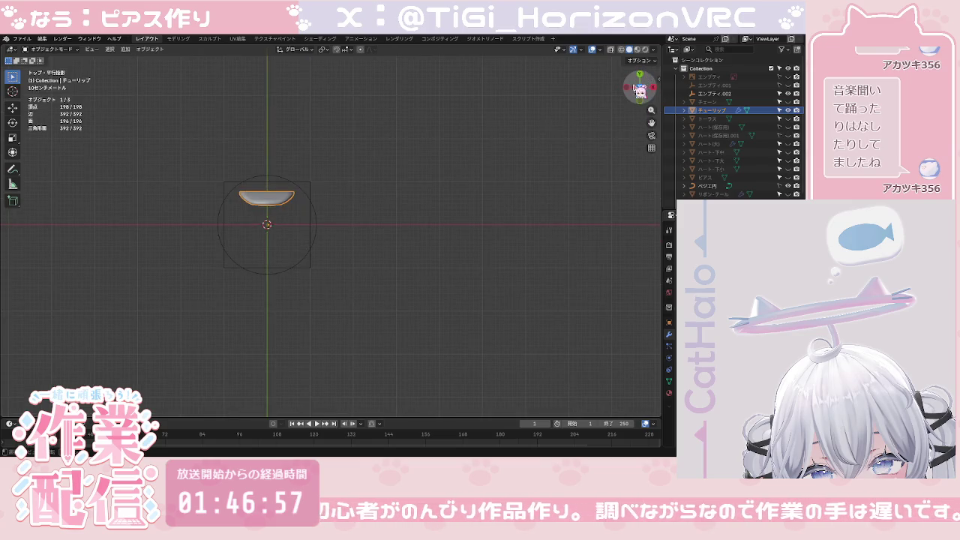
{"action": "left_click", "coordinate": [704, 186]}
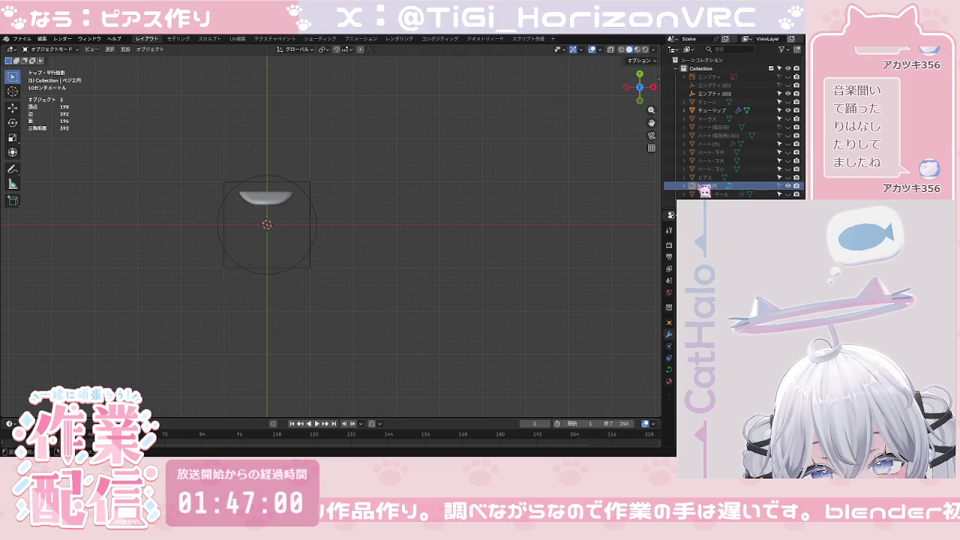
{"action": "key", "text": "x"}
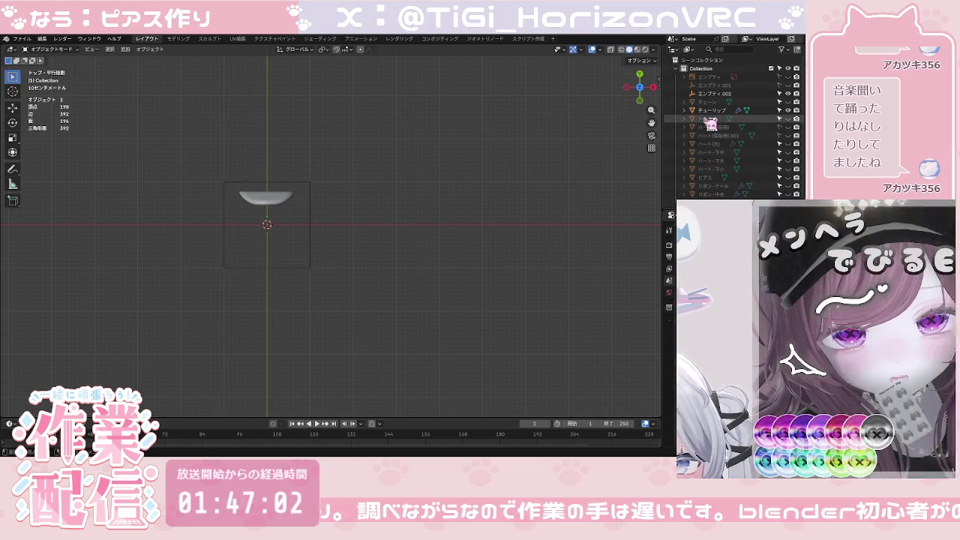
{"action": "left_click", "coordinate": [708, 110]}
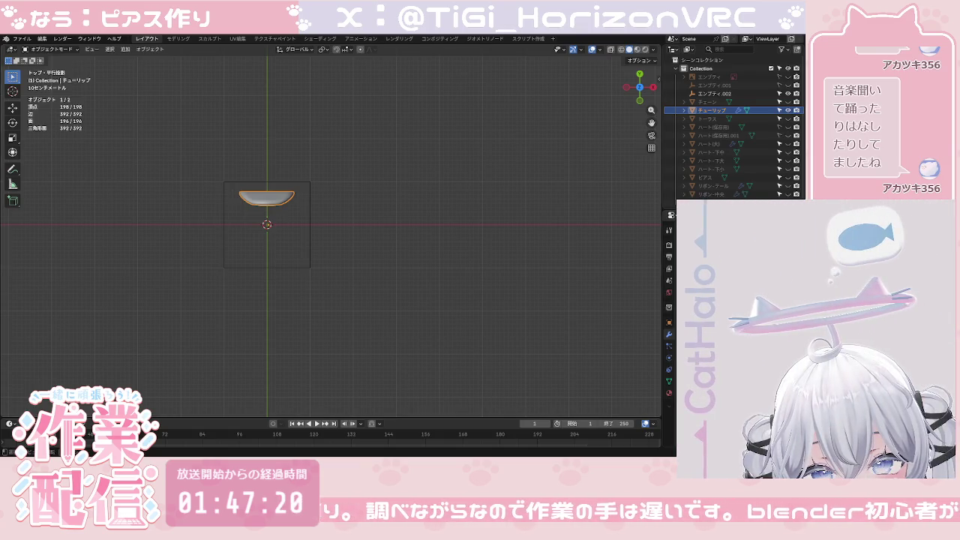
Step: In Front view, undo a move of the cube empty to keep it centred, then reselect the tulip
{"action": "left_click", "coordinate": [640, 100]}
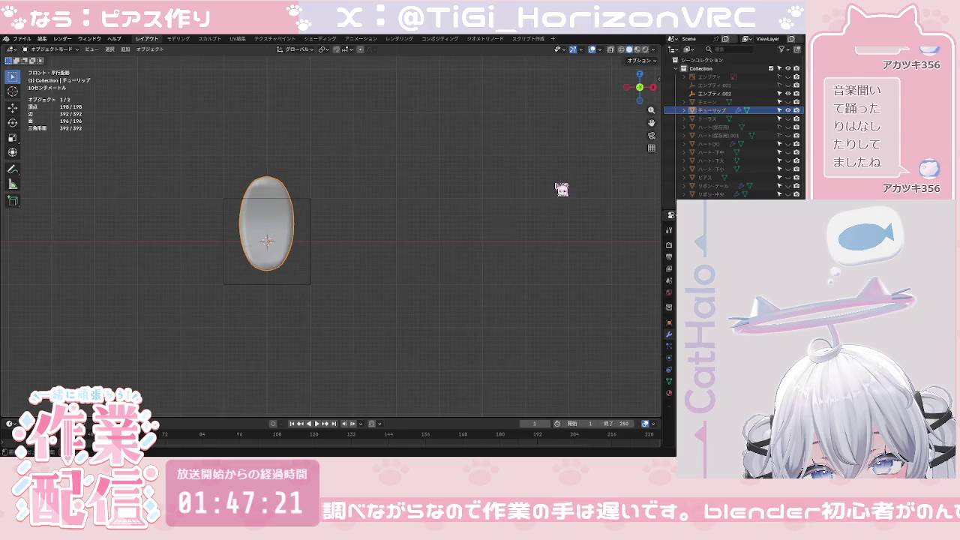
{"action": "middle_click_drag", "start_coordinate": [382, 290], "coordinate": [400, 274], "text": "shift"}
{"action": "left_click", "coordinate": [360, 272]}
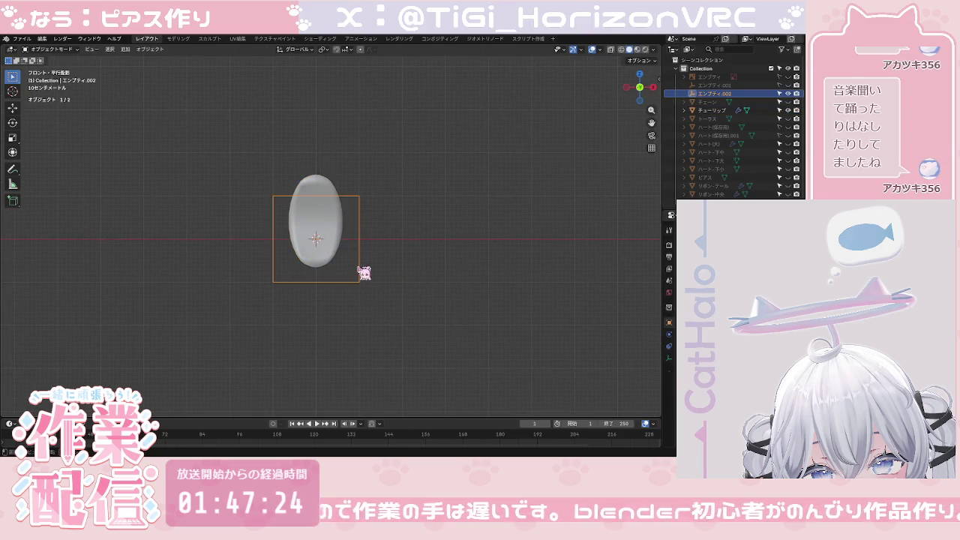
{"action": "key", "text": "g"}
{"action": "left_click", "coordinate": [411, 283]}
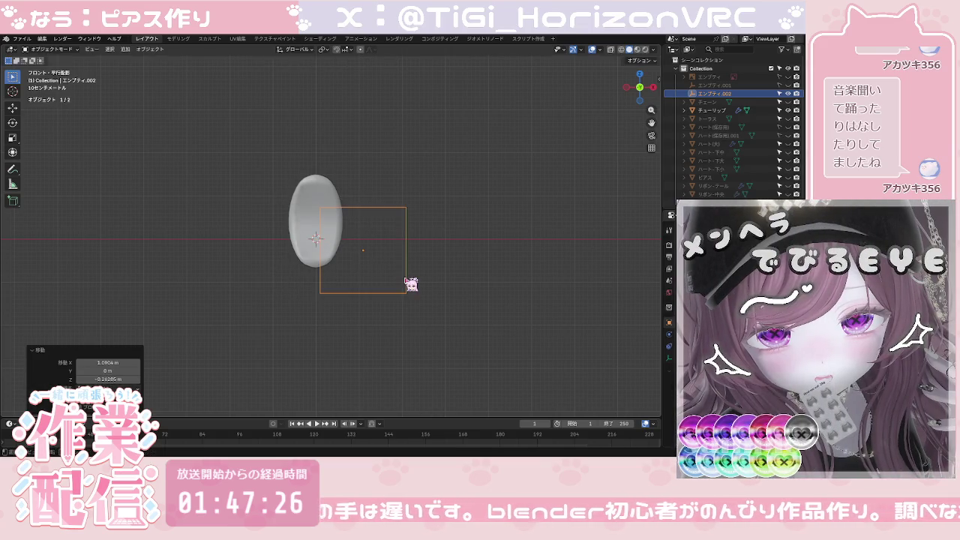
{"action": "key", "text": "ctrl+z"}
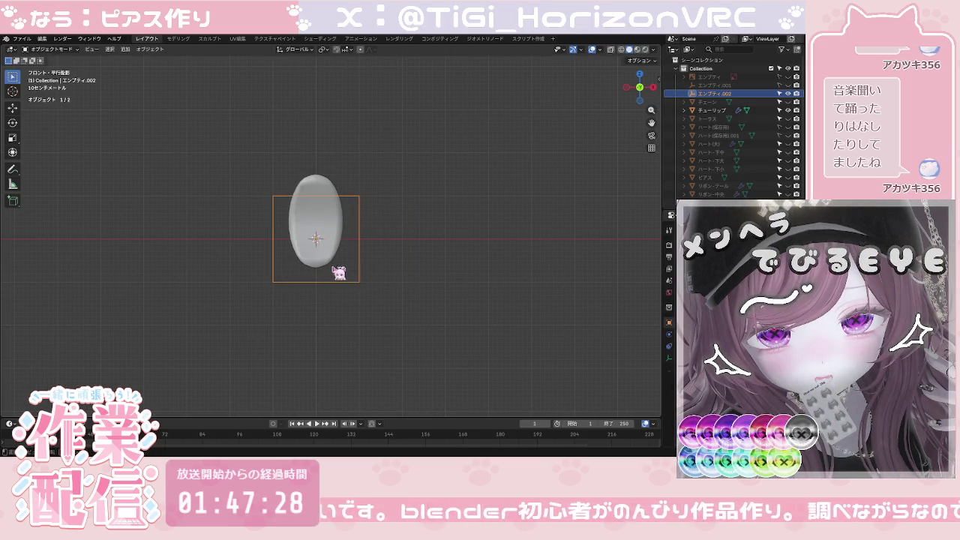
{"action": "left_click", "coordinate": [324, 256]}
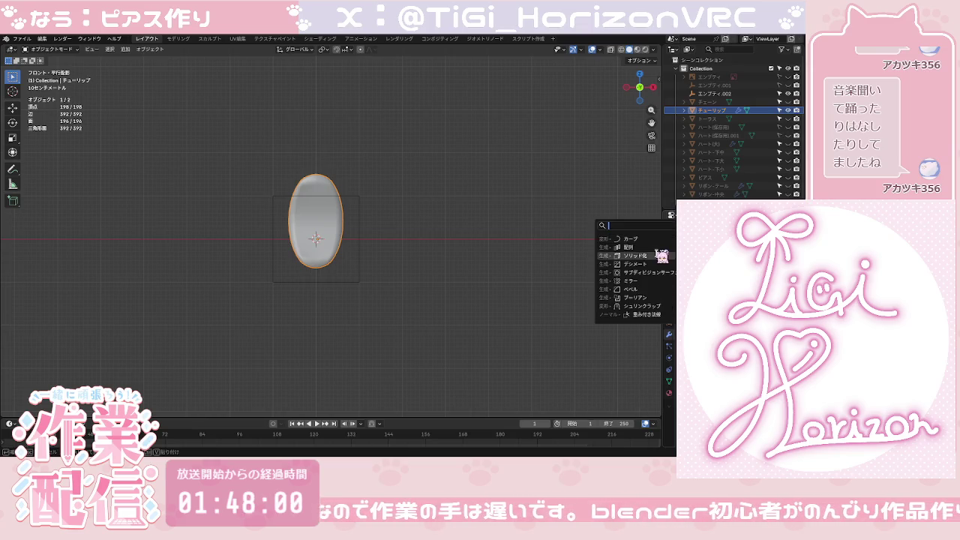
Step: Add an Array modifier to the tulip petal from the full modifier list
{"action": "left_click", "coordinate": [660, 252]}
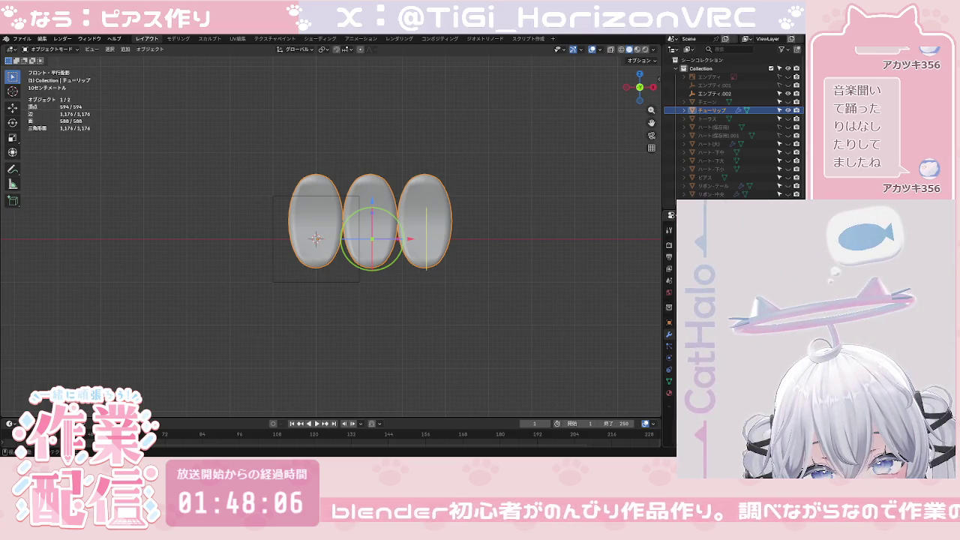
{"action": "key", "text": "ctrl+z"}
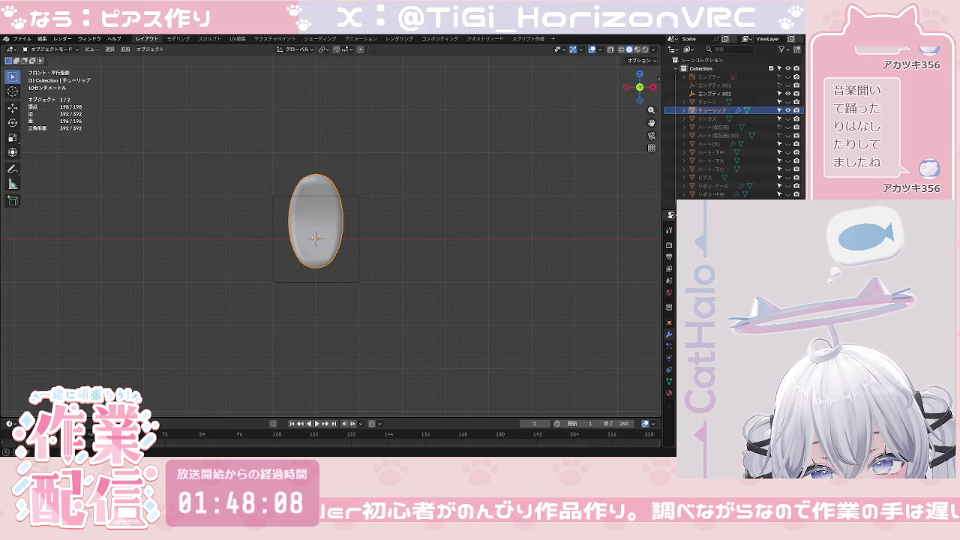
{"action": "left_click", "coordinate": [712, 235]}
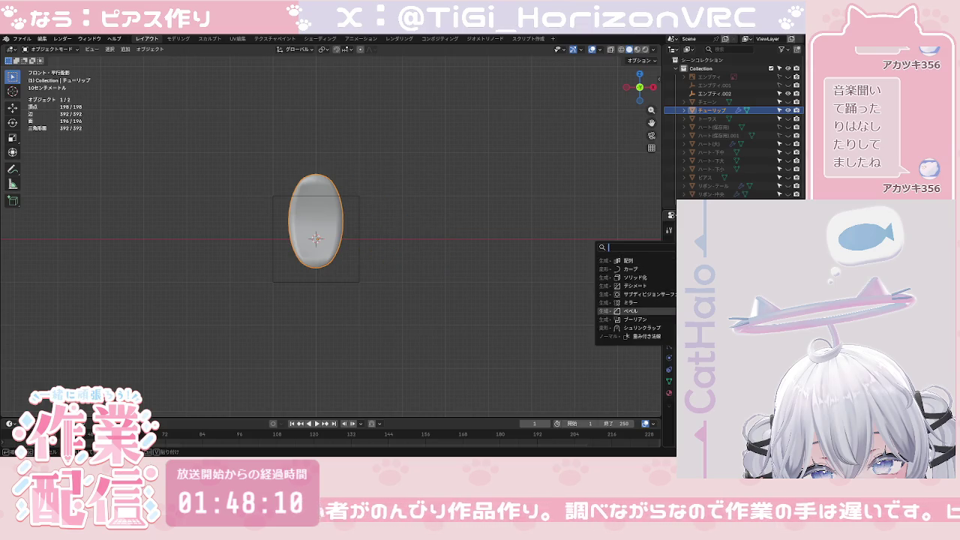
{"action": "key", "text": "Escape"}
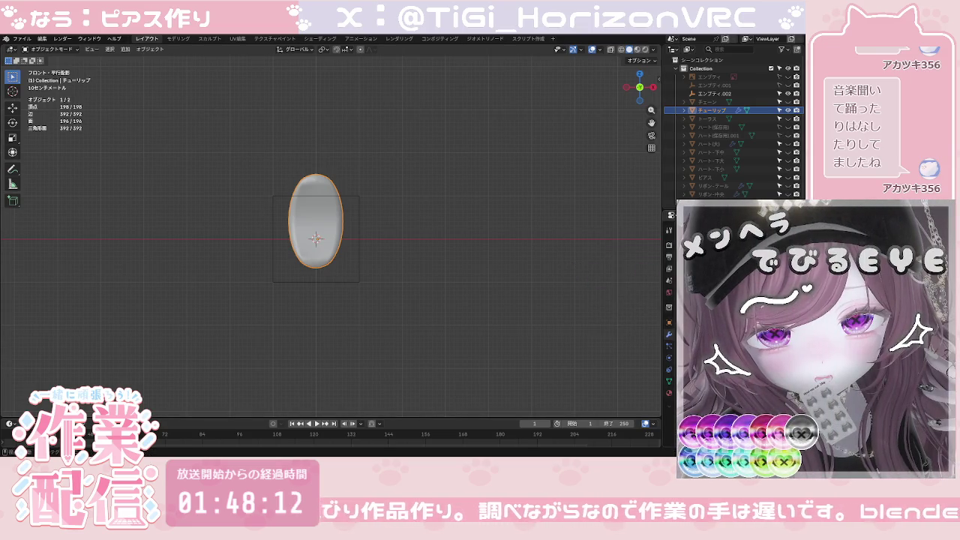
{"action": "left_click", "coordinate": [712, 223]}
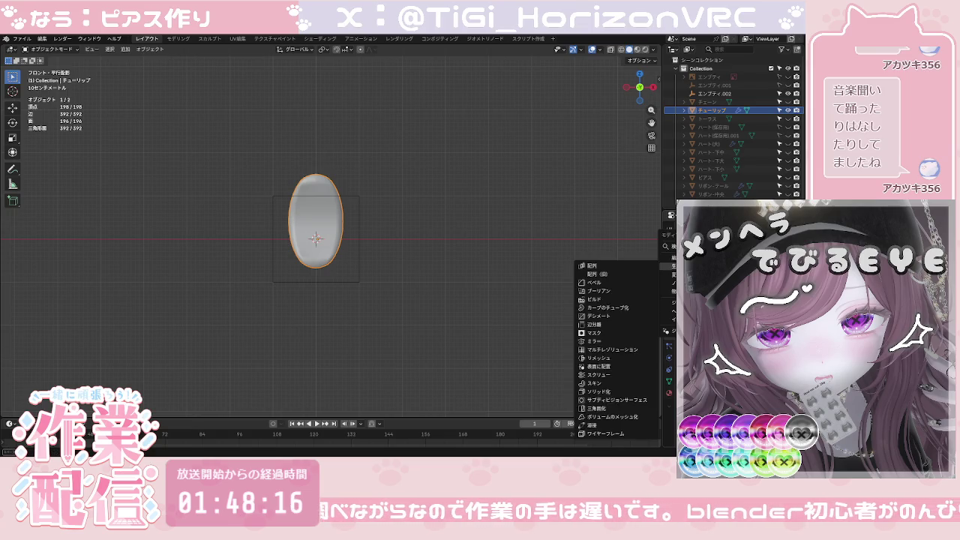
{"action": "left_click", "coordinate": [593, 266]}
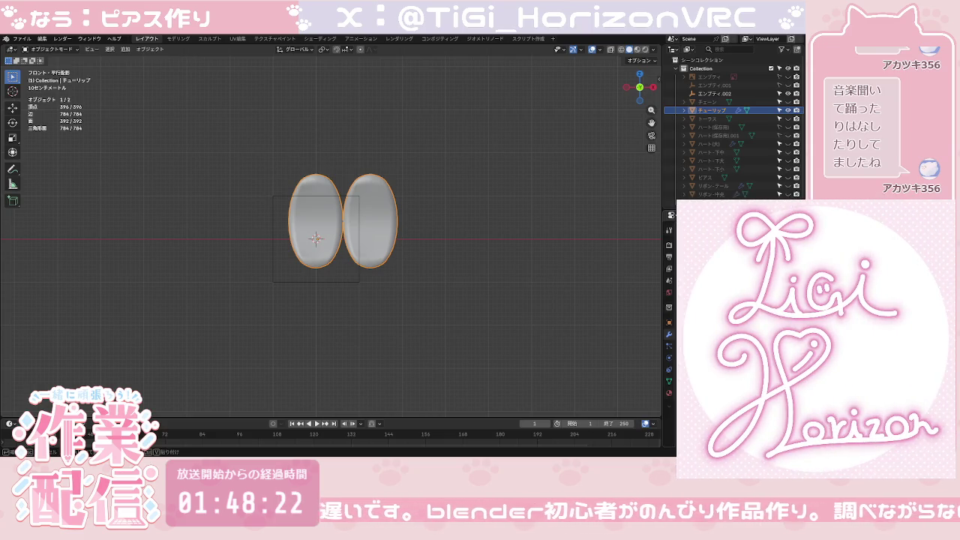
Step: Rotate the array copy 90° about X into a flattened dome beneath the oval
{"action": "key", "text": "r"}
{"action": "key", "text": "x"}
{"action": "key", "text": "9"}
{"action": "key", "text": "0"}
{"action": "key", "text": "Return"}
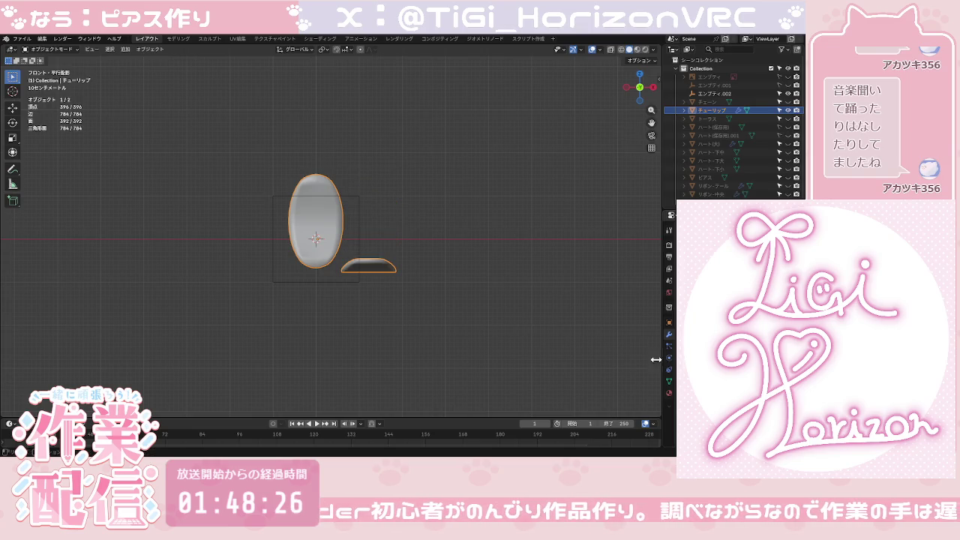
{"action": "key", "text": "Delete"}
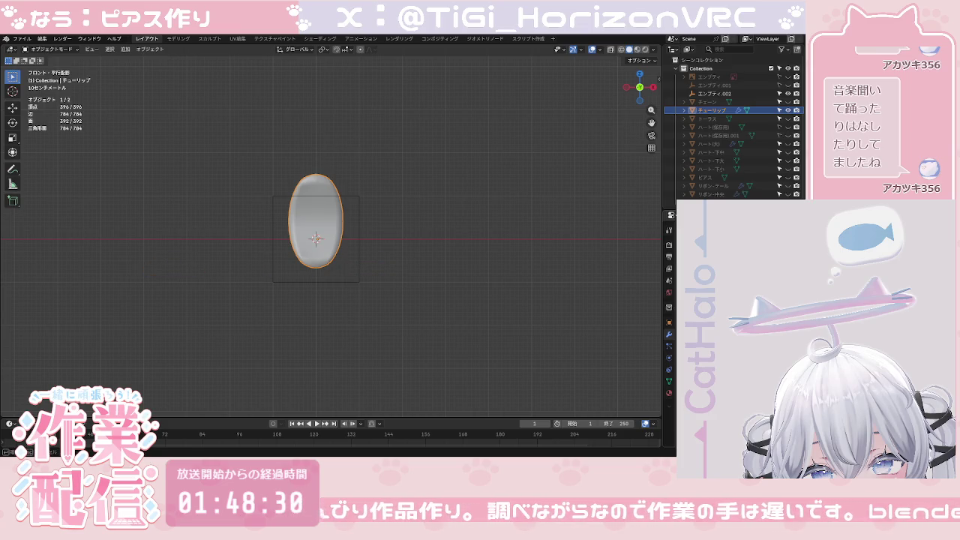
{"action": "key", "text": "ctrl+z"}
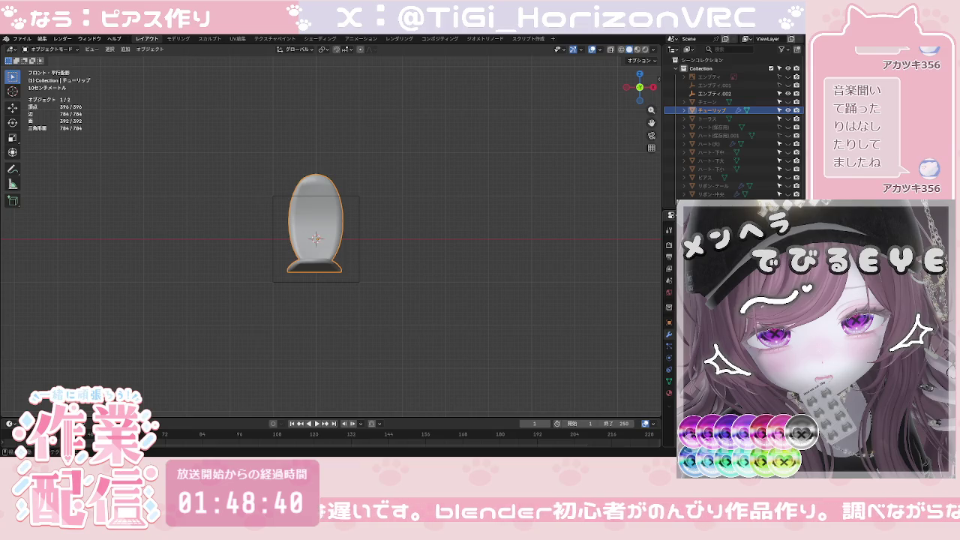
Step: Enable the Mirror modifier's Z axis and orbit to inspect the four-petal pinwheel
{"action": "left_click", "coordinate": [750, 300]}
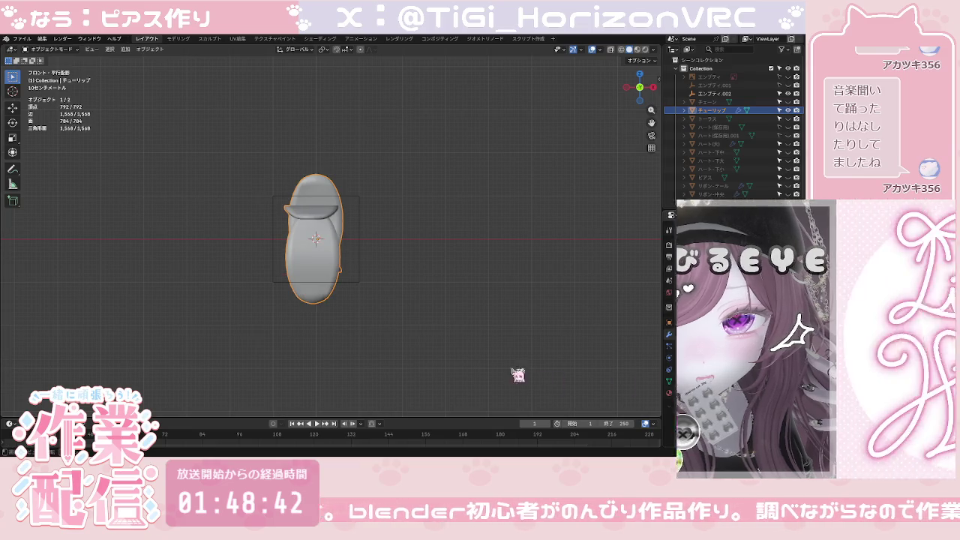
{"action": "mouse_move", "coordinate": [510, 367]}
{"action": "middle_mouse_down"}
{"action": "mouse_move", "coordinate": [447, 377]}
{"action": "mouse_move", "coordinate": [365, 367]}
{"action": "mouse_move", "coordinate": [387, 368]}
{"action": "middle_mouse_up"}
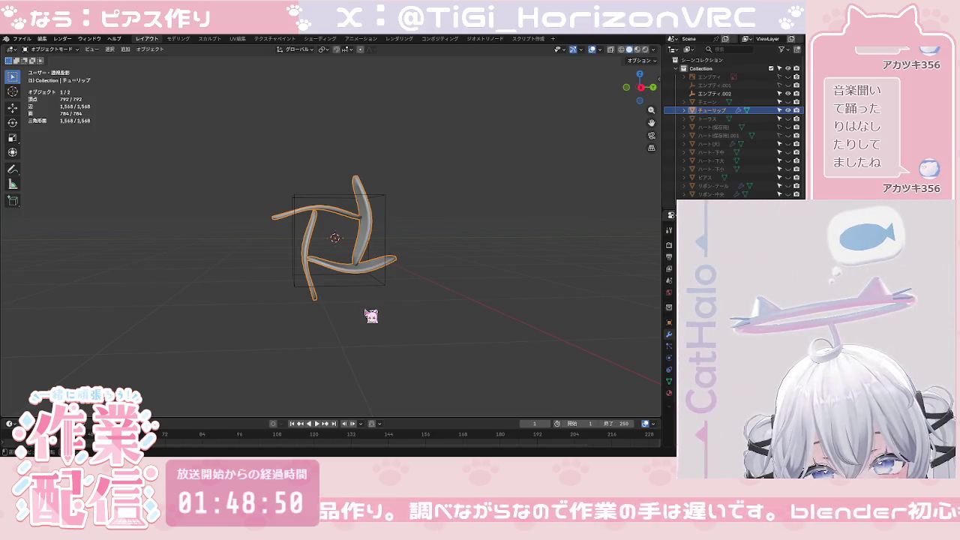
{"action": "middle_click_drag", "start_coordinate": [375, 305], "coordinate": [371, 309]}
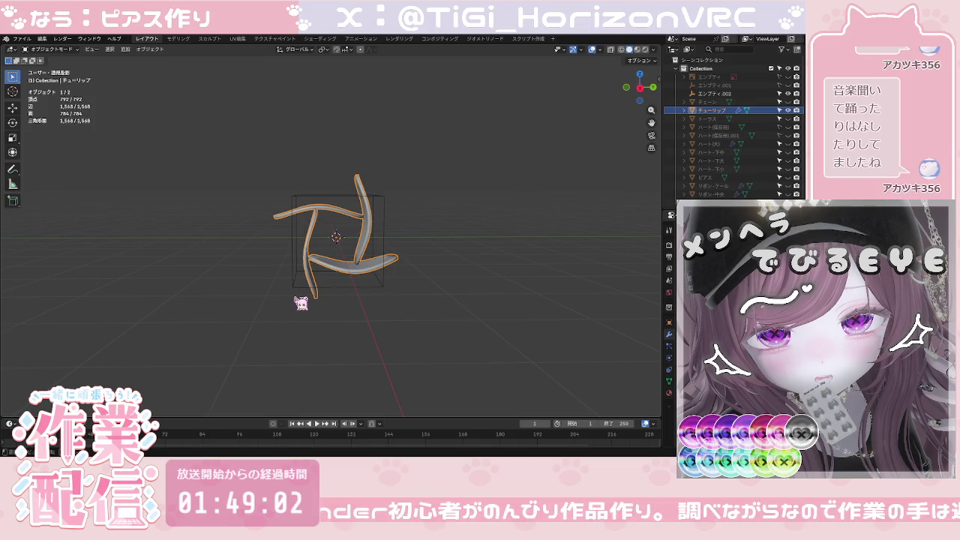
{"action": "scroll", "coordinate": [301, 303], "scroll_direction": "up", "scroll_amount": 1}
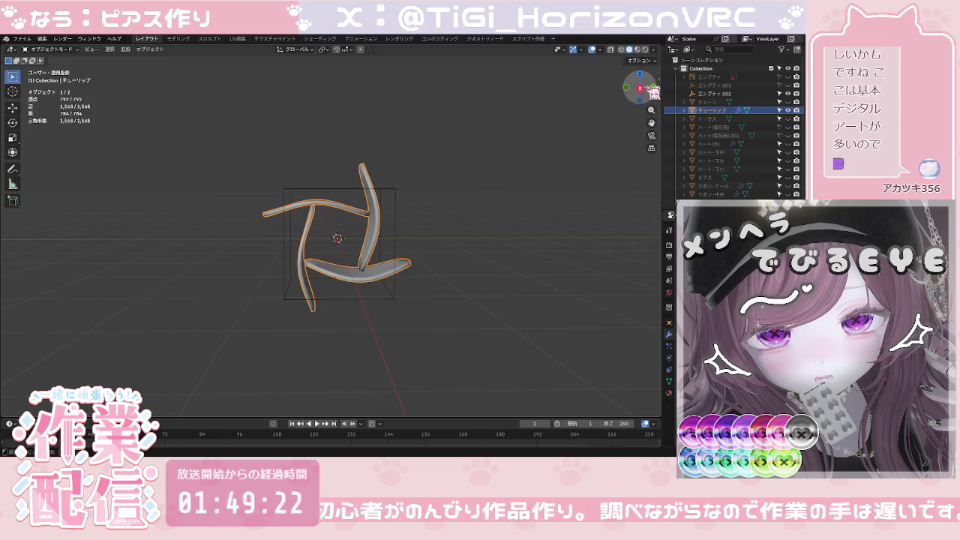
Step: In Right view, apply a small rotation to the pinwheel
{"action": "left_click", "coordinate": [639, 93]}
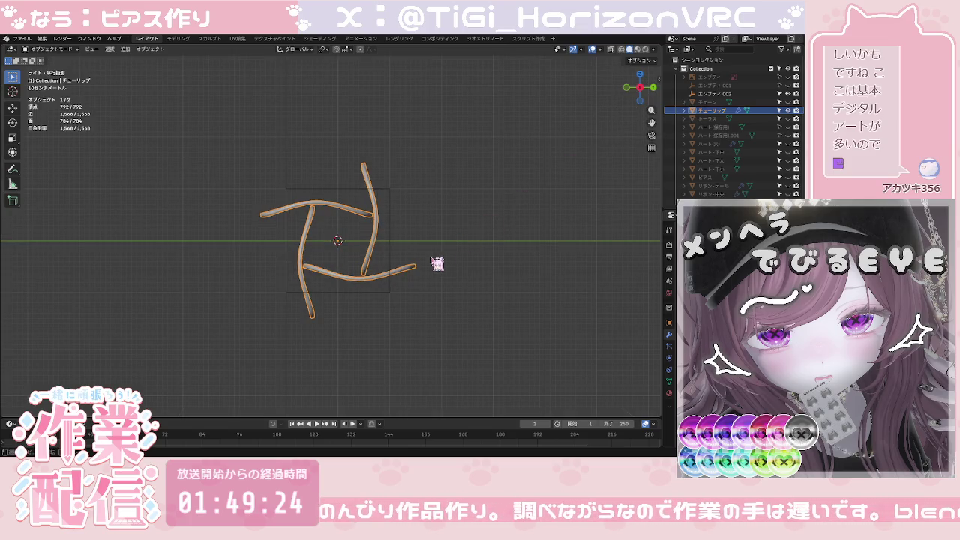
{"action": "key", "text": "r"}
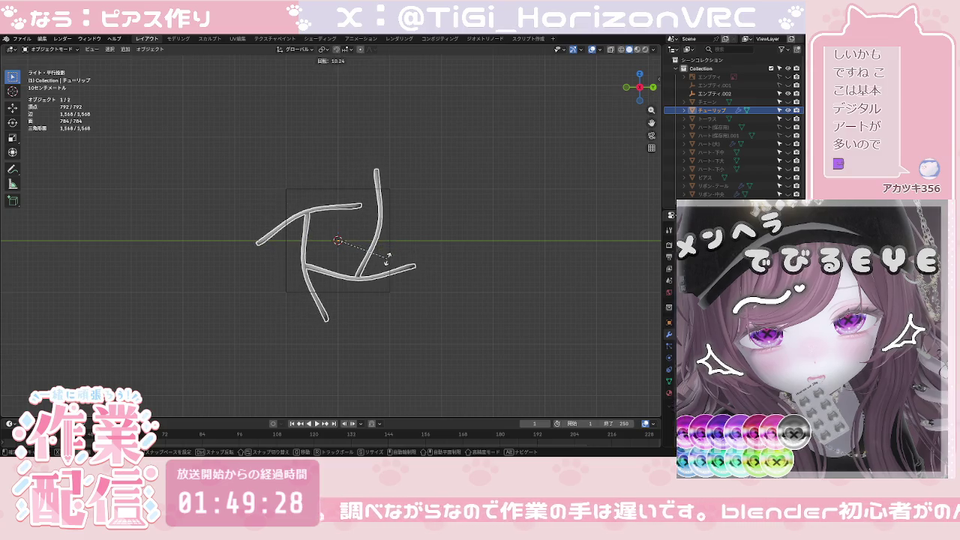
{"action": "left_click", "coordinate": [390, 255]}
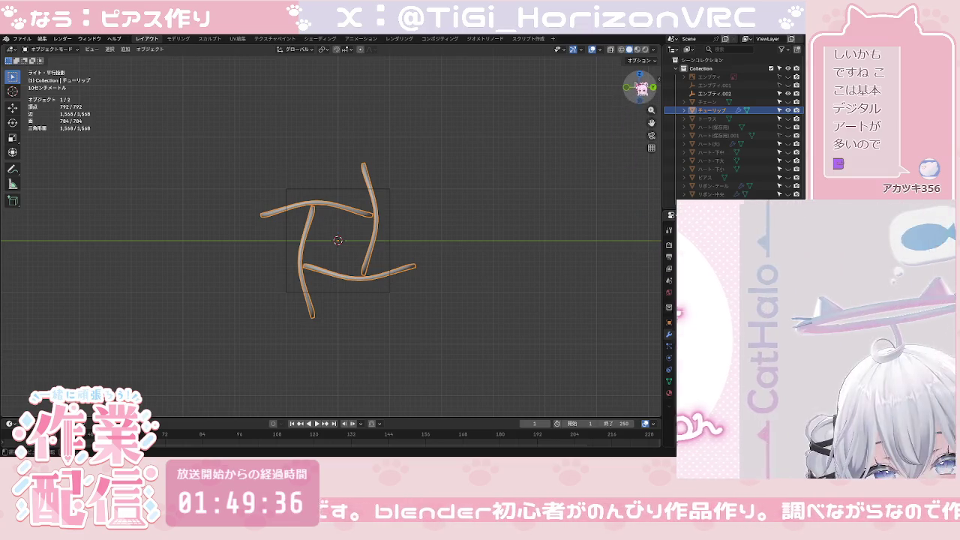
Step: In Front view, rotate the pinwheel a full −360° turn, then return to Right view
{"action": "left_click", "coordinate": [641, 87]}
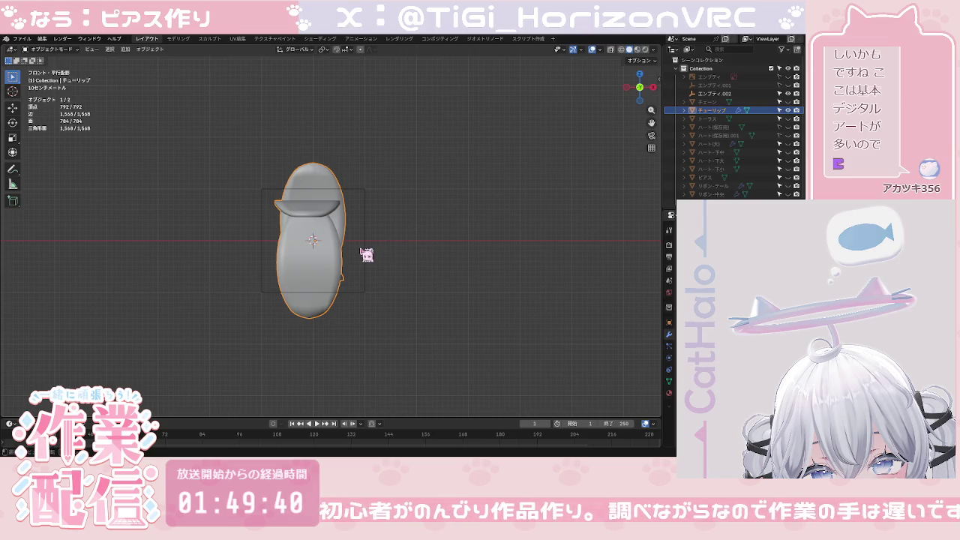
{"action": "key", "text": "r"}
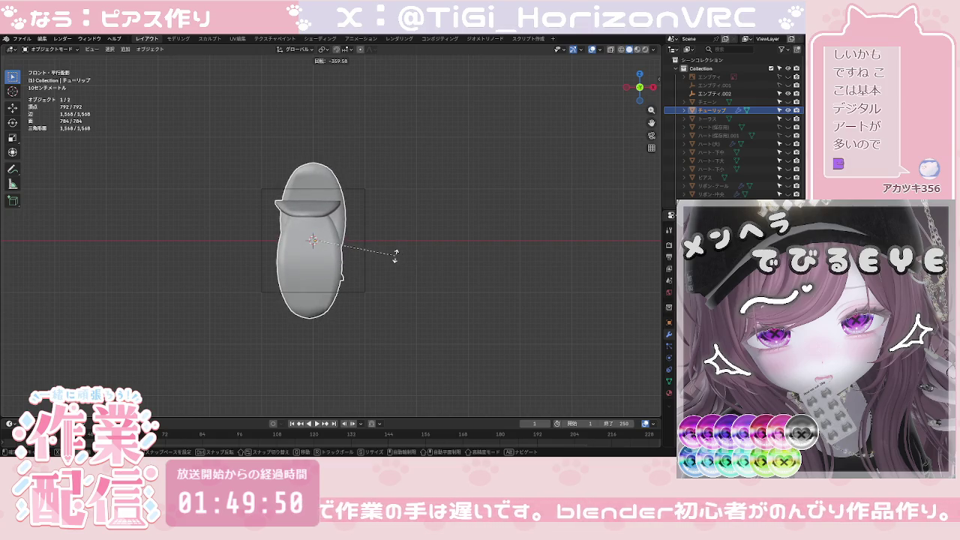
{"action": "left_click", "coordinate": [395, 255]}
{"action": "key", "text": "ctrl+s"}
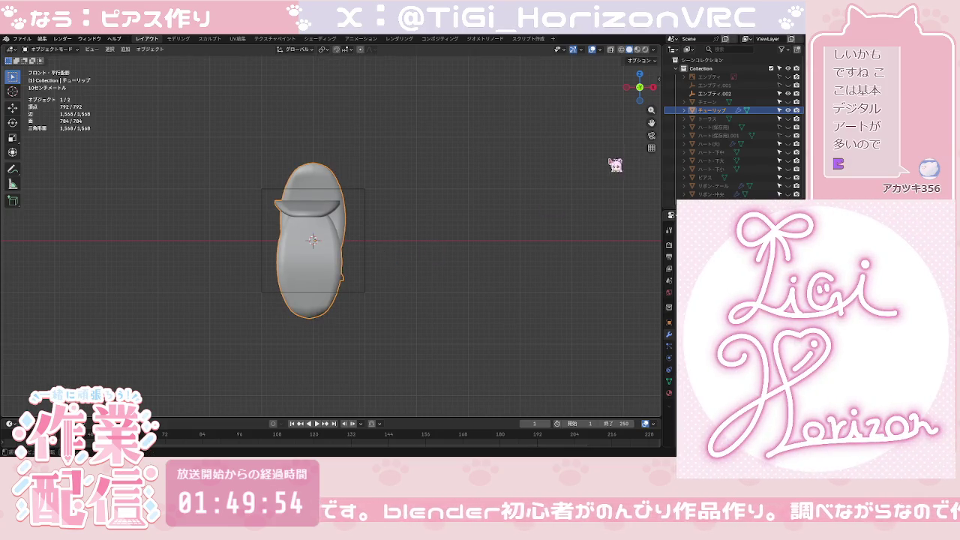
{"action": "left_click", "coordinate": [654, 89]}
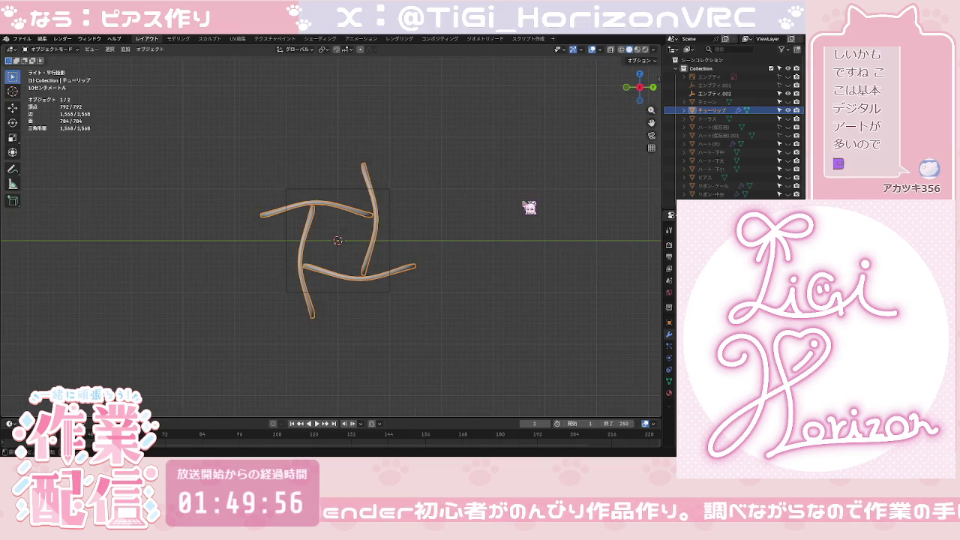
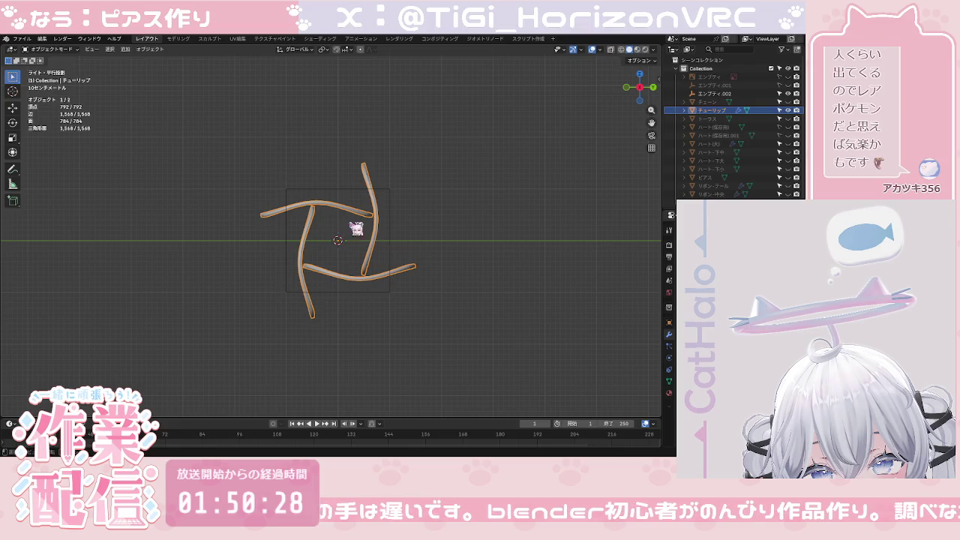
Step: Try rotating all the tulip petals together, then undo the rotation
{"action": "mouse_move", "coordinate": [250, 152]}
{"action": "left_mouse_down"}
{"action": "mouse_move", "coordinate": [333, 246]}
{"action": "mouse_move", "coordinate": [456, 321]}
{"action": "left_mouse_up"}
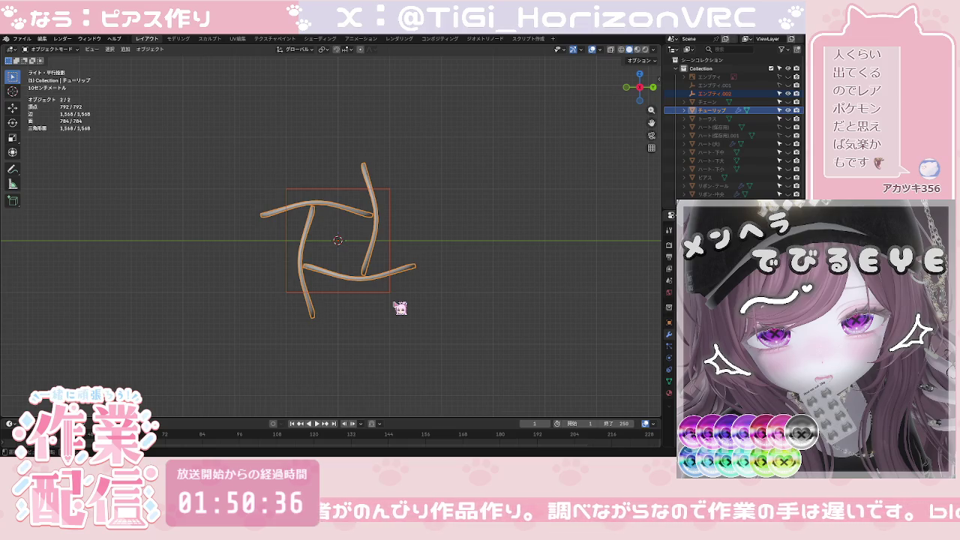
{"action": "key", "text": "r"}
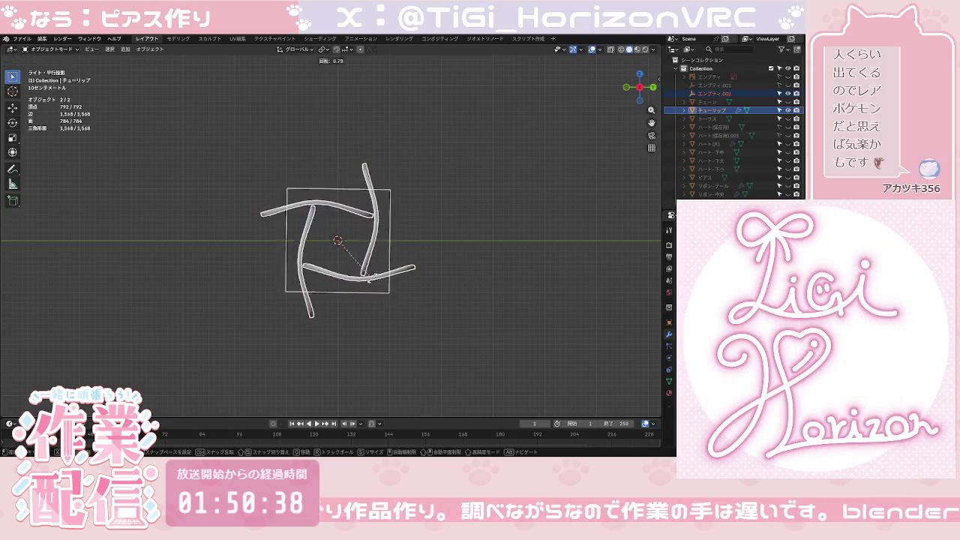
{"action": "left_click", "coordinate": [345, 188]}
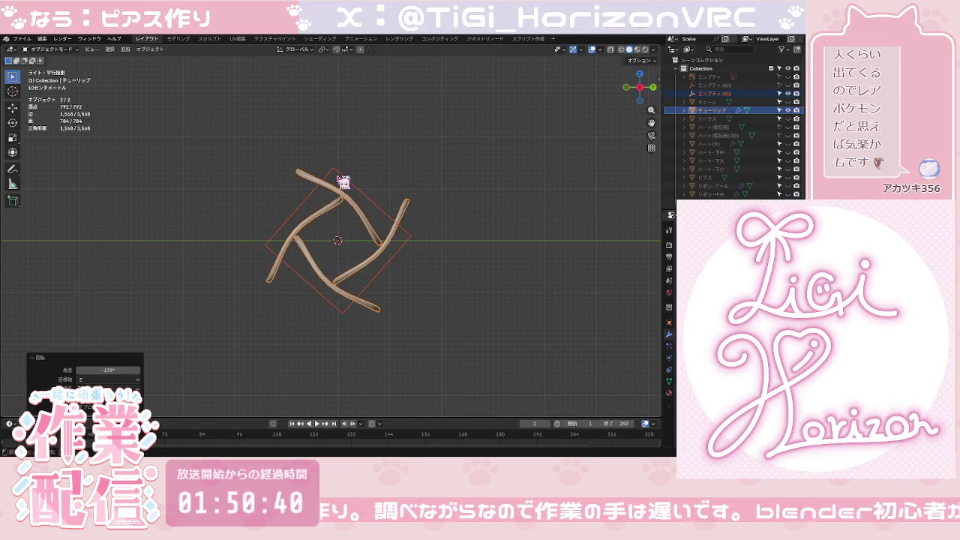
{"action": "key", "text": "ctrl+z"}
{"action": "left_click", "coordinate": [429, 205]}
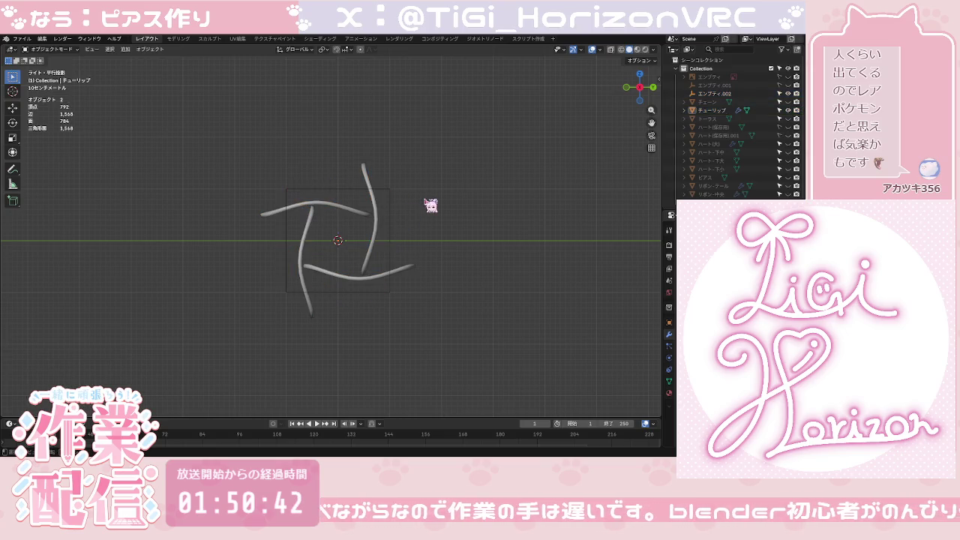
Step: Select the チューリップ petal mesh from the front view and orbit to an angle
{"action": "left_click", "coordinate": [626, 90]}
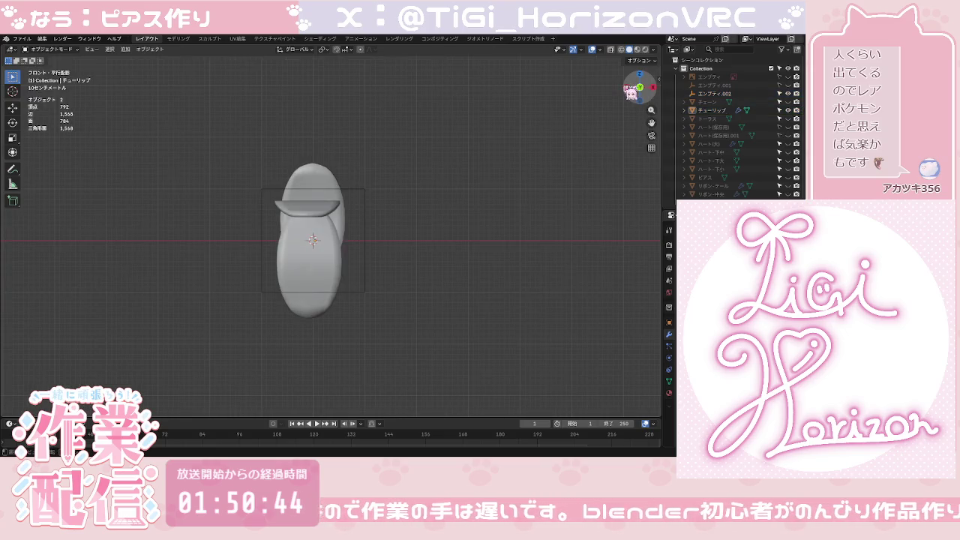
{"action": "left_click", "coordinate": [366, 239]}
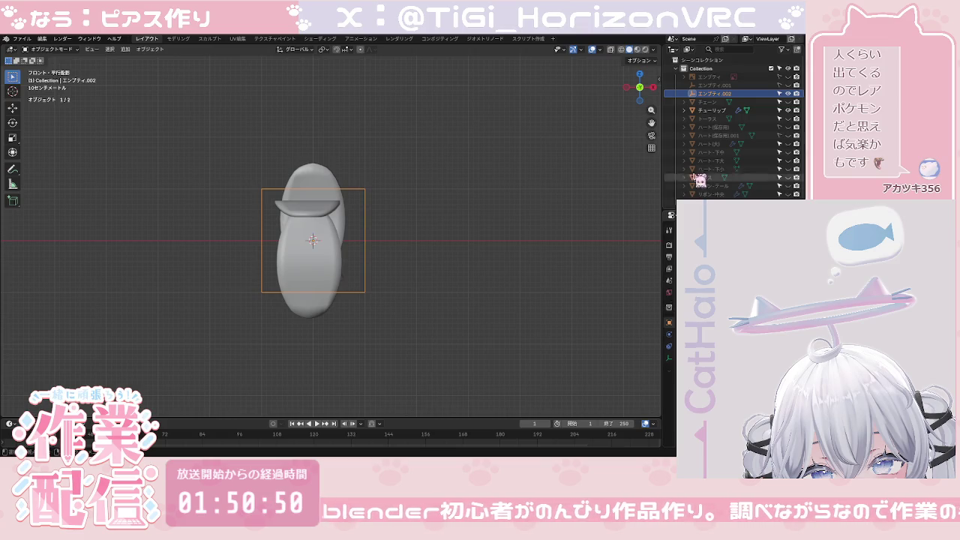
{"action": "left_click", "coordinate": [537, 262]}
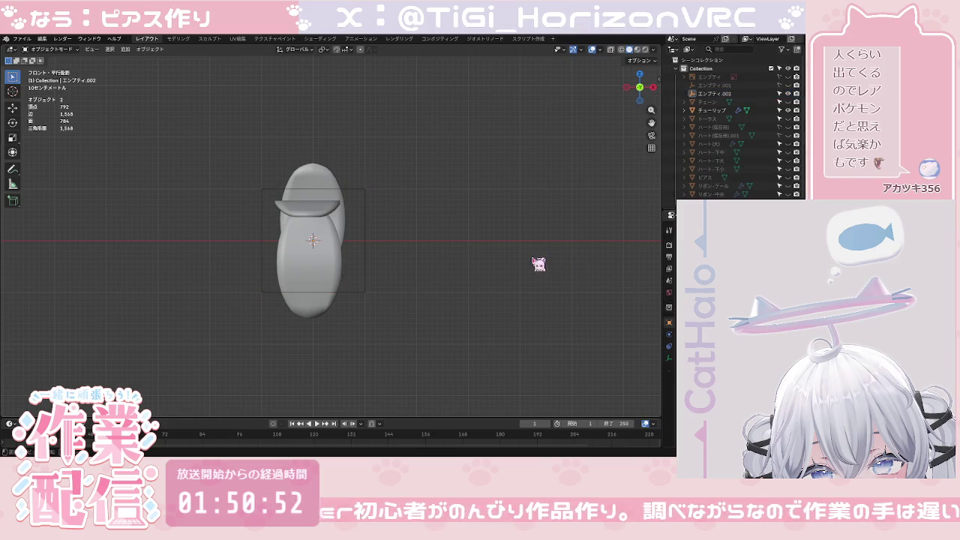
{"action": "left_click", "coordinate": [326, 251]}
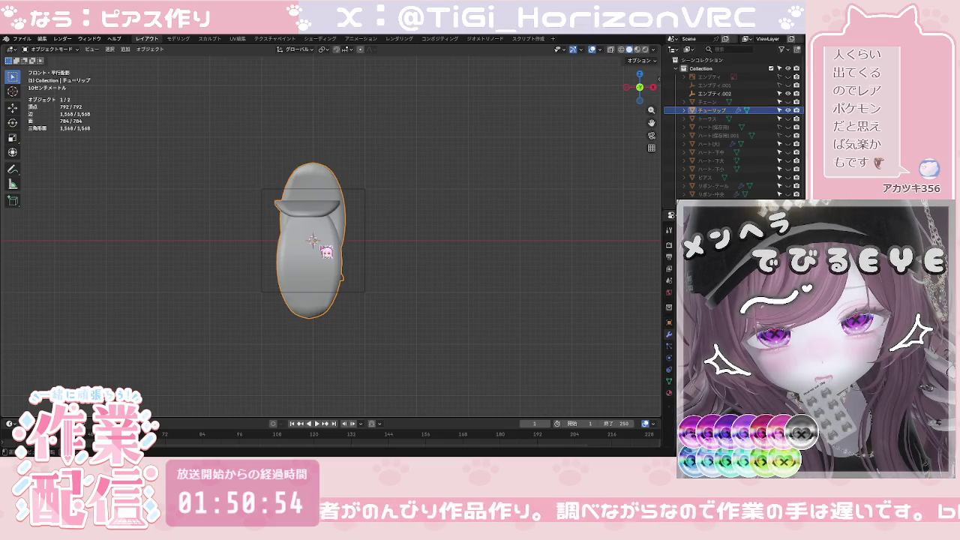
{"action": "mouse_move", "coordinate": [483, 249]}
{"action": "middle_mouse_down"}
{"action": "mouse_move", "coordinate": [360, 289]}
{"action": "mouse_move", "coordinate": [310, 278]}
{"action": "middle_mouse_up"}
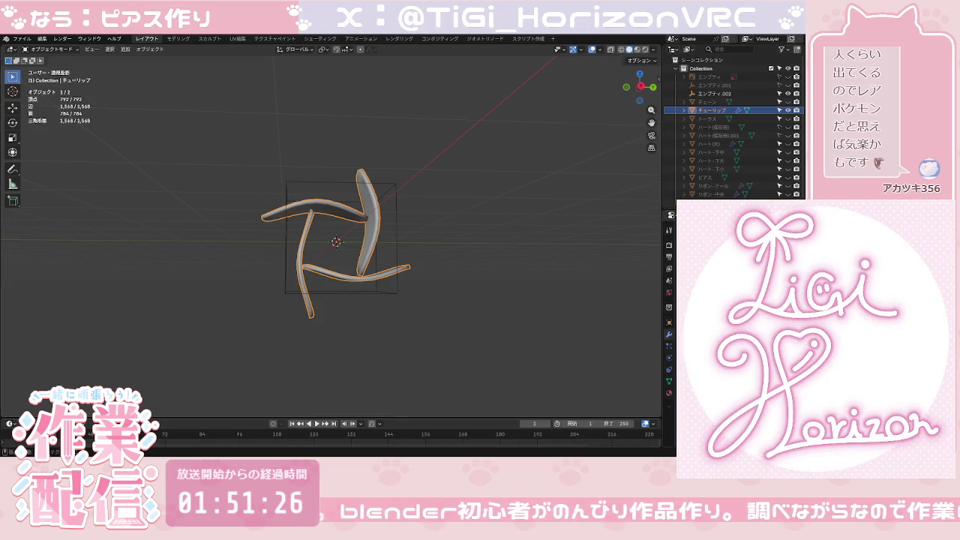
Step: Isolate the petal in local view and delete the empty エンプティ.002
{"action": "key", "text": "KP_Divide"}
{"action": "left_click", "coordinate": [636, 87]}
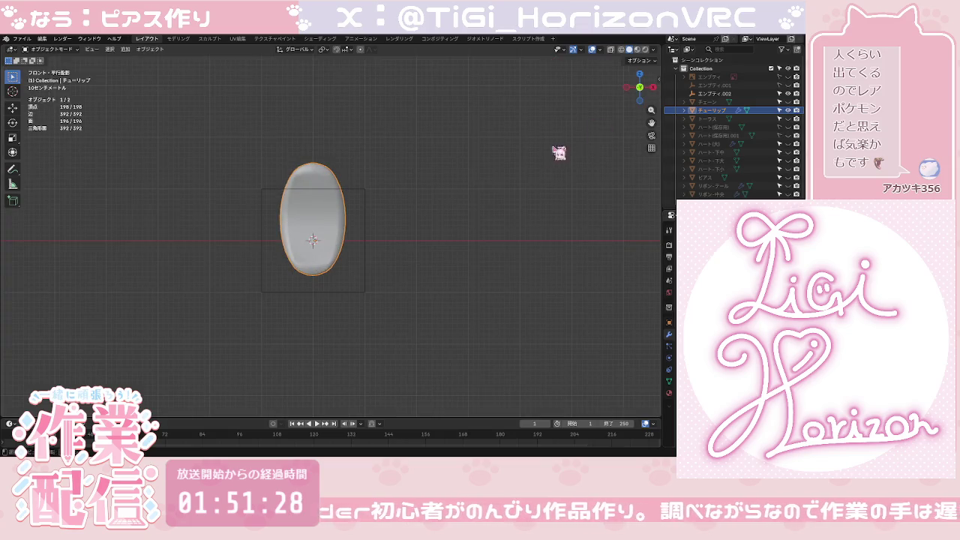
{"action": "left_click", "coordinate": [736, 94]}
{"action": "key", "text": "Delete"}
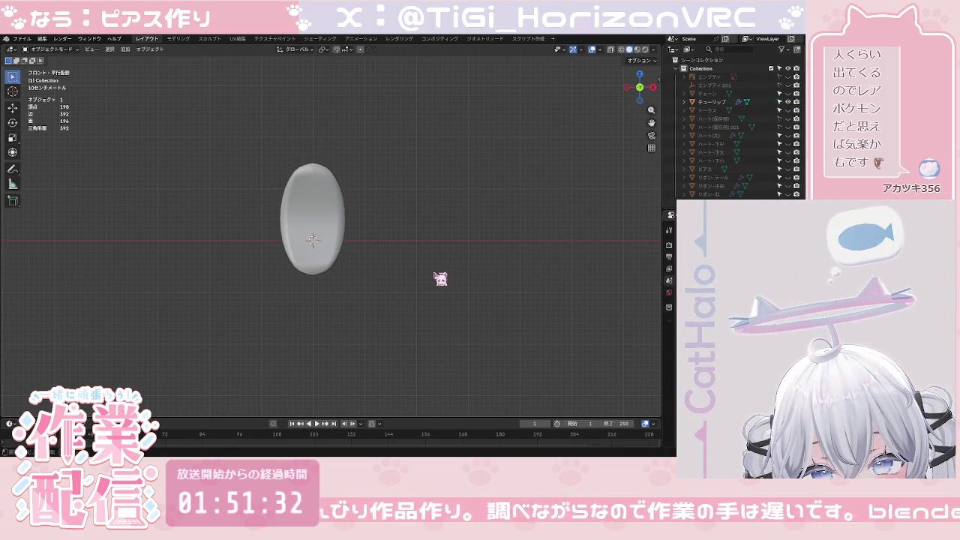
{"action": "scroll", "coordinate": [394, 274], "scroll_direction": "up", "scroll_amount": 2}
{"action": "scroll", "coordinate": [382, 263], "scroll_direction": "up", "scroll_amount": 1}
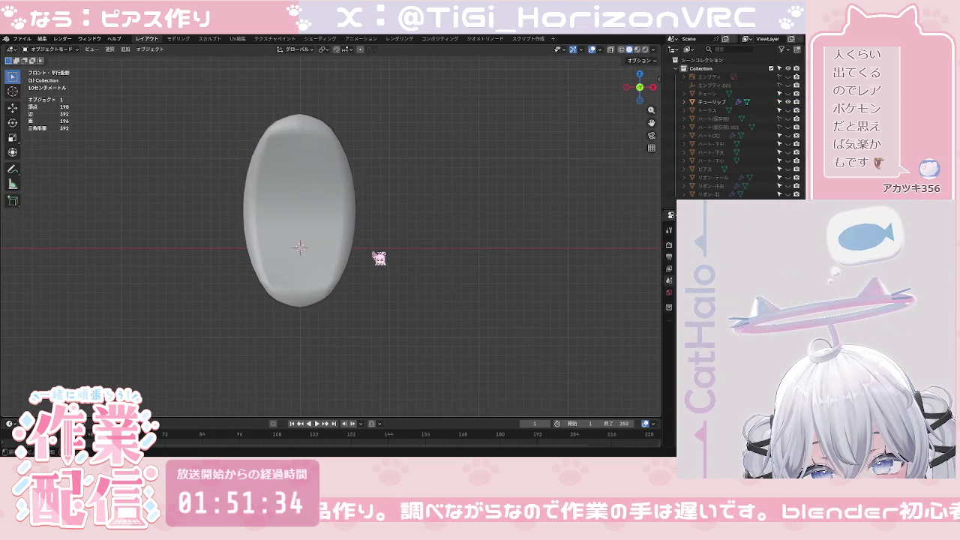
{"action": "mouse_move", "coordinate": [366, 237]}
{"action": "middle_mouse_down", "text": "shift"}
{"action": "mouse_move", "coordinate": [395, 239]}
{"action": "mouse_move", "coordinate": [412, 262]}
{"action": "middle_mouse_up", "text": "shift"}
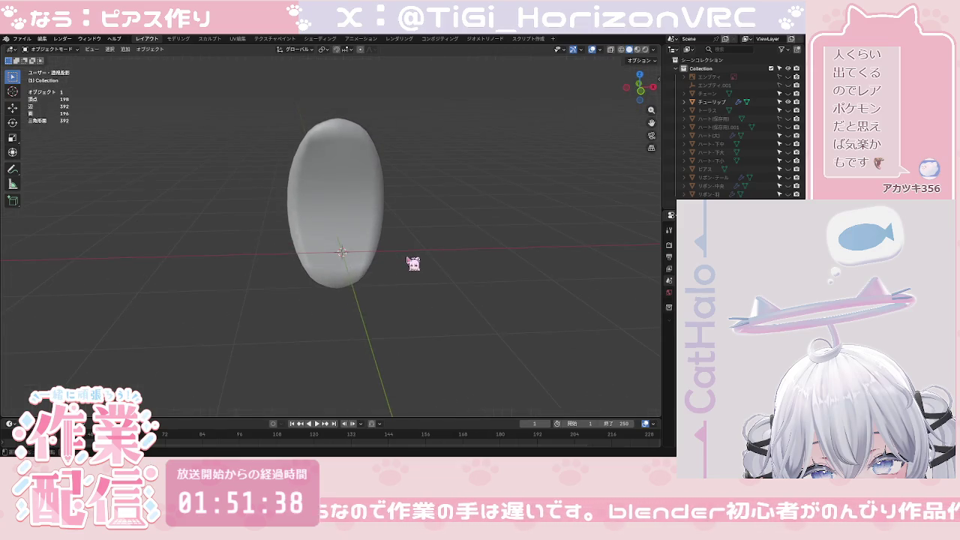
Step: Accidentally delete the oval petal and restore it with undo
{"action": "left_click", "coordinate": [641, 102]}
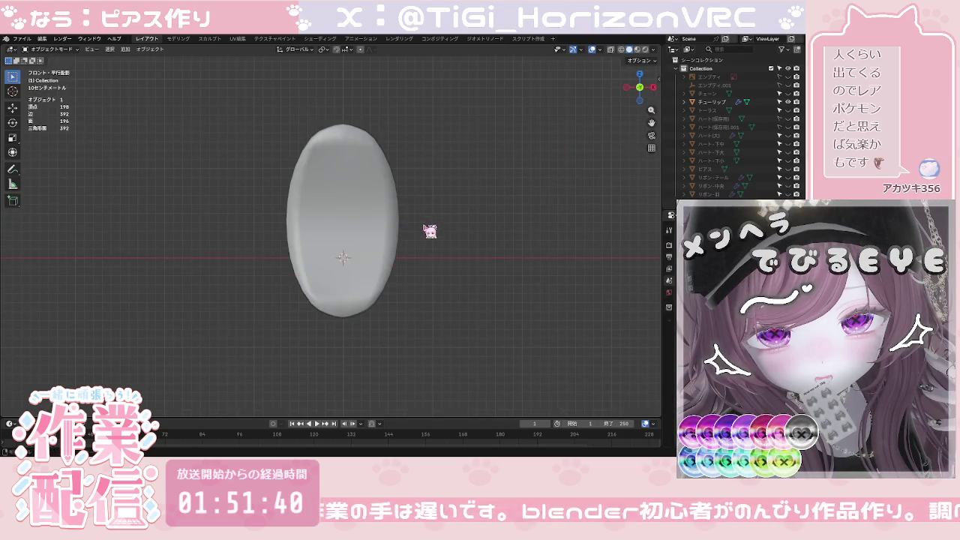
{"action": "left_click", "coordinate": [334, 203]}
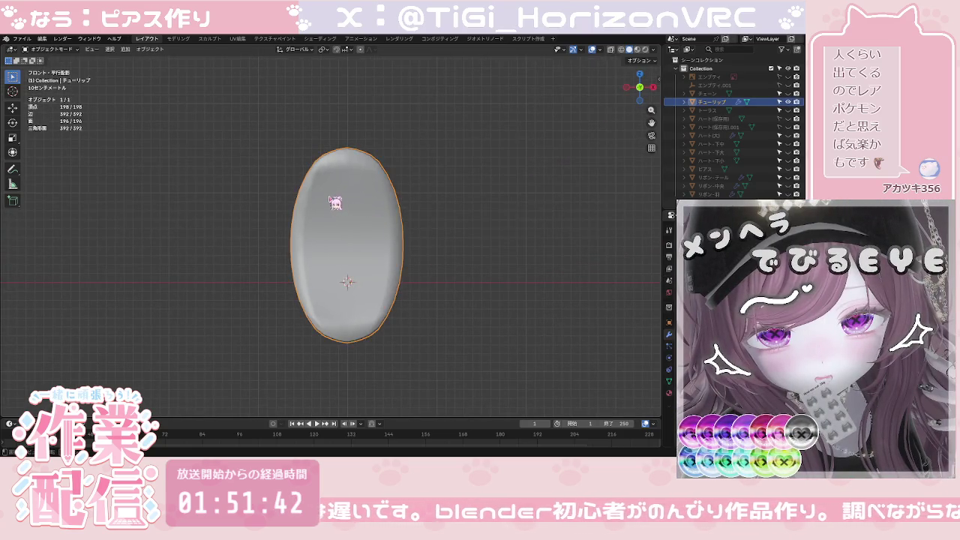
{"action": "key", "text": "Delete"}
{"action": "key", "text": "ctrl+z"}
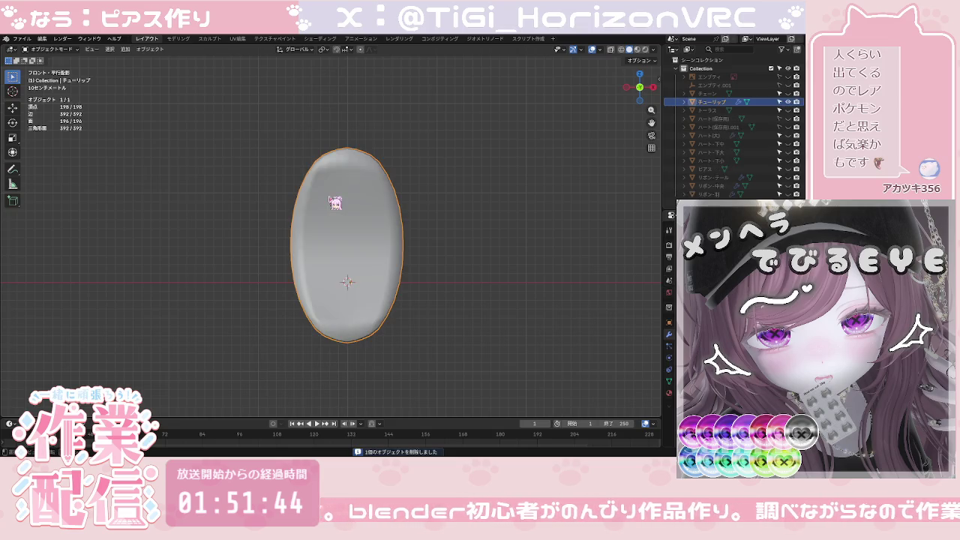
Step: Enter Edit Mode with proportional editing on and select the petal's top vertex
{"action": "key", "text": "Tab"}
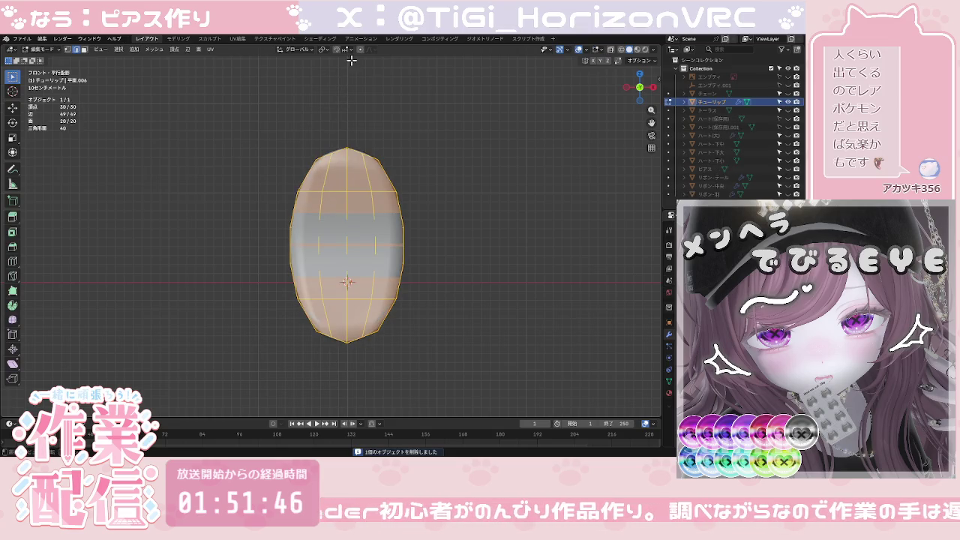
{"action": "left_click", "coordinate": [360, 50]}
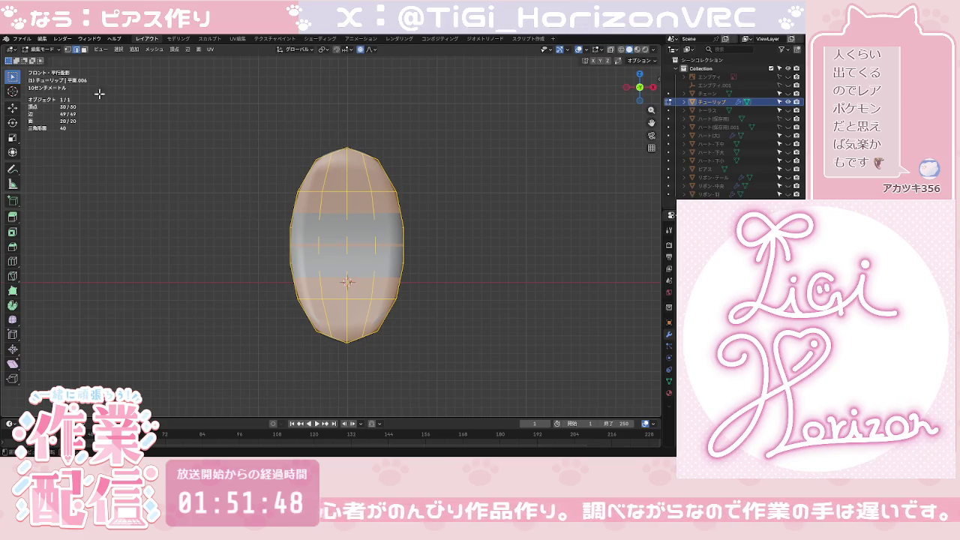
{"action": "key", "text": "a"}
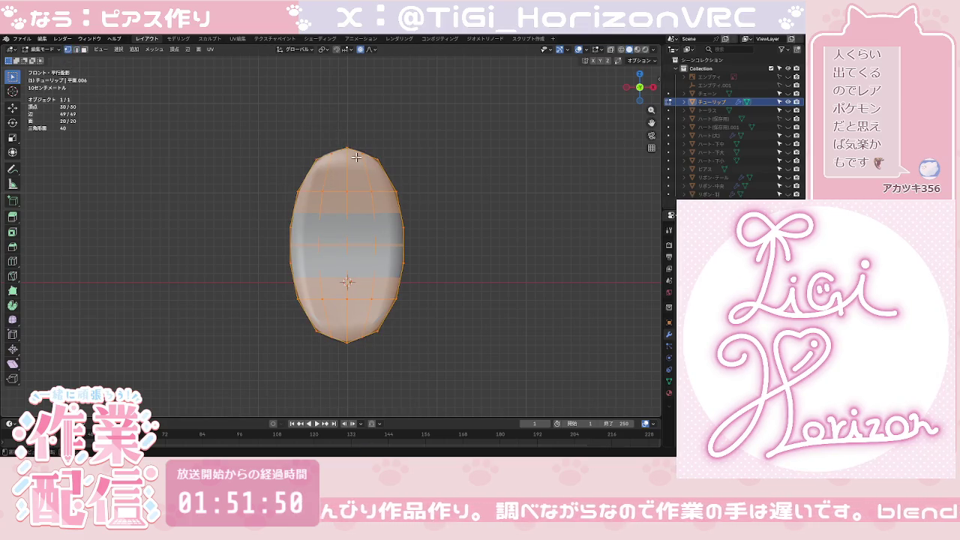
{"action": "left_click", "coordinate": [346, 149]}
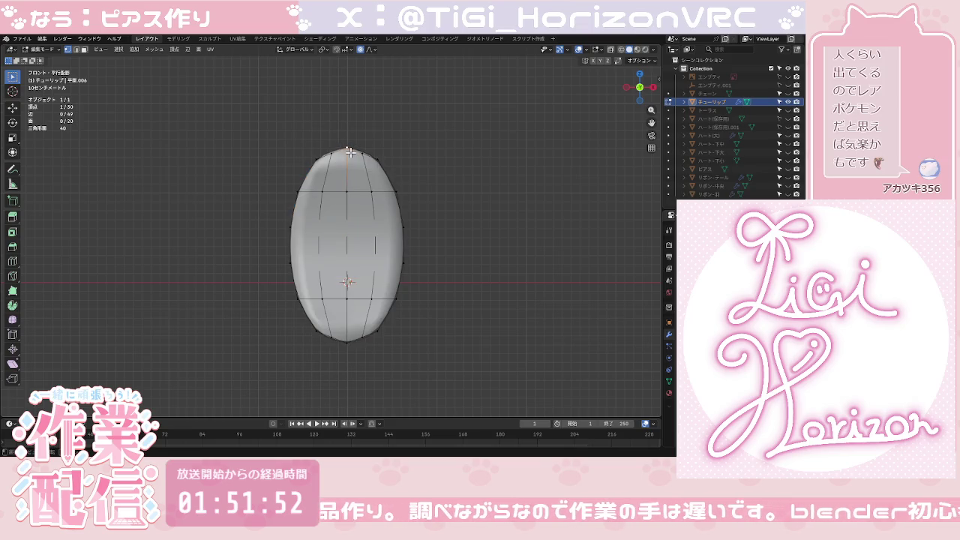
Step: Raise the top vertex along Z with a wide proportional falloff so the petal tapers
{"action": "key", "text": "g"}
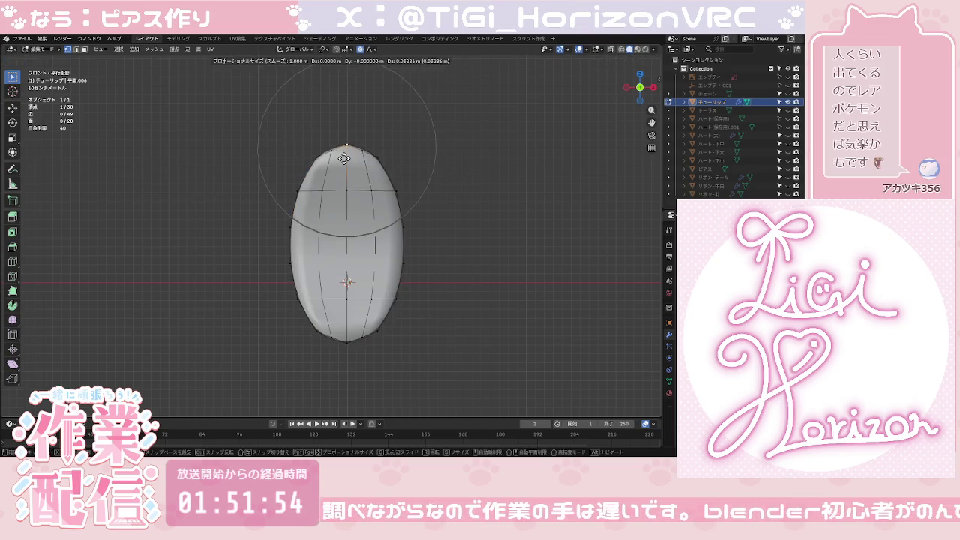
{"action": "scroll", "coordinate": [343, 155], "scroll_direction": "up", "scroll_amount": 2}
{"action": "scroll", "coordinate": [343, 155], "scroll_direction": "up", "scroll_amount": 1}
{"action": "scroll", "coordinate": [344, 155], "scroll_direction": "up", "scroll_amount": 1}
{"action": "scroll", "coordinate": [343, 155], "scroll_direction": "up", "scroll_amount": 1}
{"action": "scroll", "coordinate": [343, 155], "scroll_direction": "down", "scroll_amount": 3}
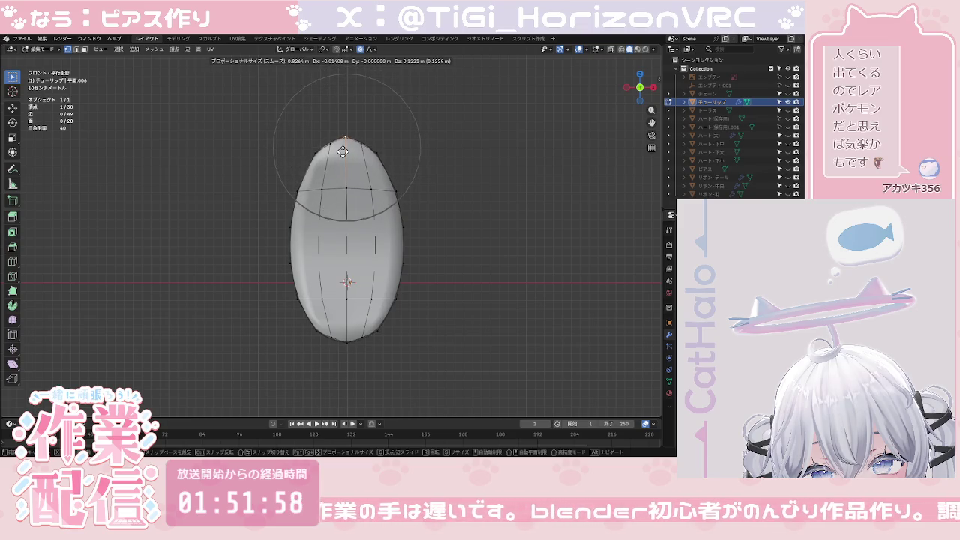
{"action": "key", "text": "z"}
{"action": "scroll", "coordinate": [343, 150], "scroll_direction": "up", "scroll_amount": 1}
{"action": "left_click", "coordinate": [342, 150]}
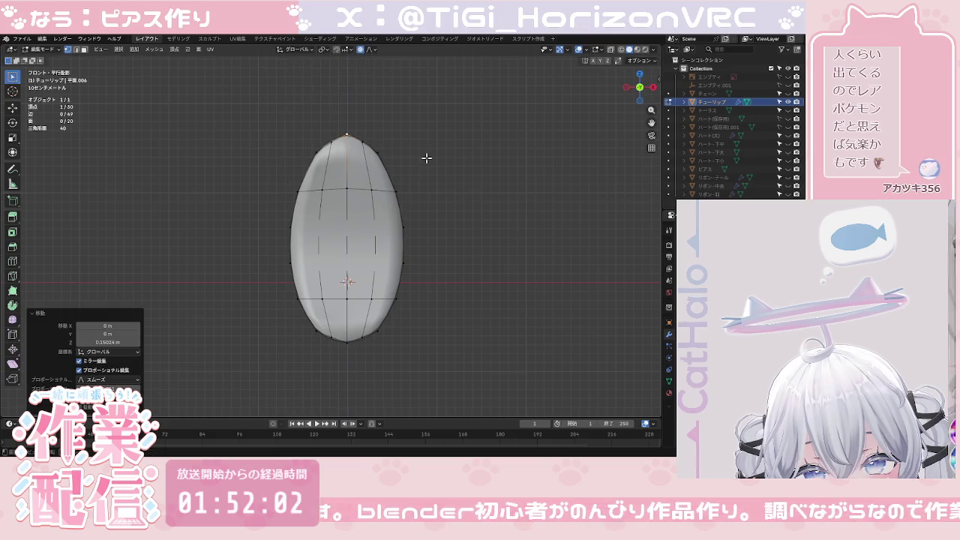
{"action": "left_click", "coordinate": [427, 156]}
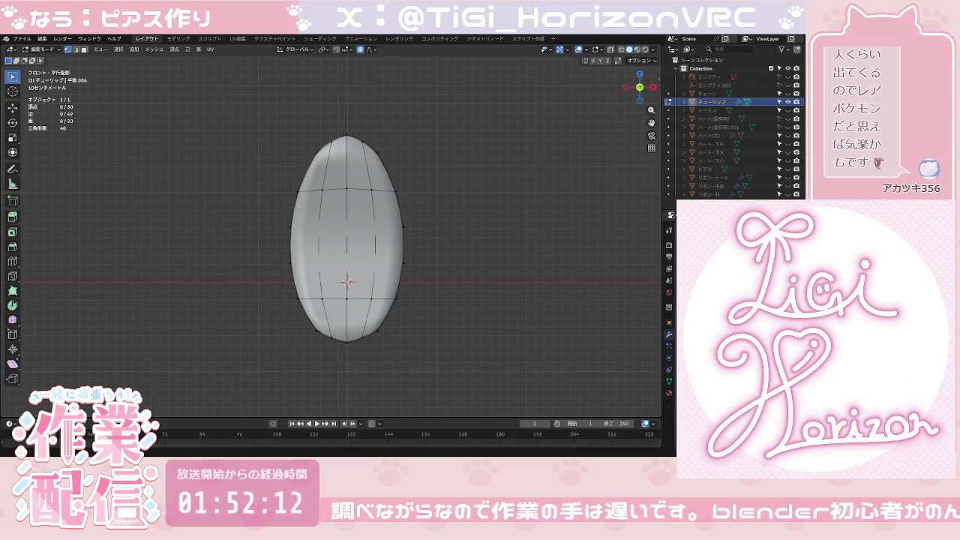
{"action": "key", "text": "Tab"}
{"action": "mouse_move", "coordinate": [457, 315]}
{"action": "middle_mouse_down"}
{"action": "mouse_move", "coordinate": [407, 342]}
{"action": "mouse_move", "coordinate": [353, 325]}
{"action": "mouse_move", "coordinate": [343, 332]}
{"action": "middle_mouse_up"}
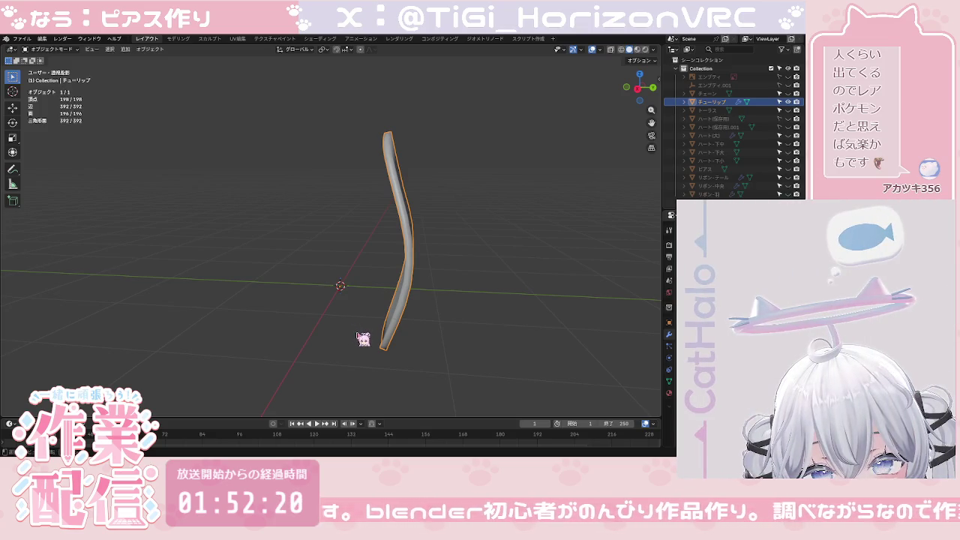
Step: Tilt the petal by 15.7° as seen from the right side view
{"action": "left_click", "coordinate": [641, 83]}
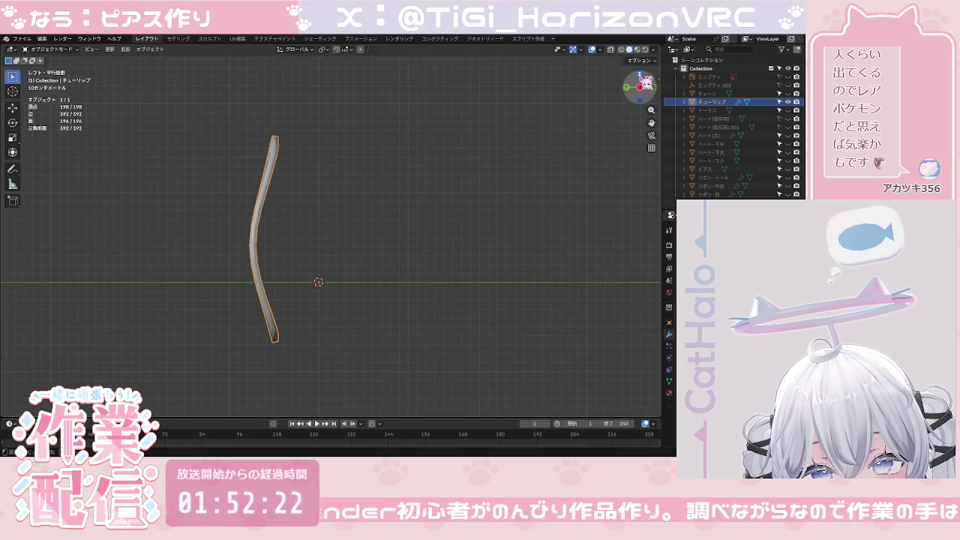
{"action": "left_click", "coordinate": [642, 76]}
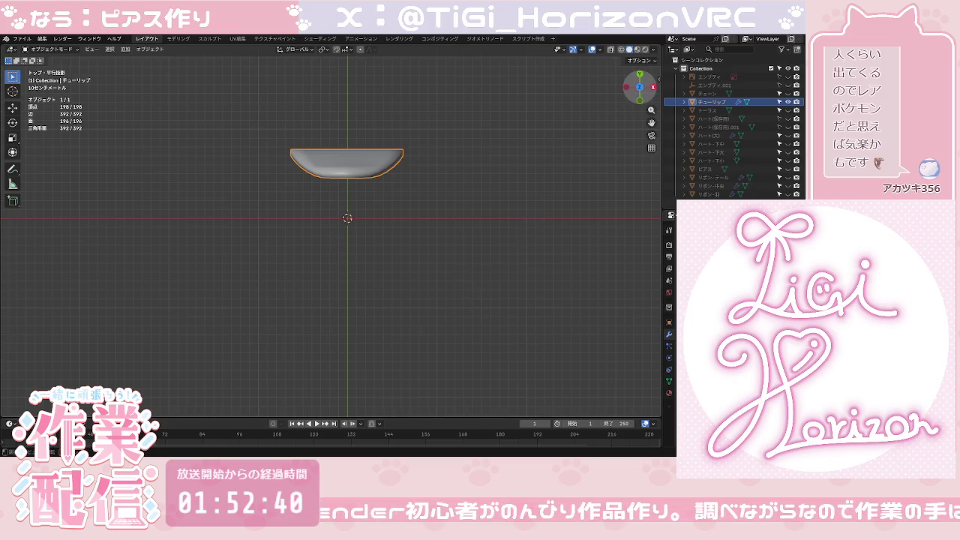
{"action": "mouse_move", "coordinate": [641, 96]}
{"action": "left_mouse_down"}
{"action": "mouse_move", "coordinate": [649, 102]}
{"action": "mouse_move", "coordinate": [497, 225]}
{"action": "left_mouse_up"}
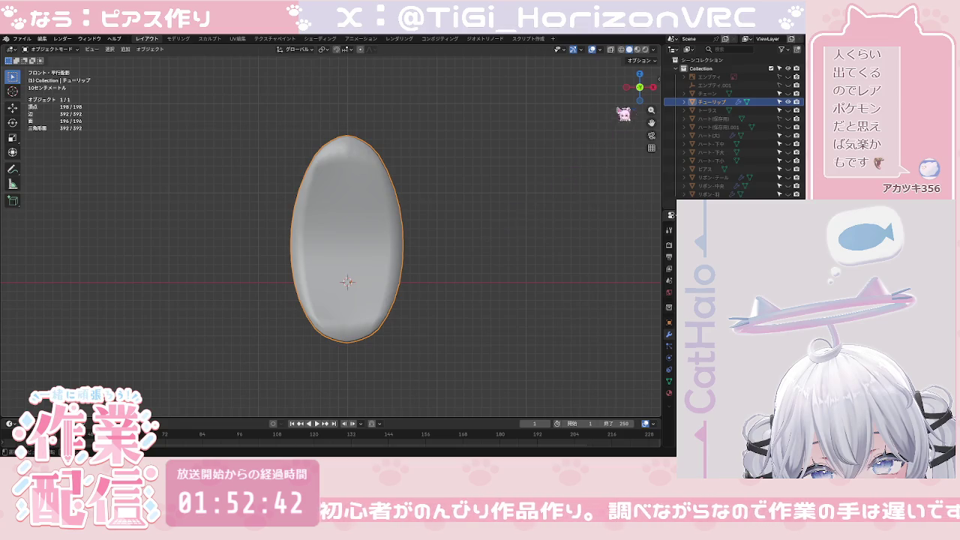
{"action": "left_click", "coordinate": [652, 88]}
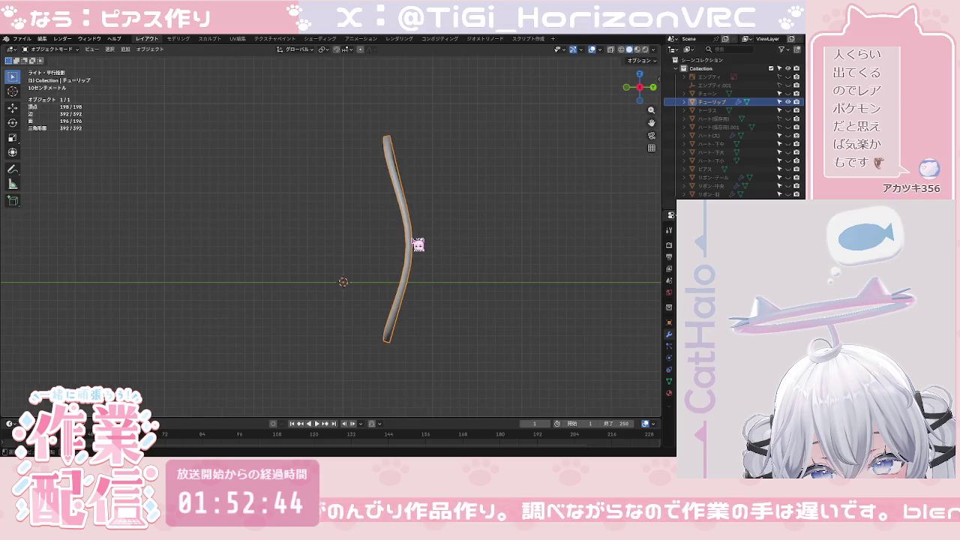
{"action": "key", "text": "r"}
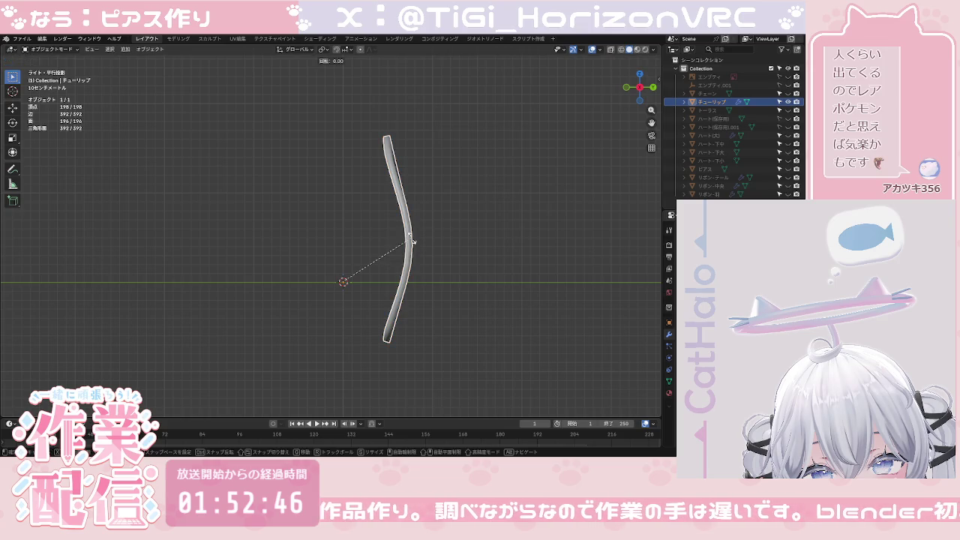
{"action": "left_click", "coordinate": [418, 267]}
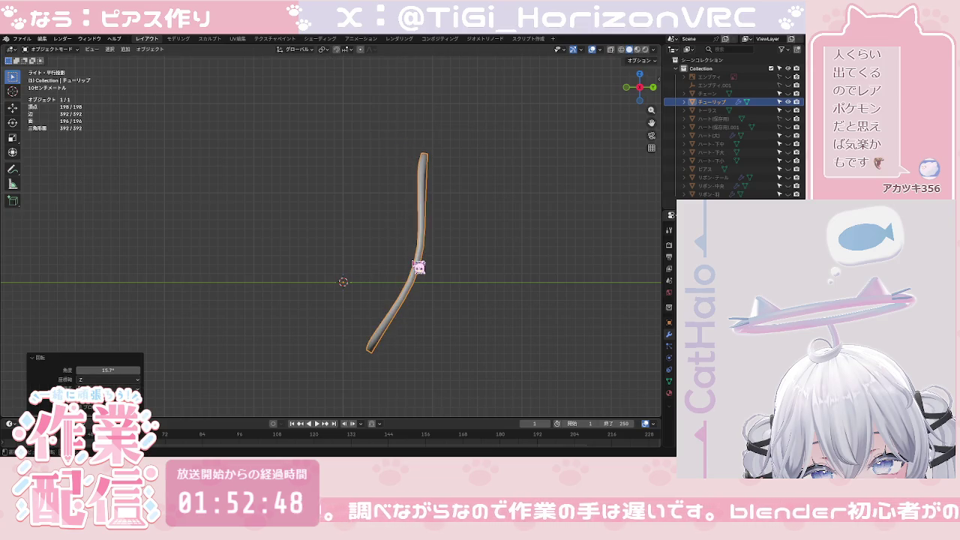
Step: Move the petal upward into its leaning position and view it in perspective
{"action": "key", "text": "g"}
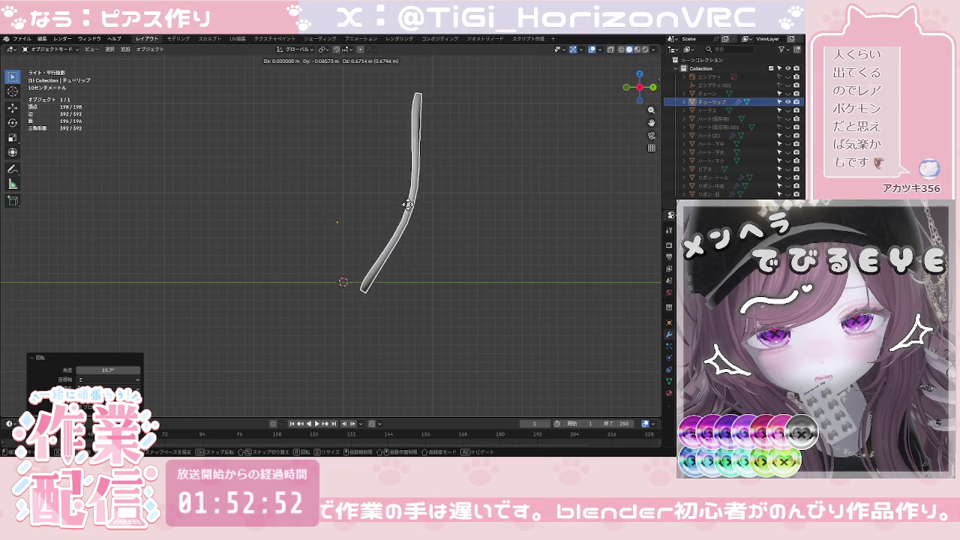
{"action": "left_click", "coordinate": [417, 203]}
{"action": "left_click", "coordinate": [470, 232]}
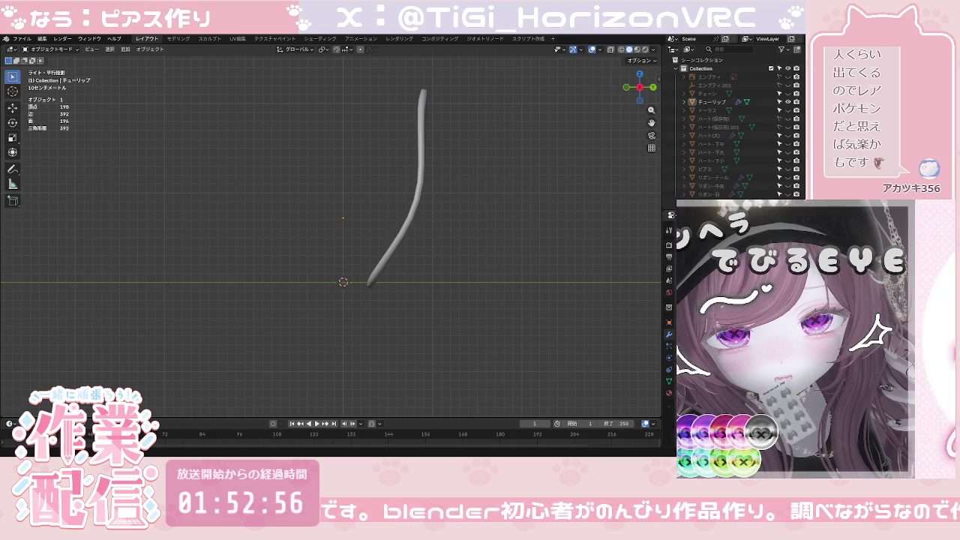
{"action": "mouse_move", "coordinate": [375, 277]}
{"action": "middle_mouse_down"}
{"action": "mouse_move", "coordinate": [412, 274]}
{"action": "mouse_move", "coordinate": [370, 267]}
{"action": "mouse_move", "coordinate": [380, 274]}
{"action": "mouse_move", "coordinate": [390, 261]}
{"action": "middle_mouse_up"}
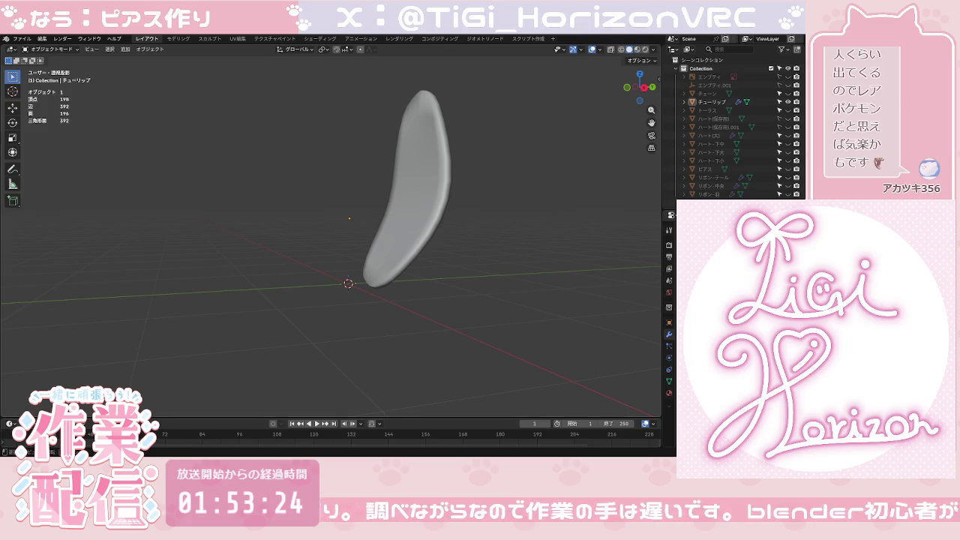
{"action": "left_click", "coordinate": [124, 48]}
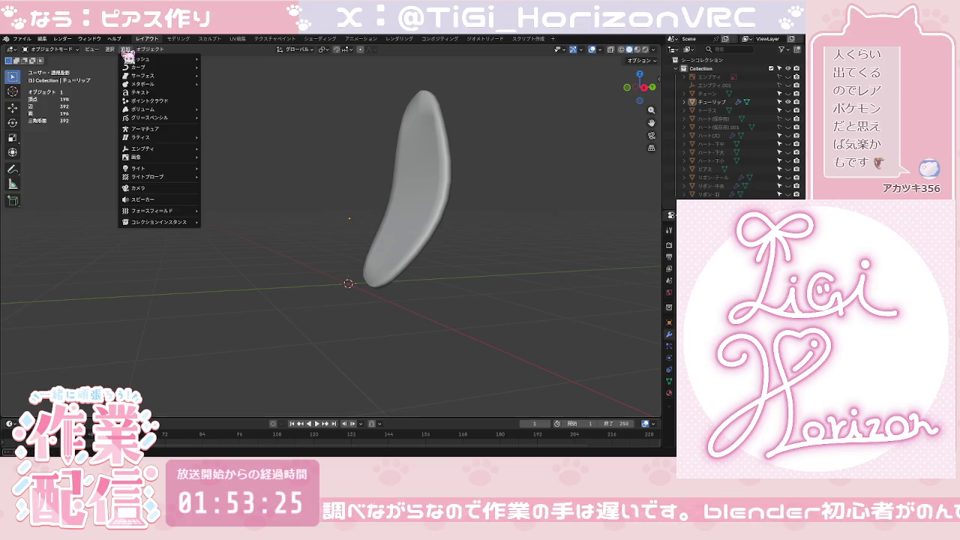
Step: Add a plain axes empty at the origin, undoing an accidental armature first
{"action": "left_click", "coordinate": [146, 129]}
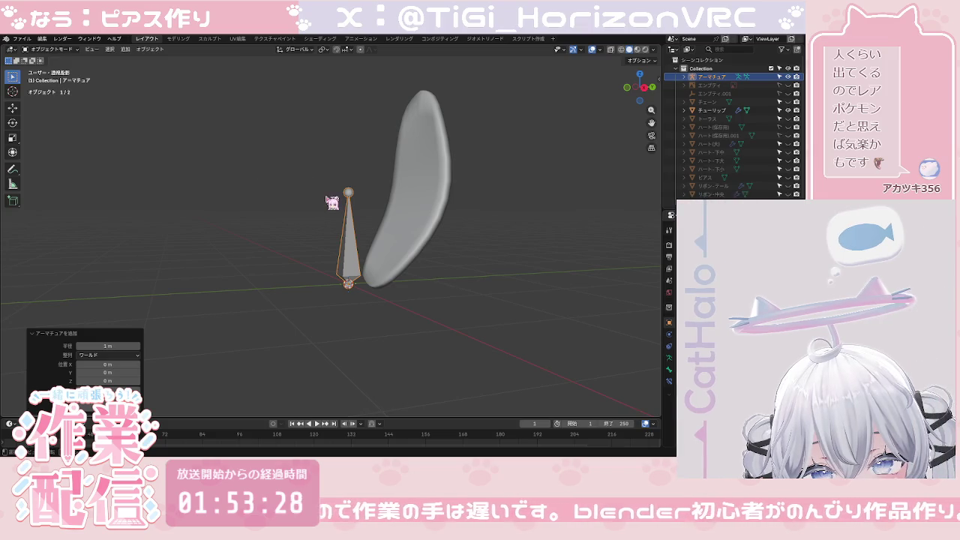
{"action": "key", "text": "ctrl+z"}
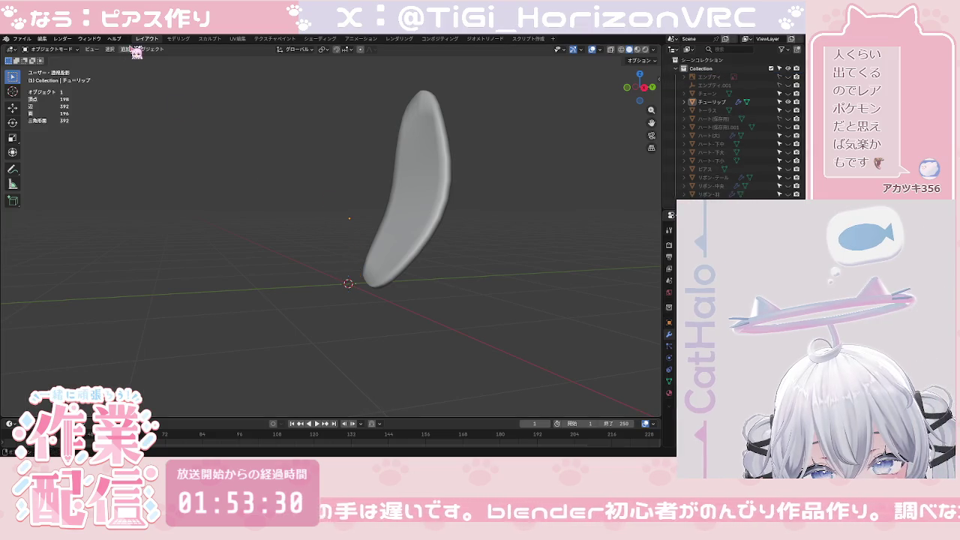
{"action": "left_click", "coordinate": [125, 48]}
{"action": "mouse_move", "coordinate": [142, 157]}
{"action": "left_click", "coordinate": [217, 154]}
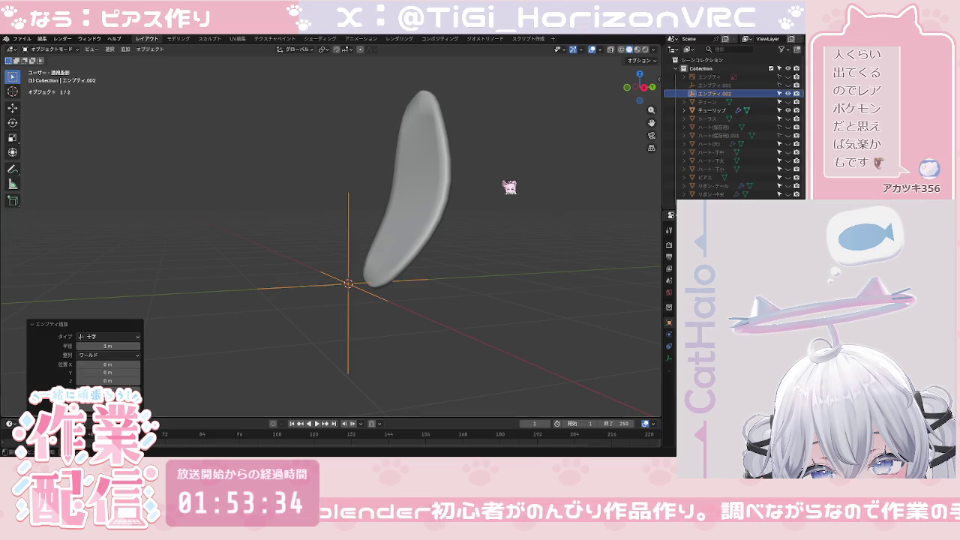
Step: Select the チューリップ petal and show its modifier settings
{"action": "left_click", "coordinate": [637, 89]}
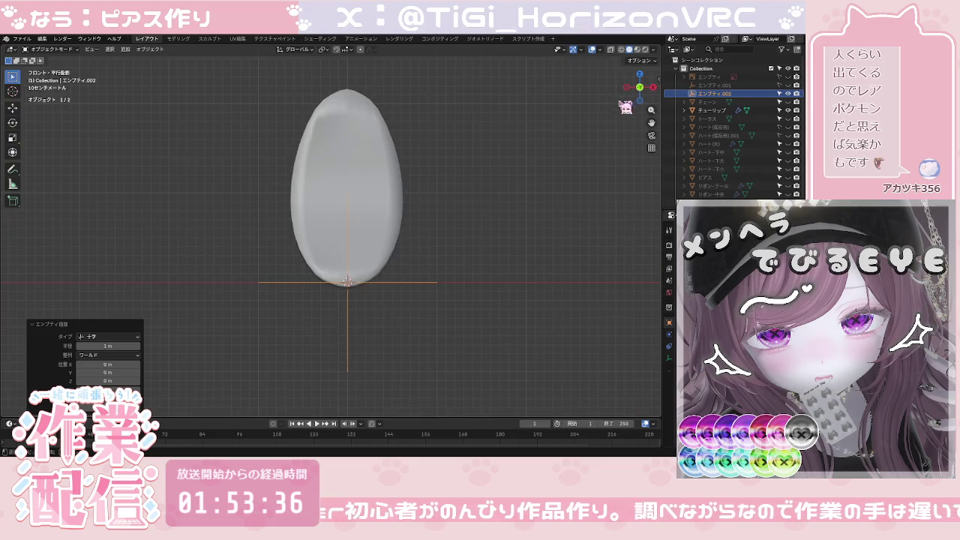
{"action": "mouse_move", "coordinate": [460, 225]}
{"action": "middle_mouse_down"}
{"action": "mouse_move", "coordinate": [449, 295]}
{"action": "mouse_move", "coordinate": [450, 248]}
{"action": "middle_mouse_up"}
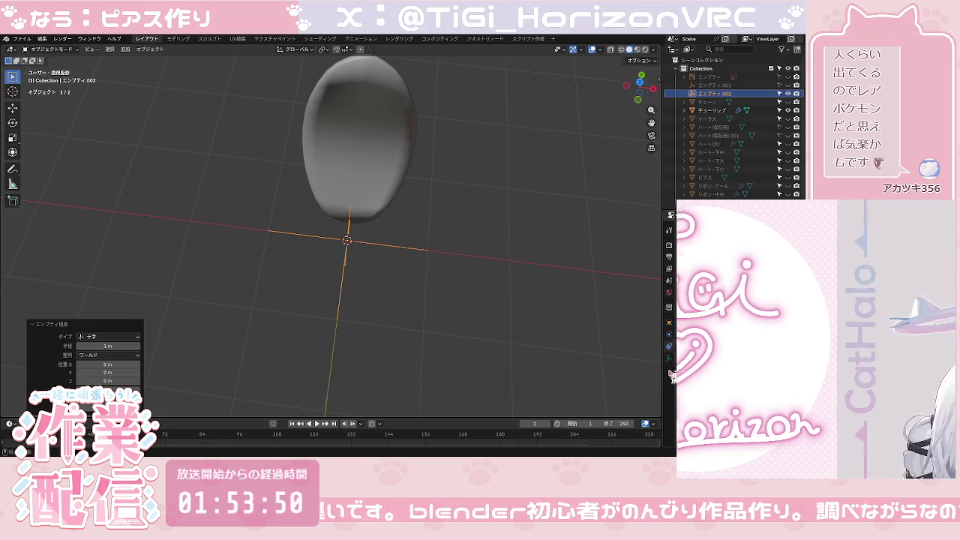
{"action": "left_click", "coordinate": [712, 110]}
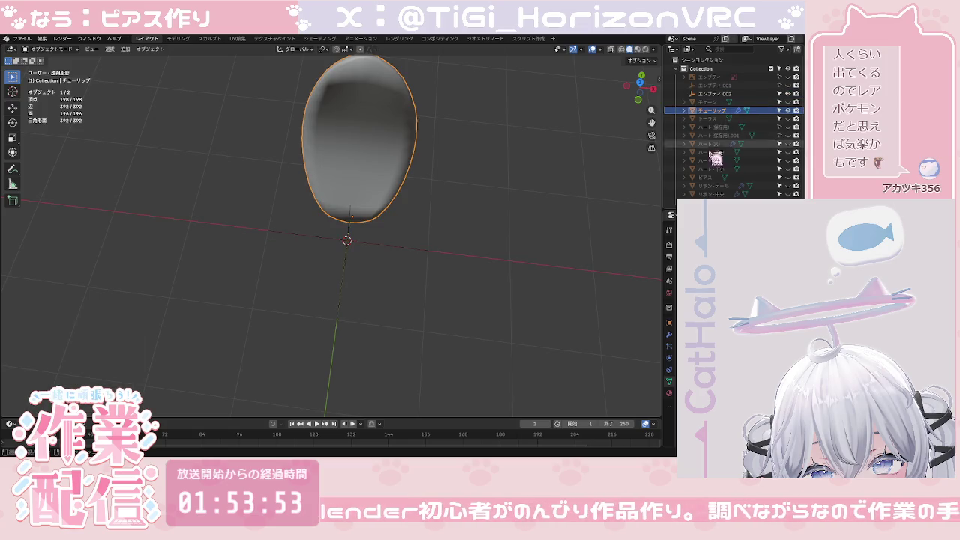
{"action": "left_click", "coordinate": [669, 334]}
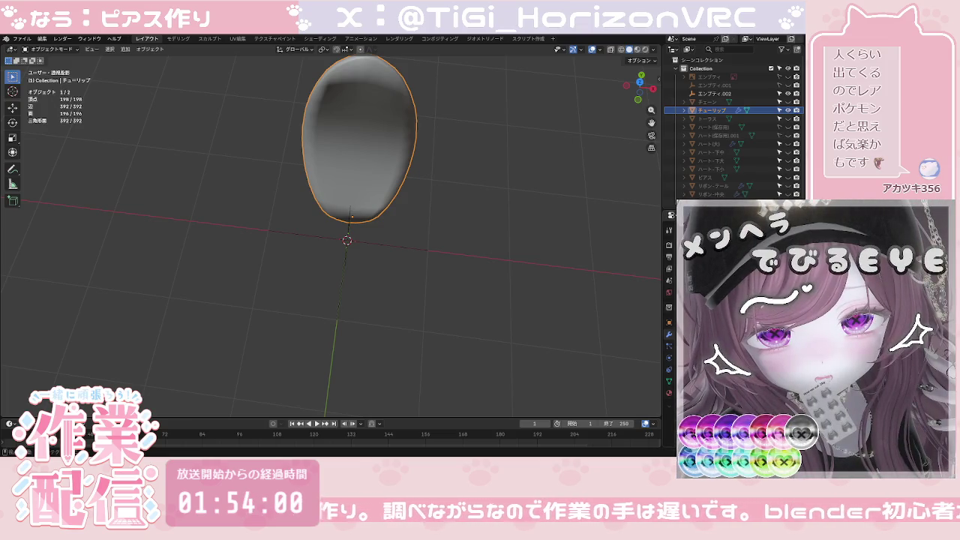
Step: Try a Mirror modifier on the petal, then undo it
{"action": "key", "text": "shift+a"}
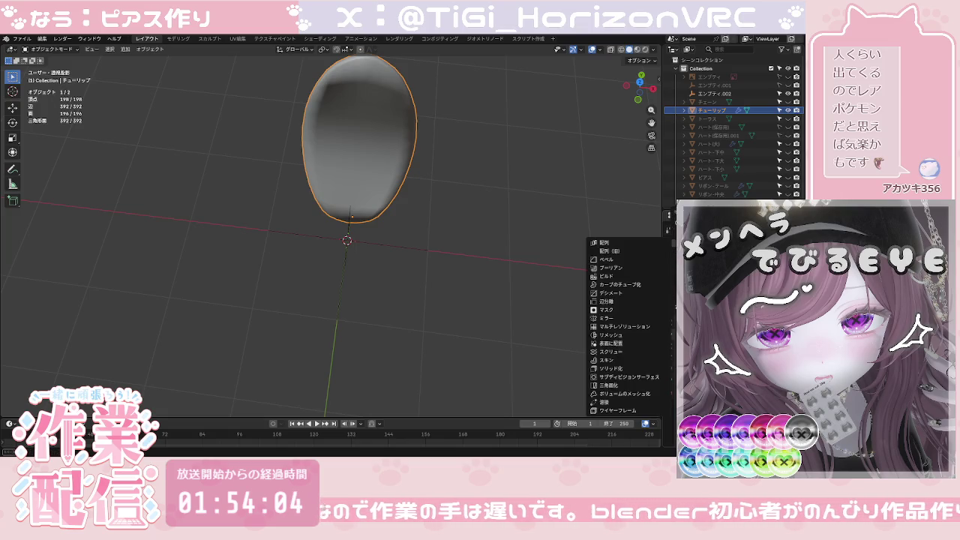
{"action": "left_click", "coordinate": [605, 318]}
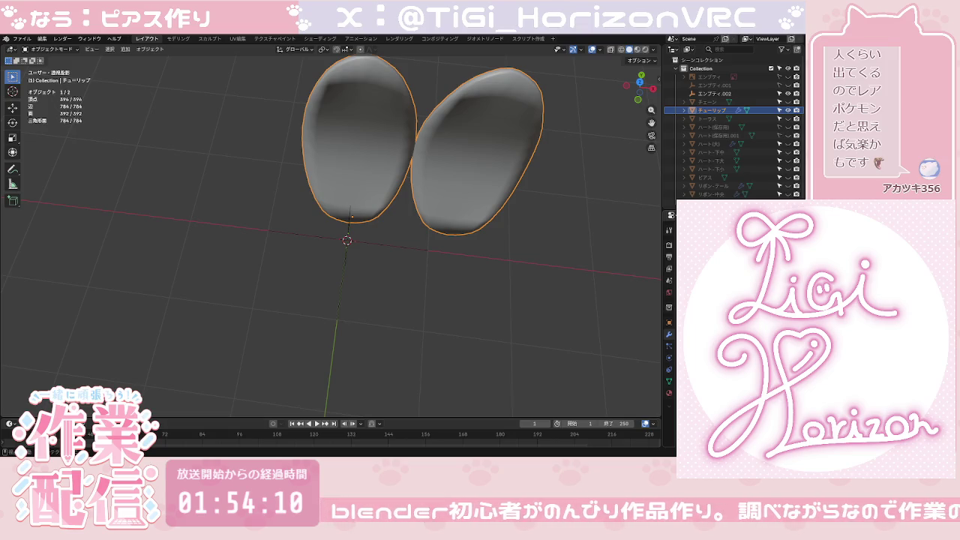
{"action": "key", "text": "ctrl+z"}
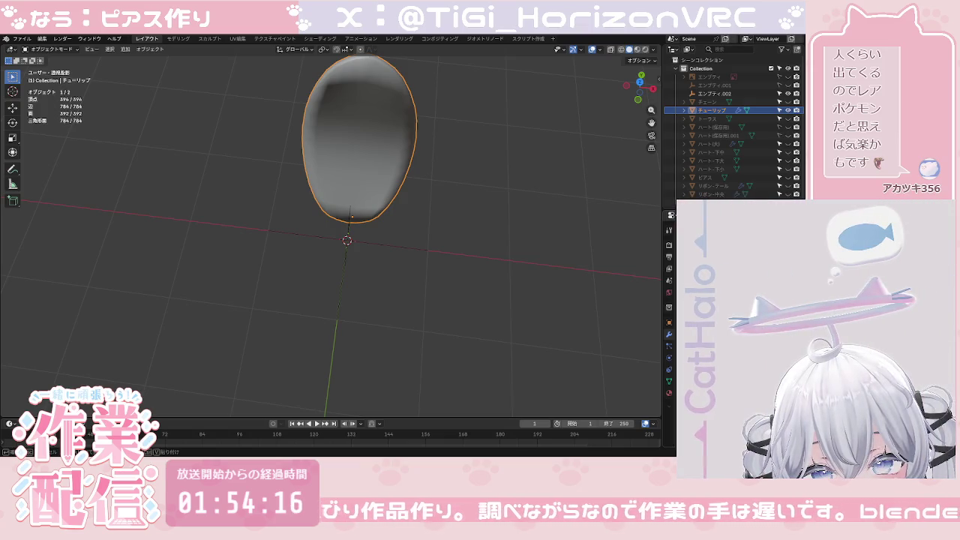
Step: Add two more petal copies and check them from the front and in perspective
{"action": "key", "text": "ctrl+v"}
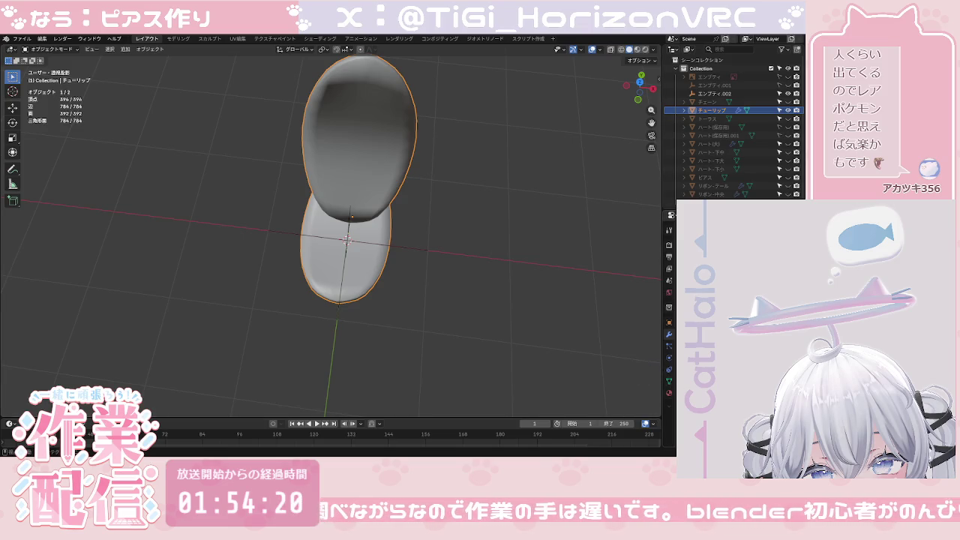
{"action": "key", "text": "ctrl+v"}
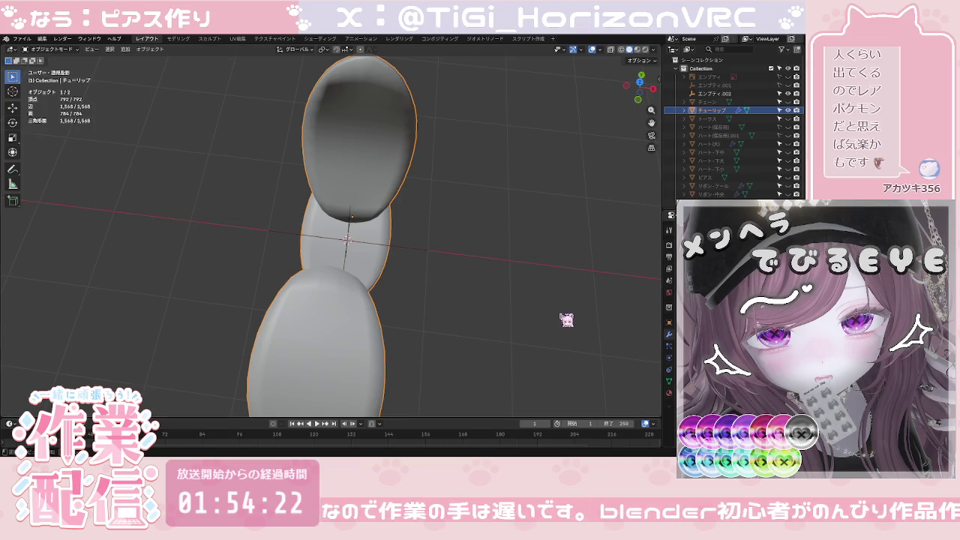
{"action": "left_click", "coordinate": [638, 98]}
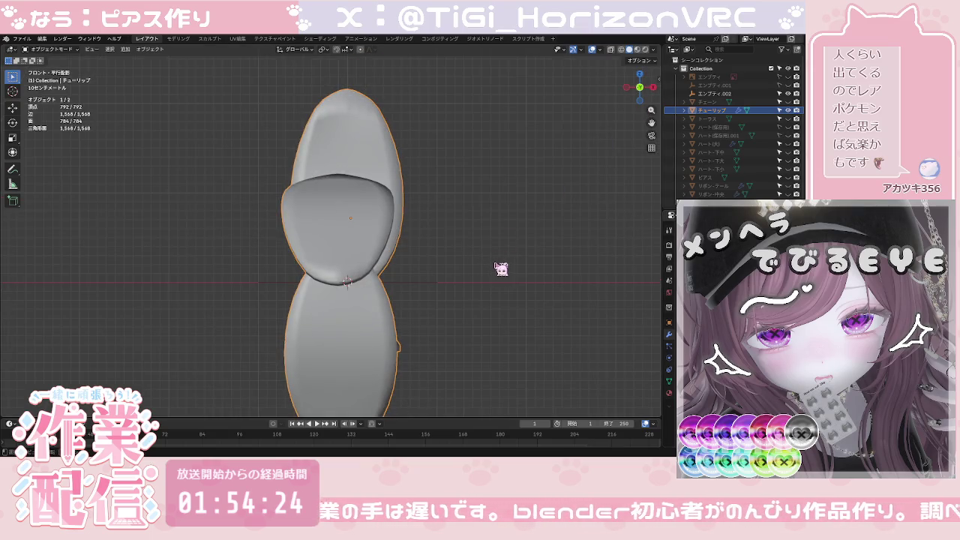
{"action": "middle_click_drag", "start_coordinate": [501, 268], "coordinate": [413, 282]}
{"action": "scroll", "coordinate": [413, 282], "scroll_direction": "down", "scroll_amount": 3}
{"action": "scroll", "coordinate": [413, 283], "scroll_direction": "down", "scroll_amount": 2}
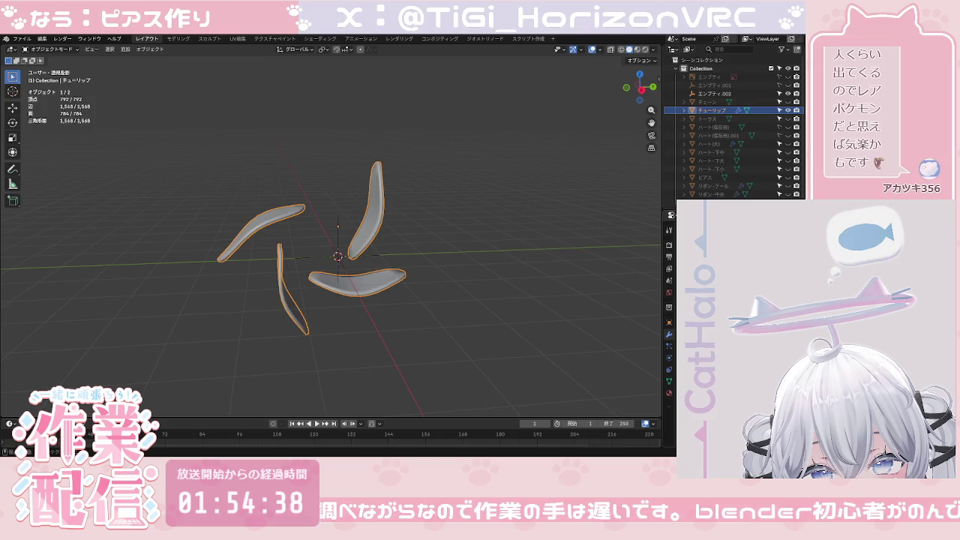
Step: Toggle undo and redo to compare petal arrangements, then undo back to one petal
{"action": "key", "text": "ctrl+z"}
{"action": "key", "text": "ctrl+shift+z"}
{"action": "key", "text": "ctrl+z"}
{"action": "key", "text": "ctrl+shift+z"}
{"action": "key", "text": "ctrl+z"}
{"action": "key", "text": "ctrl+shift+z"}
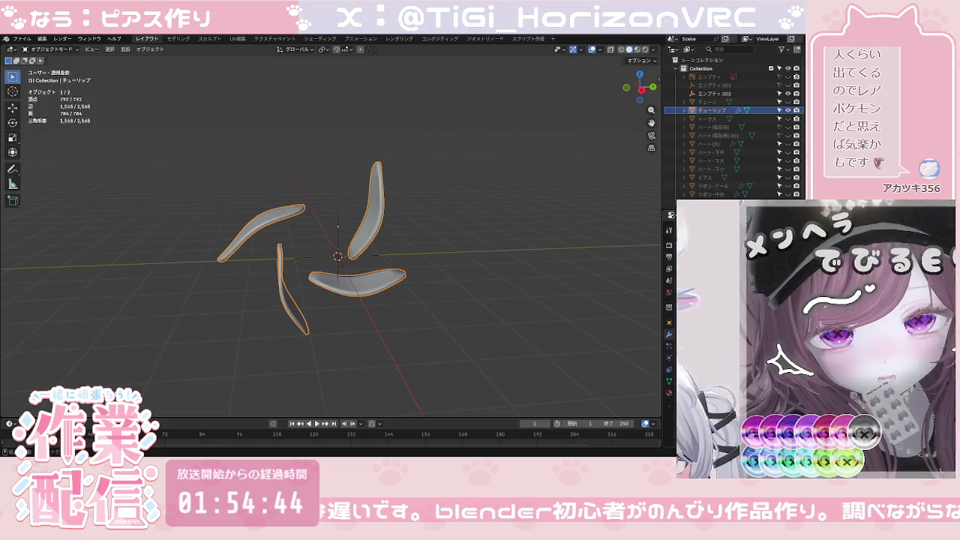
{"action": "key", "text": "ctrl+z"}
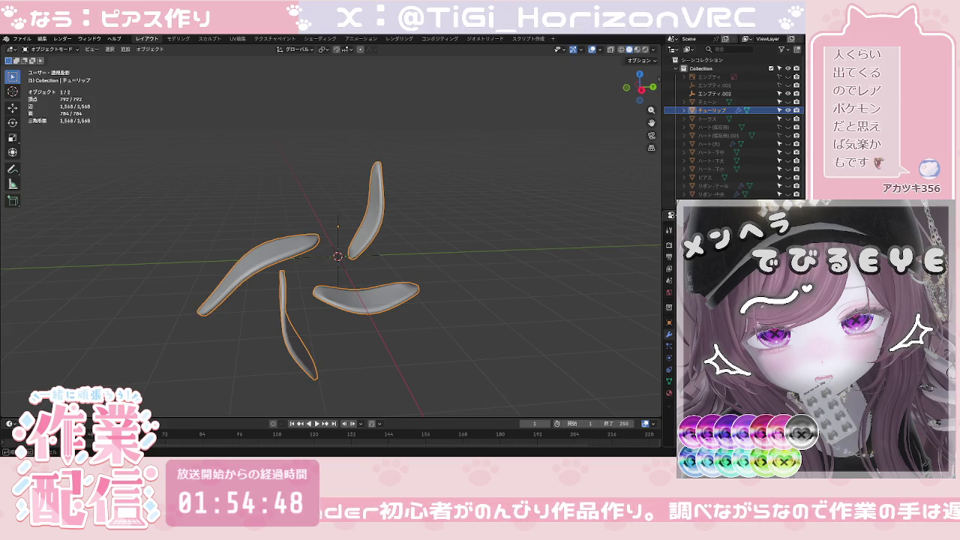
{"action": "key", "text": "ctrl+z"}
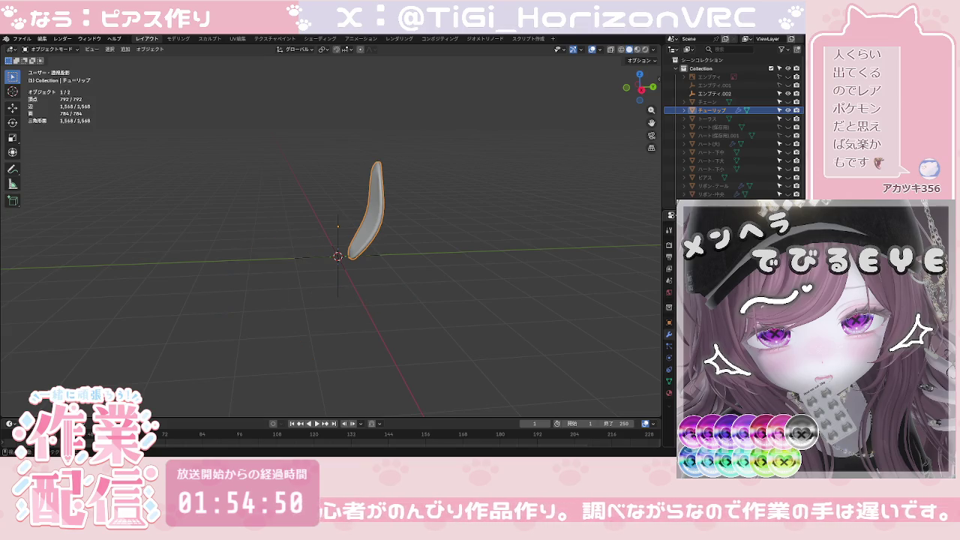
Step: Unhide everything to restore the pinwheel, then undo to the tighter arrangement
{"action": "scroll", "coordinate": [306, 381], "scroll_direction": "down", "scroll_amount": 3}
{"action": "scroll", "coordinate": [315, 385], "scroll_direction": "down", "scroll_amount": 3}
{"action": "scroll", "coordinate": [334, 337], "scroll_direction": "down", "scroll_amount": 2}
{"action": "scroll", "coordinate": [334, 337], "scroll_direction": "down", "scroll_amount": 2}
{"action": "scroll", "coordinate": [334, 337], "scroll_direction": "up", "scroll_amount": 2}
{"action": "scroll", "coordinate": [334, 337], "scroll_direction": "up", "scroll_amount": 2}
{"action": "scroll", "coordinate": [334, 336], "scroll_direction": "up", "scroll_amount": 2}
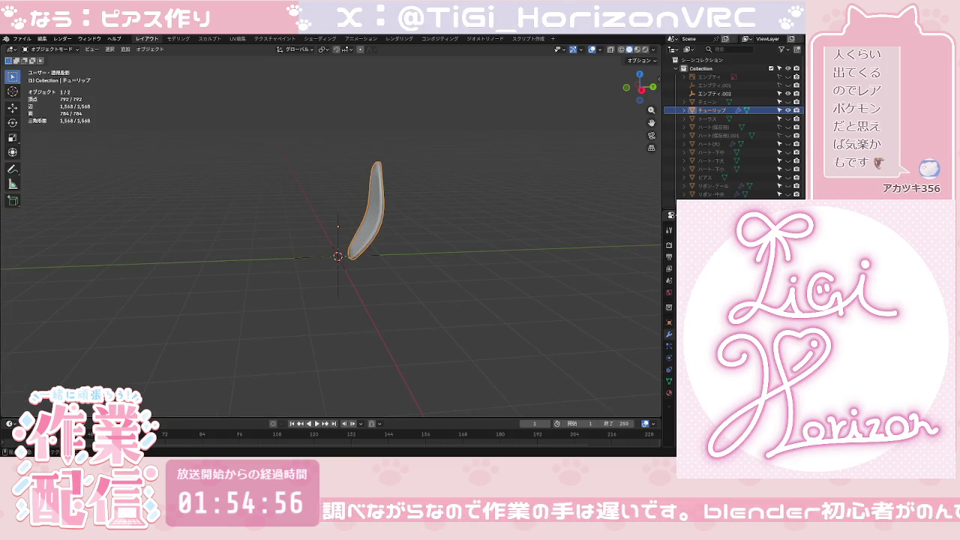
{"action": "key", "text": "alt+h"}
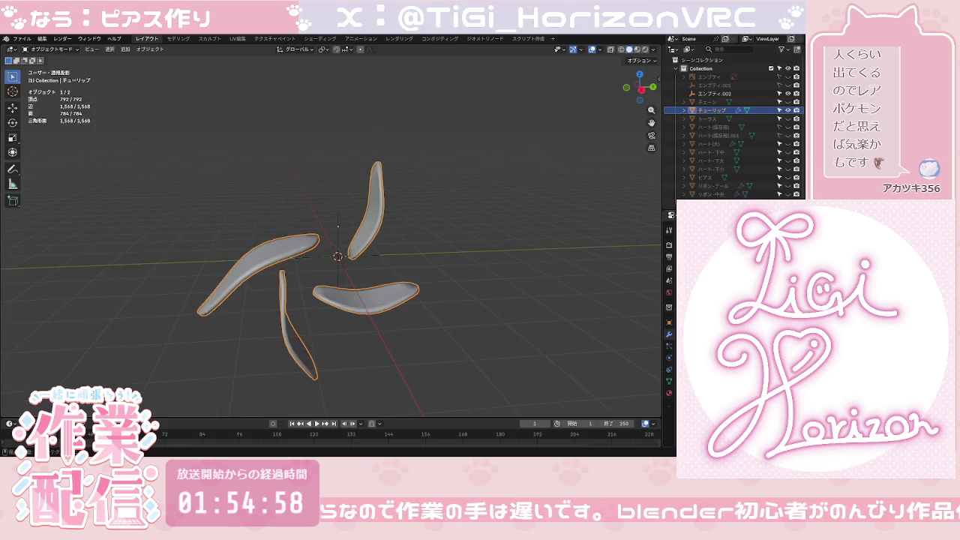
{"action": "key", "text": "ctrl+z"}
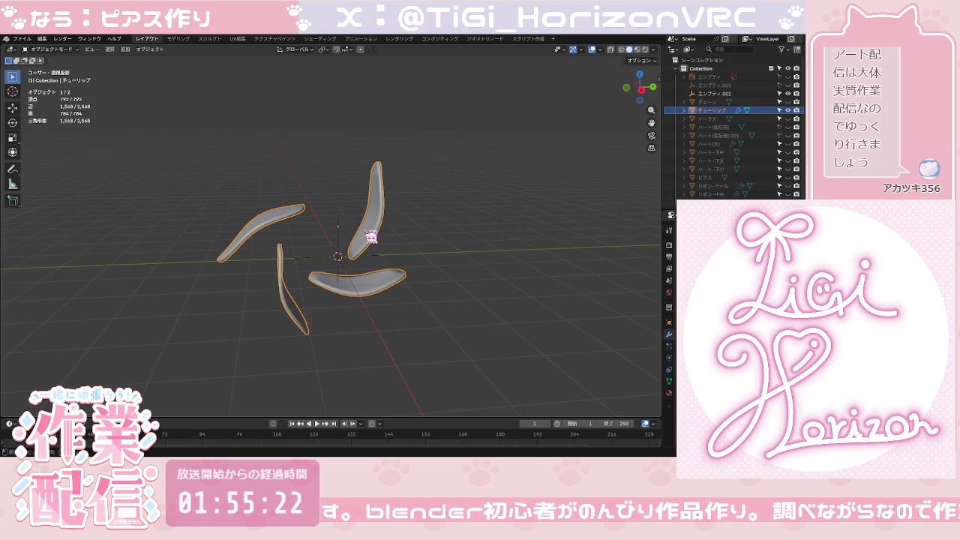
Step: Try moving the petal copies, then undo the move and return to a single petal
{"action": "left_click", "coordinate": [393, 246], "text": "shift"}
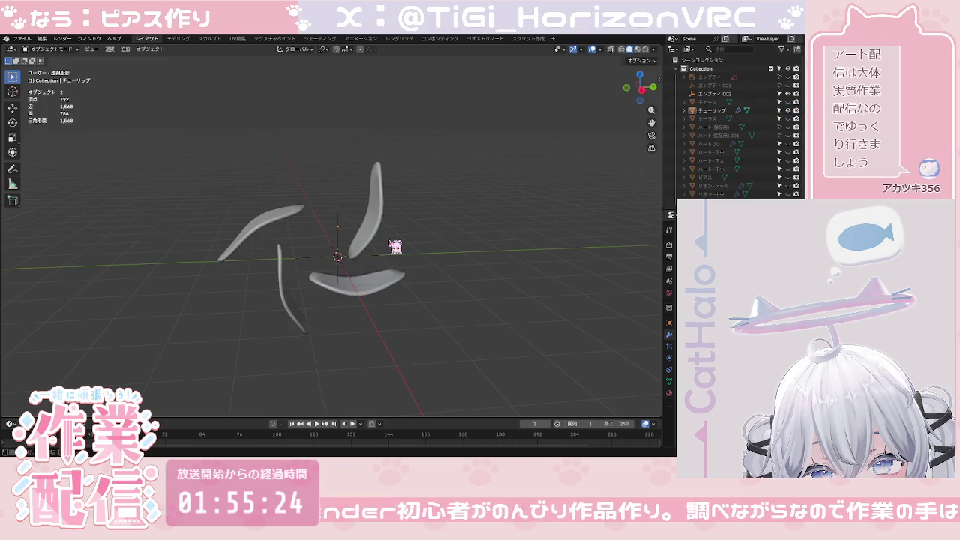
{"action": "left_click", "coordinate": [371, 230], "text": "shift"}
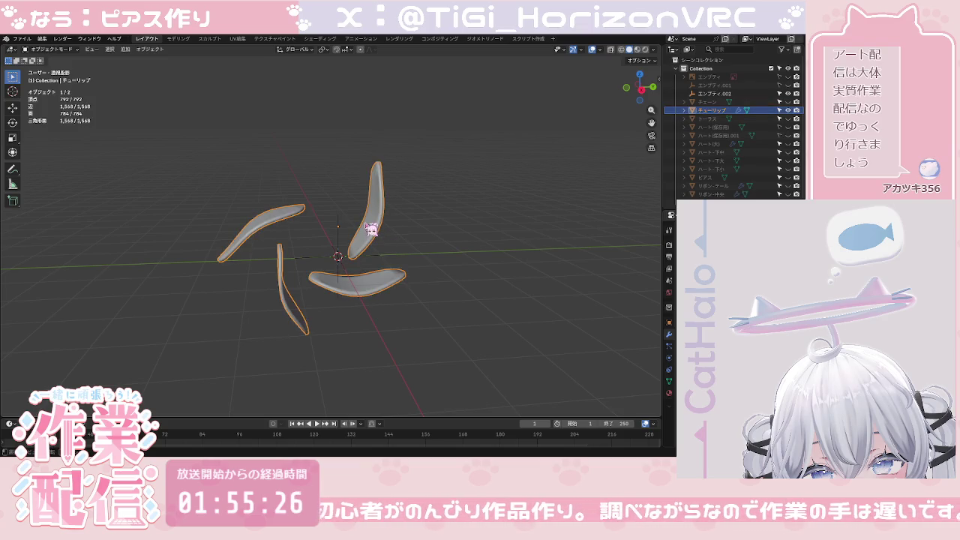
{"action": "key", "text": "g"}
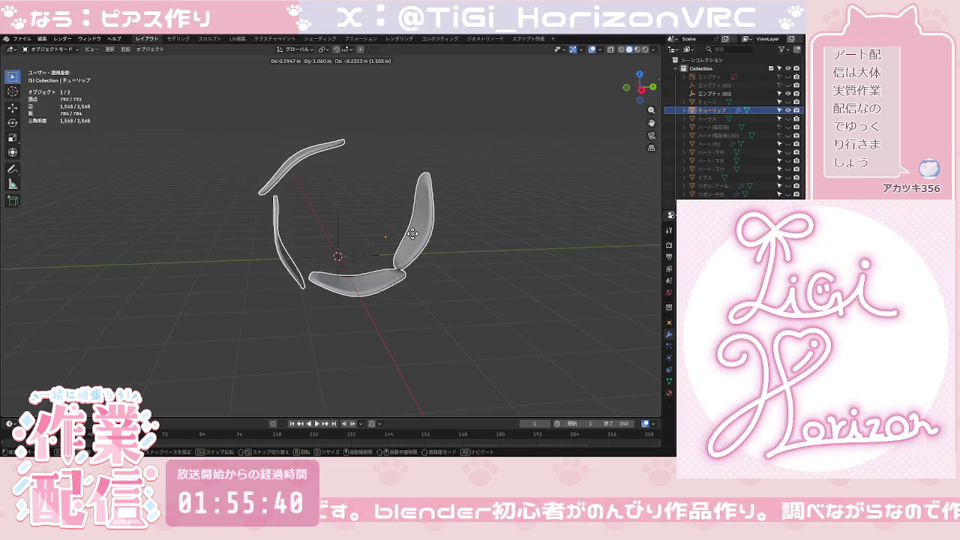
{"action": "left_click", "coordinate": [417, 240]}
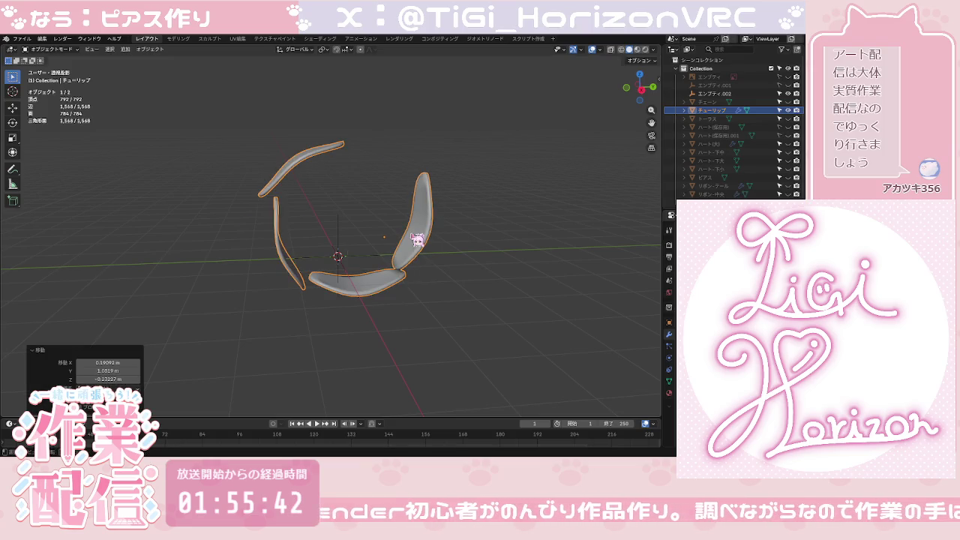
{"action": "key", "text": "ctrl+z"}
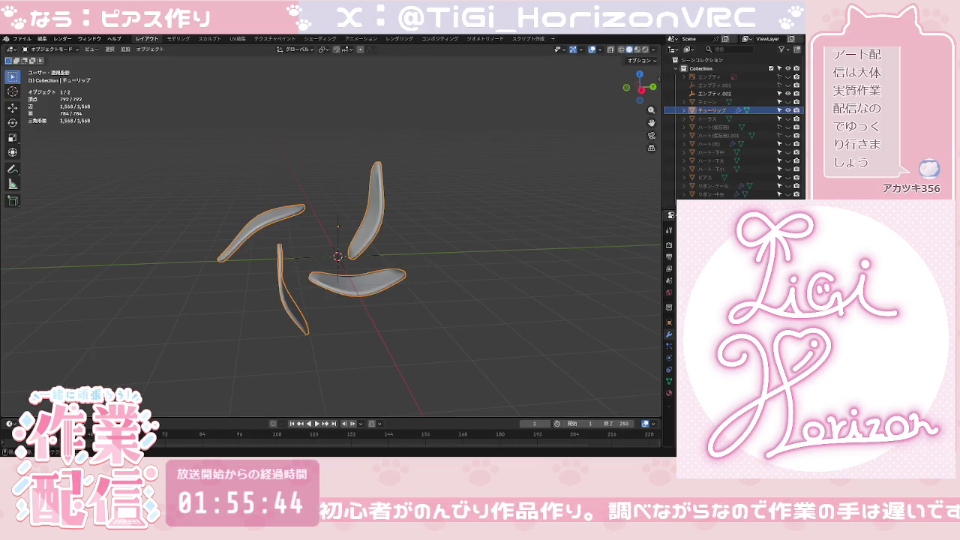
{"action": "key", "text": "ctrl+z"}
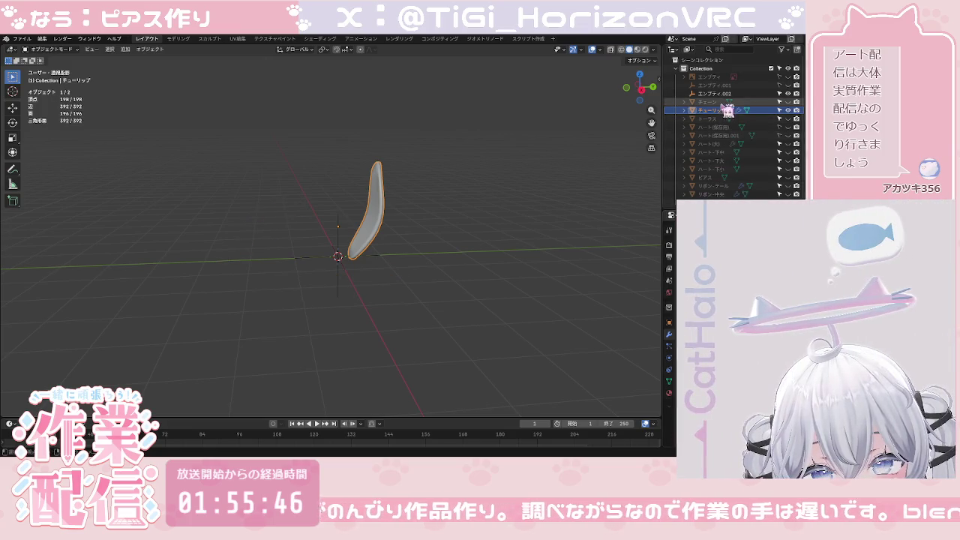
Step: Delete the plain axes empty エンプティ.002 and return to the front view
{"action": "left_click", "coordinate": [724, 94]}
{"action": "key", "text": "Delete"}
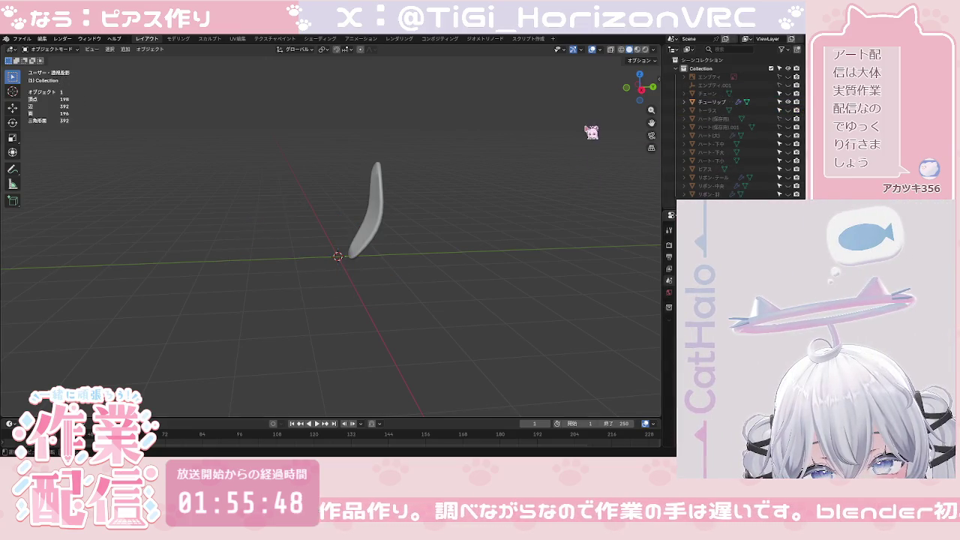
{"action": "left_click", "coordinate": [628, 89]}
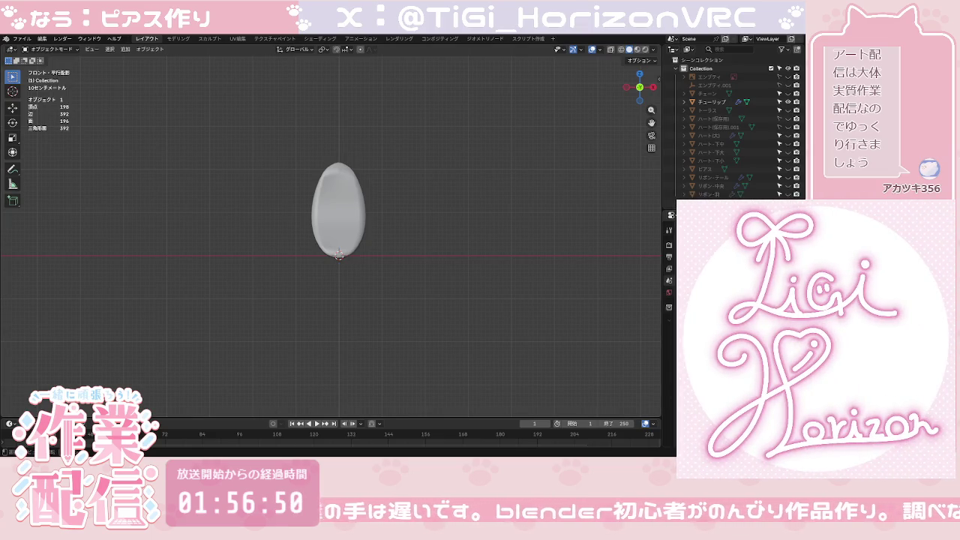
Step: Duplicate the egg-shaped tulip petal in place as チューリップ.001
{"action": "scroll", "coordinate": [330, 229], "scroll_direction": "up", "scroll_amount": 2}
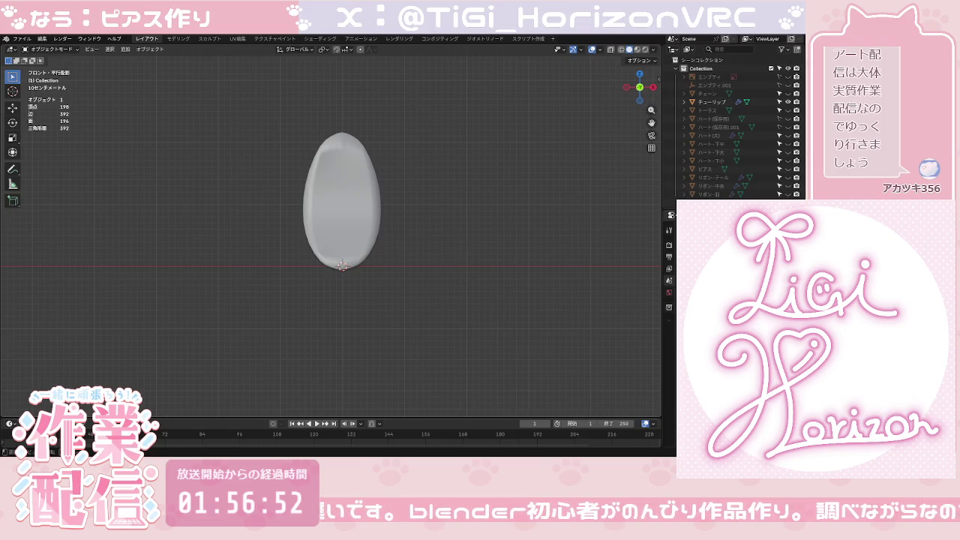
{"action": "scroll", "coordinate": [422, 272], "scroll_direction": "up", "scroll_amount": 2}
{"action": "left_click", "coordinate": [398, 251]}
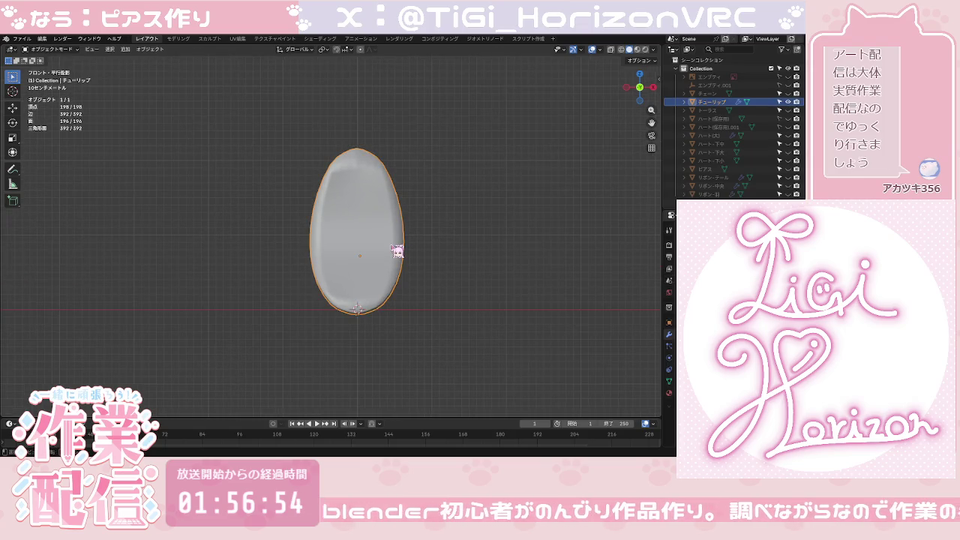
{"action": "key", "text": "shift+d"}
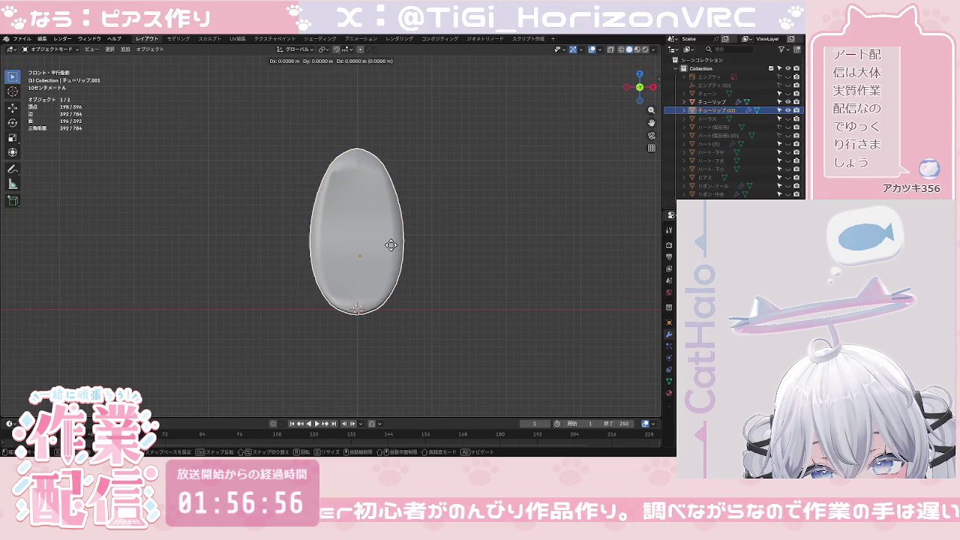
{"action": "right_click", "coordinate": [398, 252]}
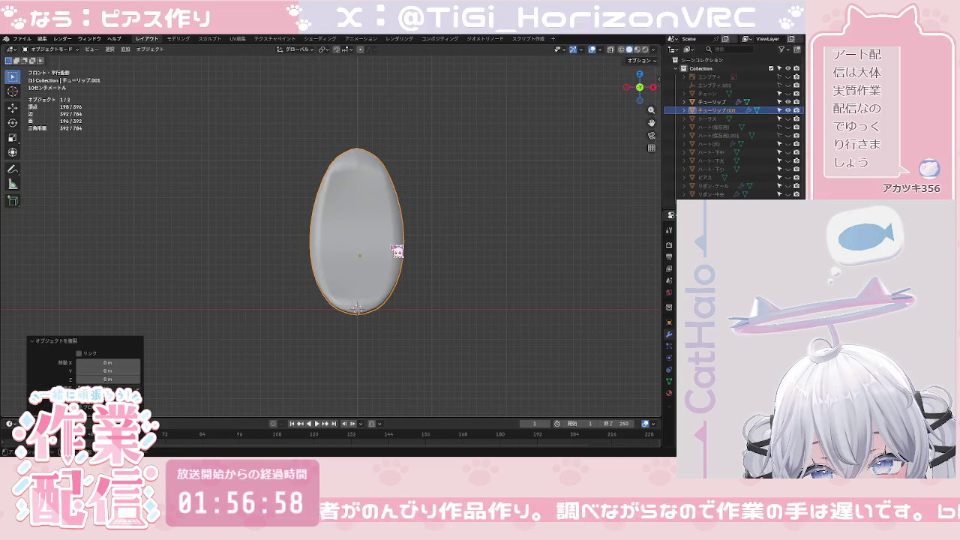
{"action": "mouse_move", "coordinate": [397, 251]}
{"action": "middle_mouse_down"}
{"action": "mouse_move", "coordinate": [407, 321]}
{"action": "mouse_move", "coordinate": [394, 338]}
{"action": "mouse_move", "coordinate": [407, 334]}
{"action": "middle_mouse_up"}
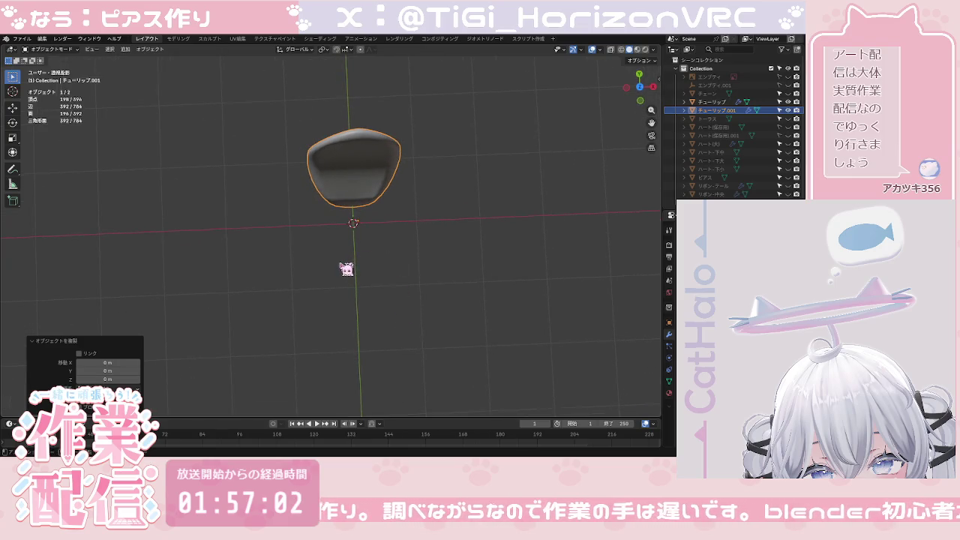
{"action": "left_click", "coordinate": [437, 246]}
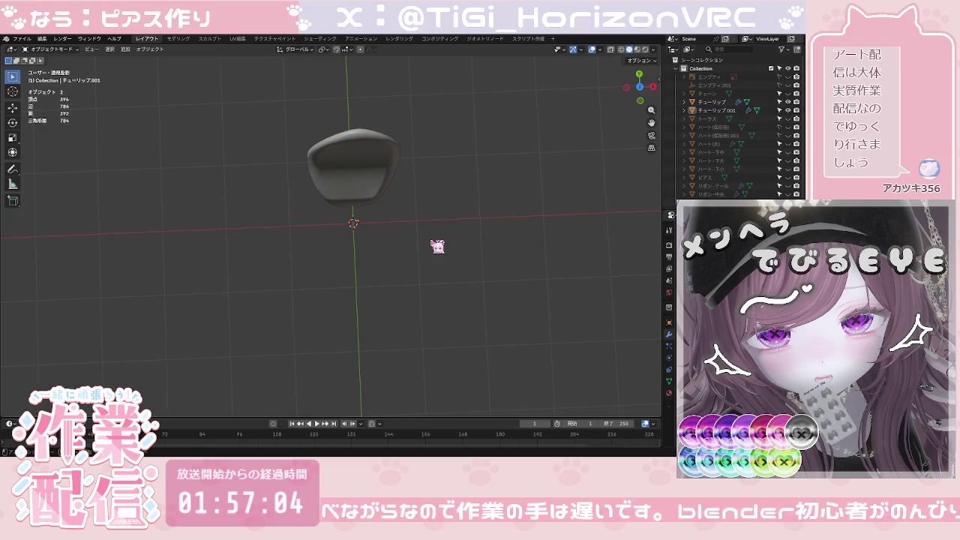
Step: Add a Bezier circle at the origin and select the duplicate petal チューリップ.001
{"action": "left_click", "coordinate": [125, 49]}
{"action": "mouse_move", "coordinate": [139, 59]}
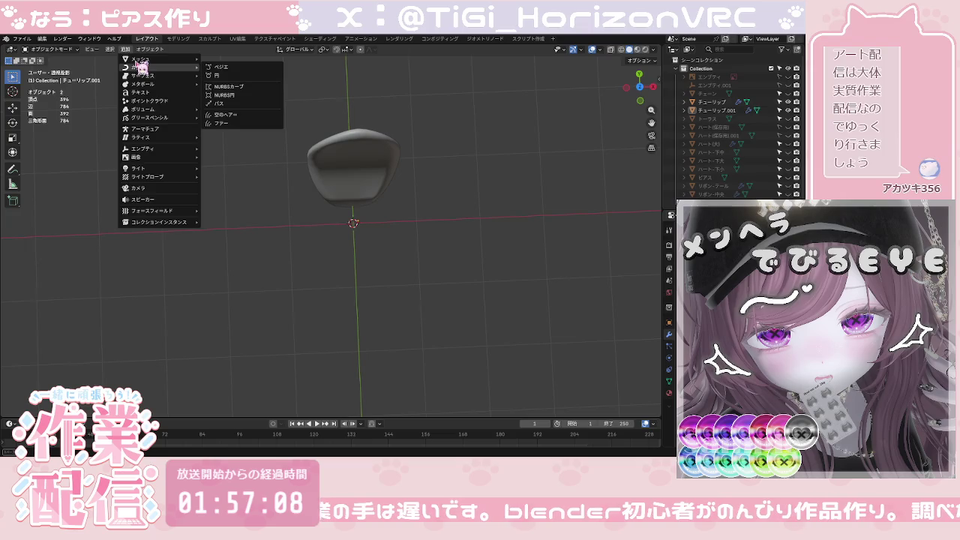
{"action": "key", "text": "Escape"}
{"action": "left_click", "coordinate": [125, 49]}
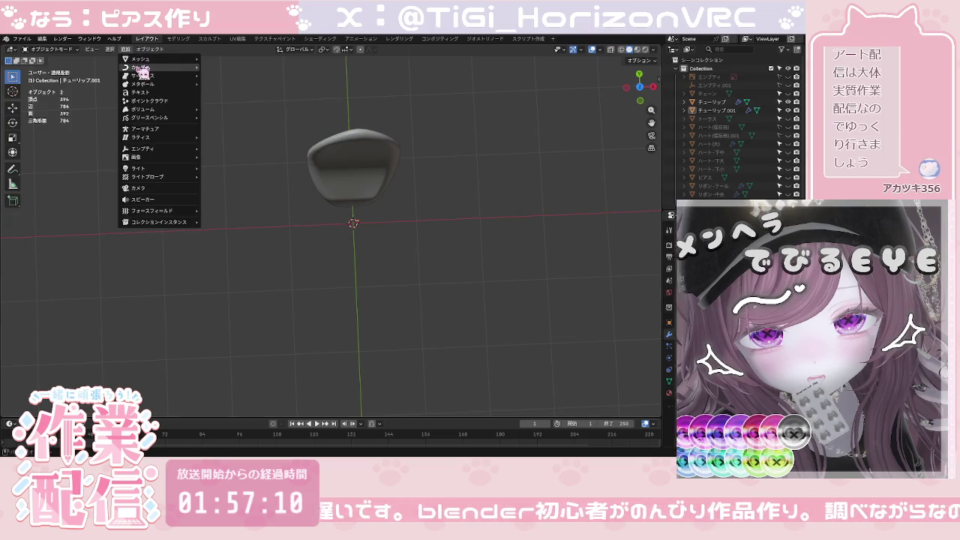
{"action": "mouse_move", "coordinate": [143, 67]}
{"action": "left_click", "coordinate": [221, 75]}
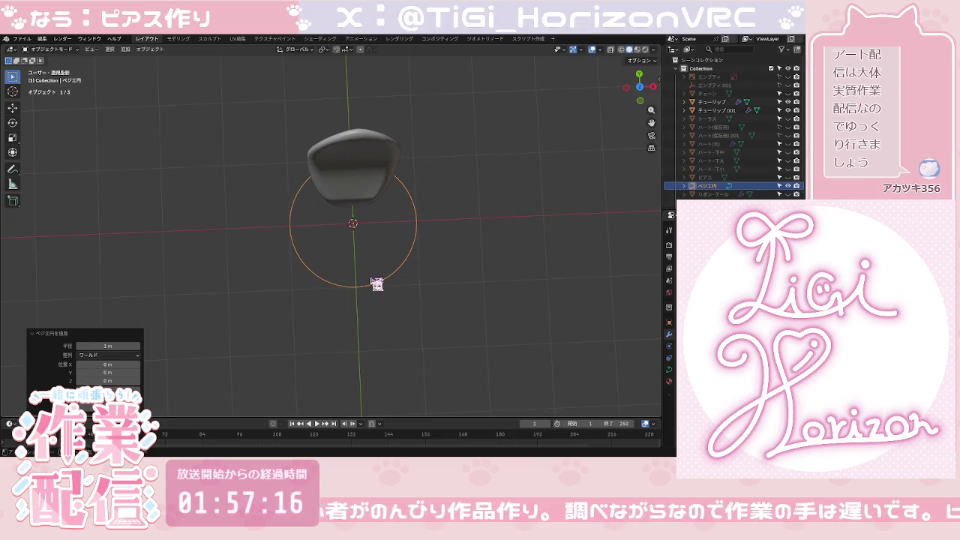
{"action": "left_click", "coordinate": [710, 111]}
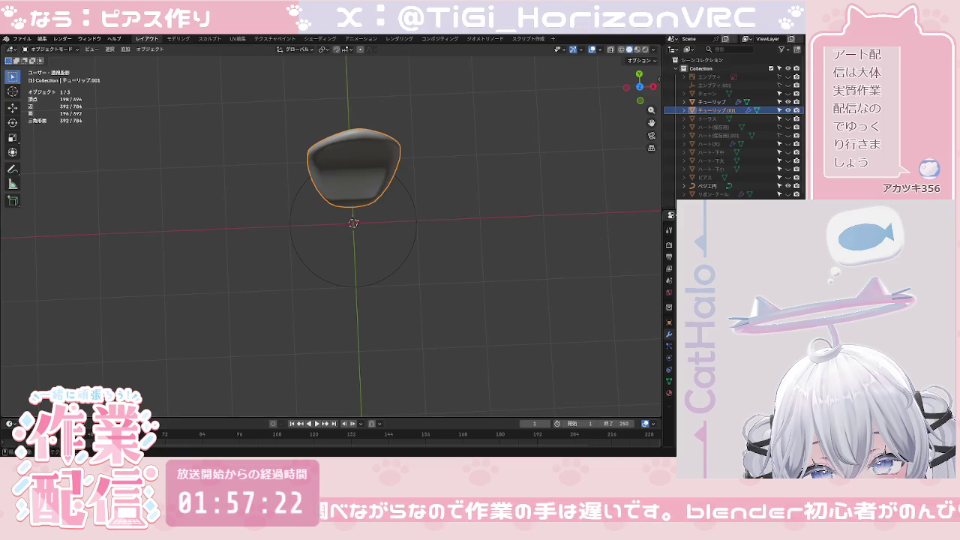
{"action": "key", "text": "shift+a"}
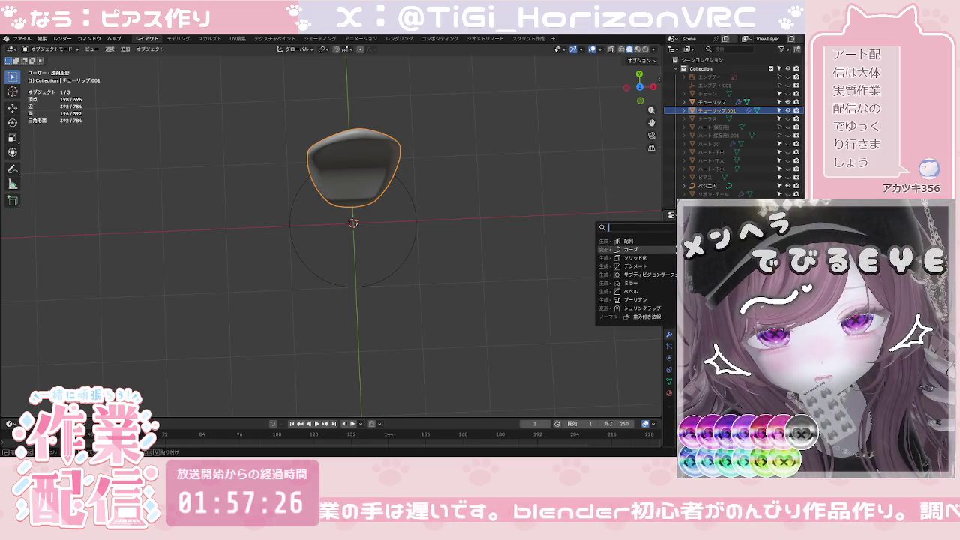
Step: Flip the duplicate petal to the opposite side and select the left petal チューリップ.001
{"action": "key", "text": "Escape"}
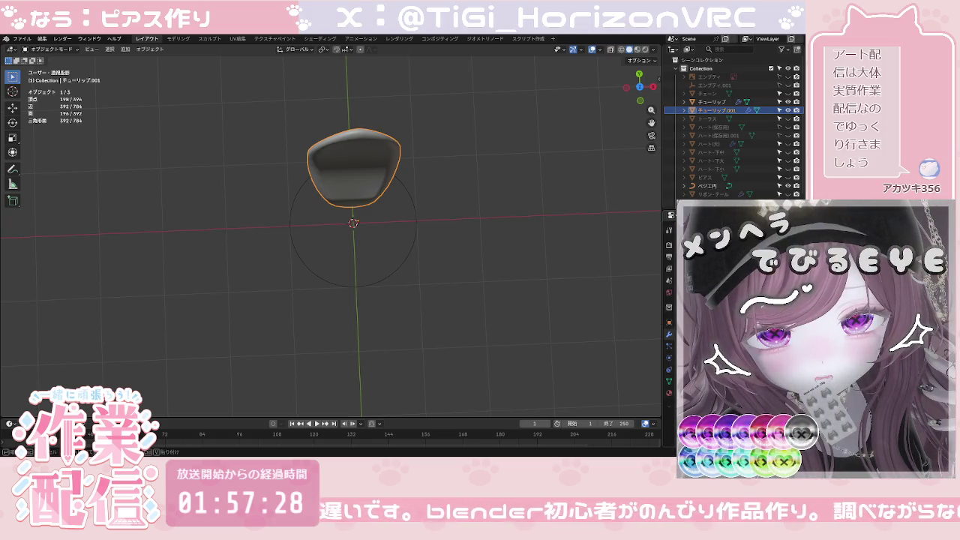
{"action": "key", "text": "ctrl+v"}
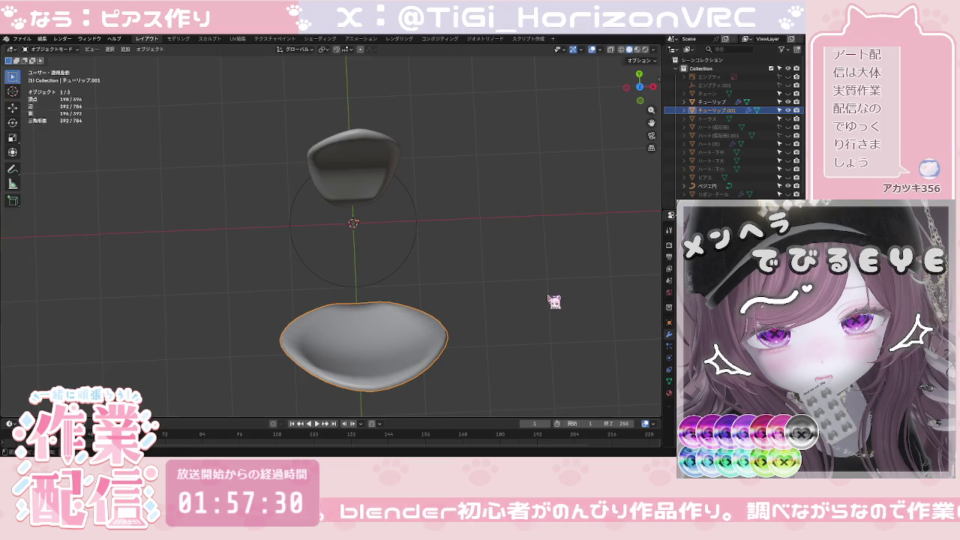
{"action": "left_click", "coordinate": [551, 300]}
{"action": "mouse_move", "coordinate": [542, 260]}
{"action": "middle_mouse_down"}
{"action": "mouse_move", "coordinate": [413, 128]}
{"action": "mouse_move", "coordinate": [422, 124]}
{"action": "mouse_move", "coordinate": [422, 141]}
{"action": "middle_mouse_up"}
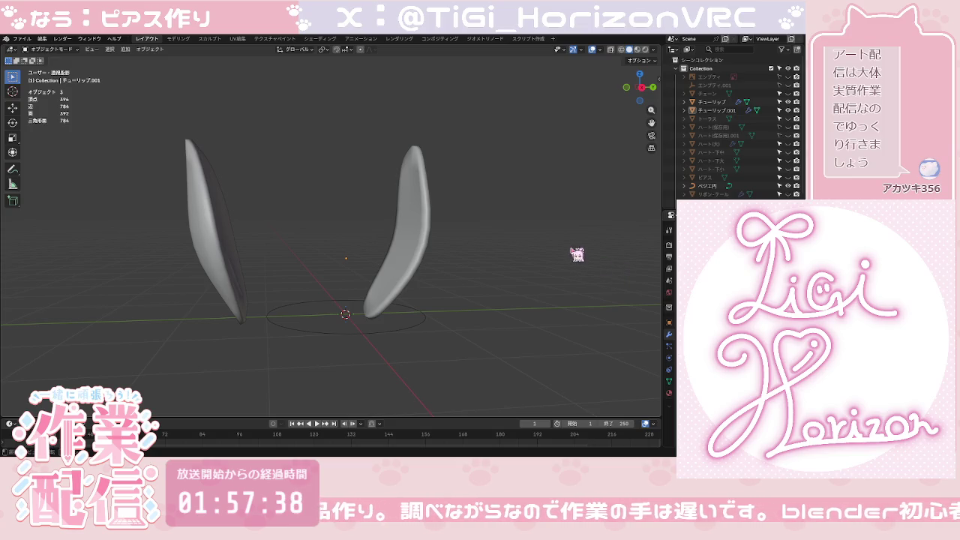
{"action": "left_click", "coordinate": [391, 278]}
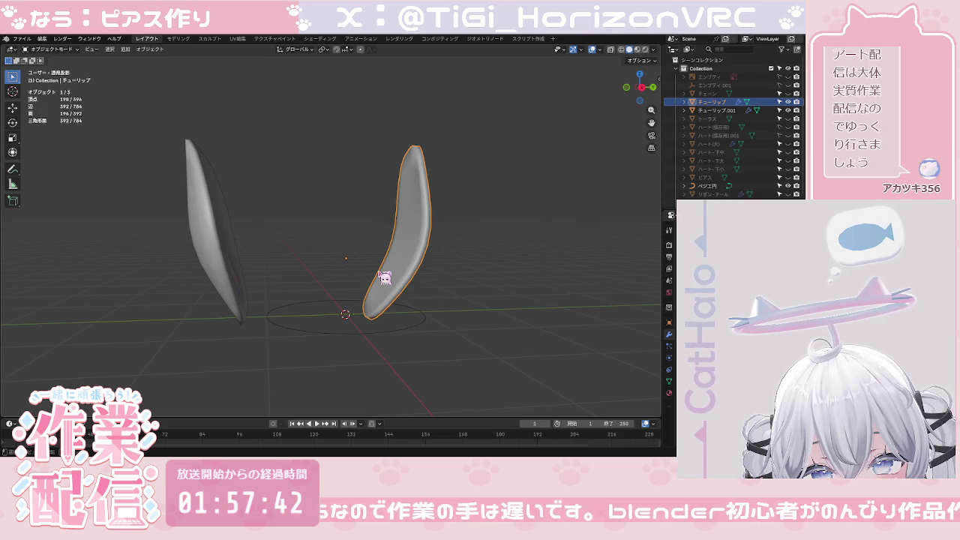
{"action": "left_click", "coordinate": [236, 292]}
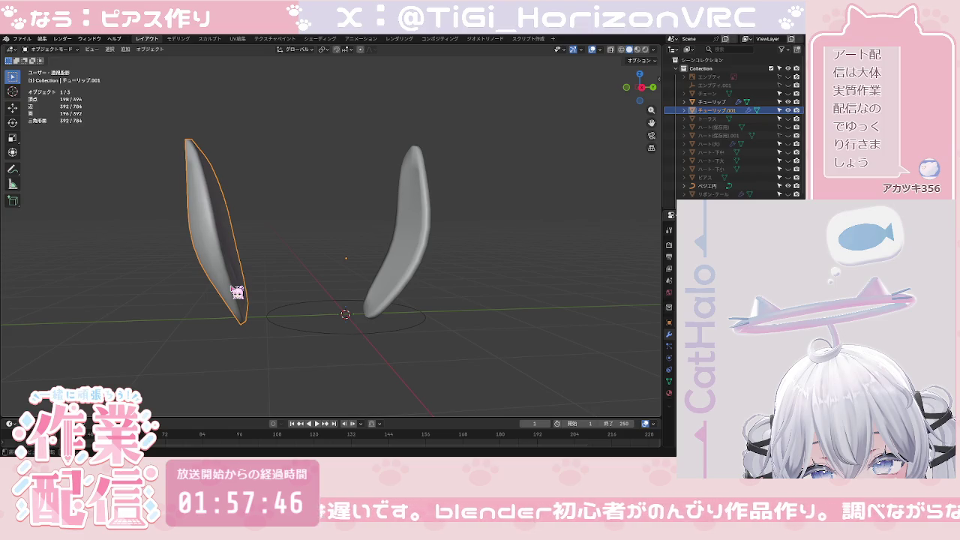
Step: Shift the left petal along Y and mirror the right petal across X
{"action": "key", "text": "g"}
{"action": "key", "text": "y"}
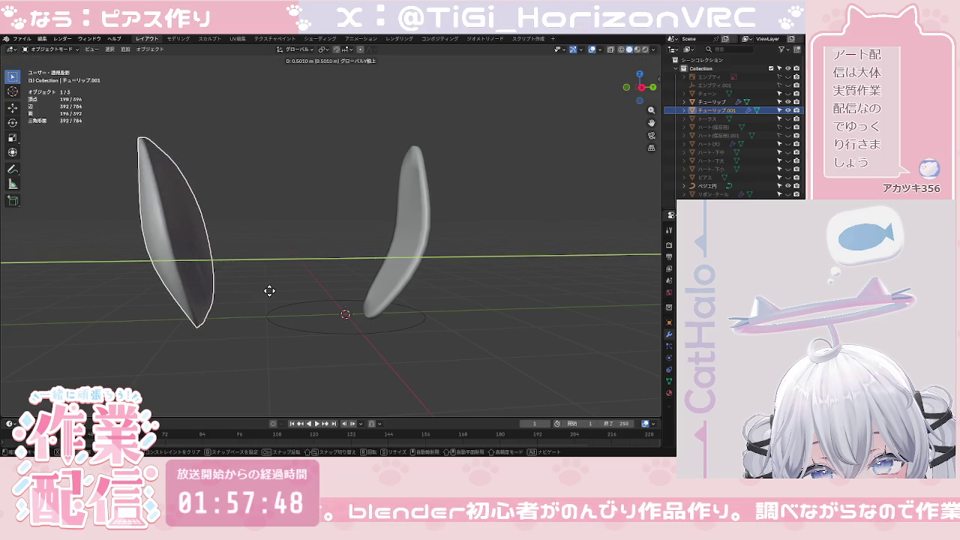
{"action": "left_click", "coordinate": [208, 285]}
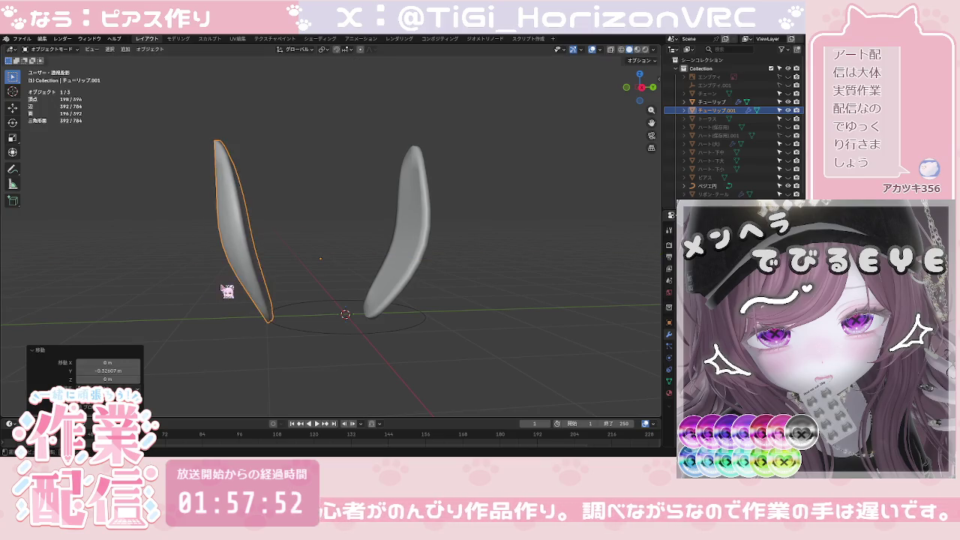
{"action": "left_click", "coordinate": [401, 284]}
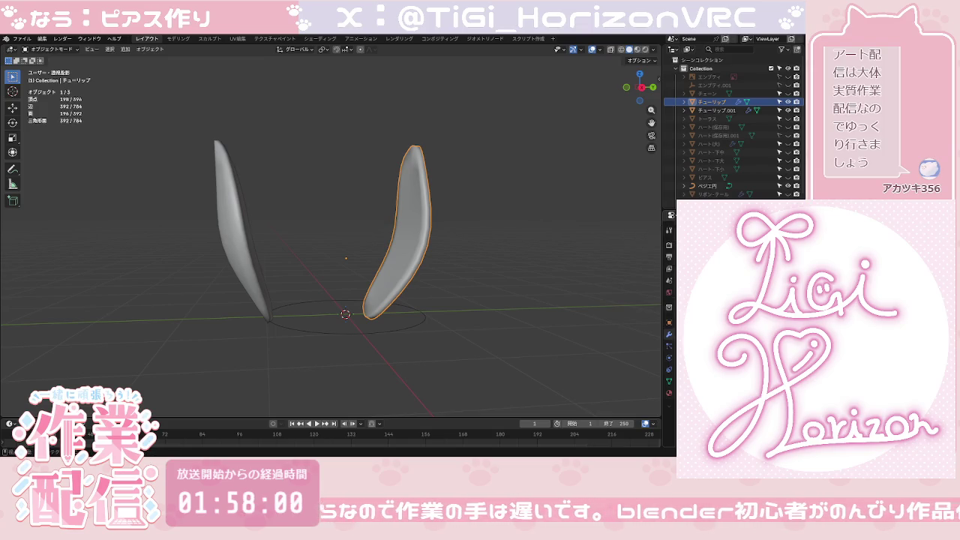
{"action": "key", "text": "ctrl+m"}
{"action": "key", "text": "x"}
{"action": "key", "text": "Return"}
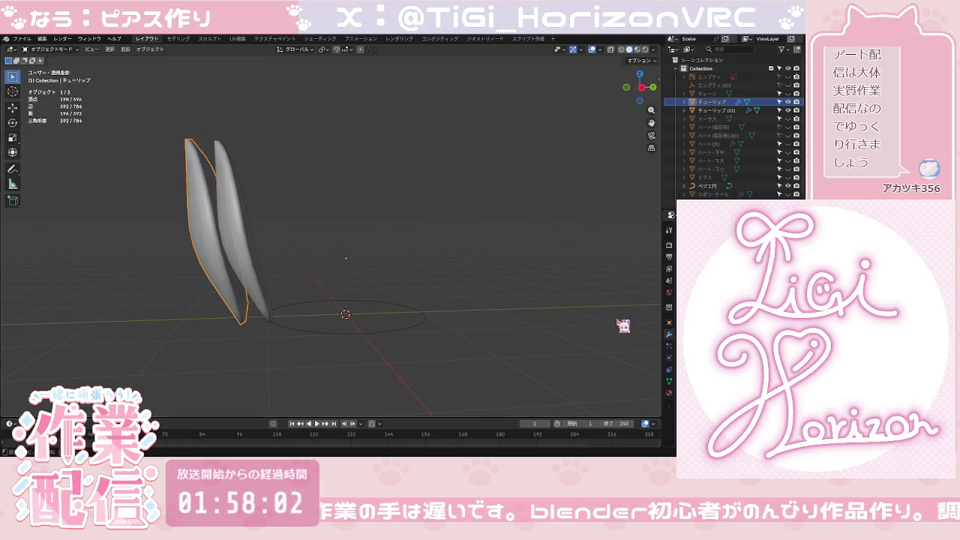
Step: Move the mirrored petal along X to 3.1099 m in top view
{"action": "left_click", "coordinate": [643, 80]}
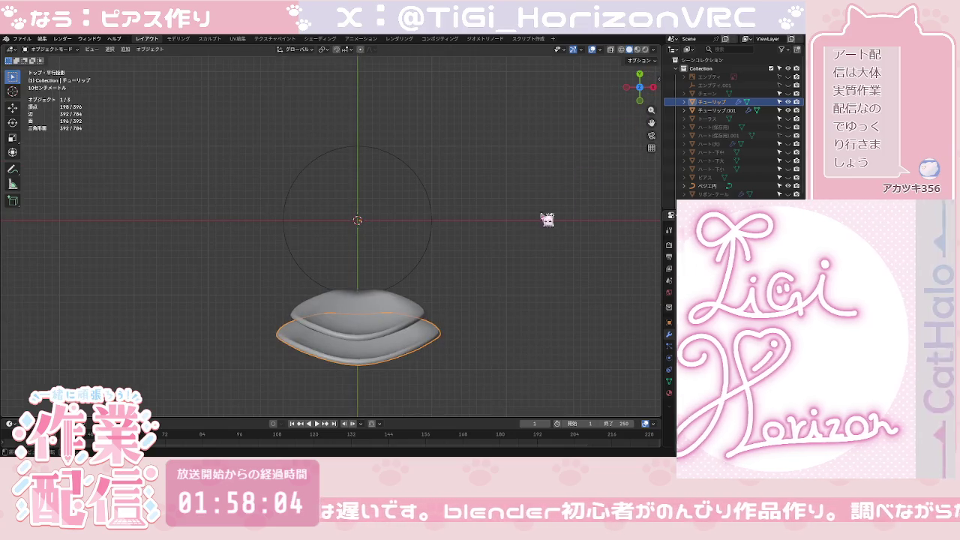
{"action": "key", "text": "g"}
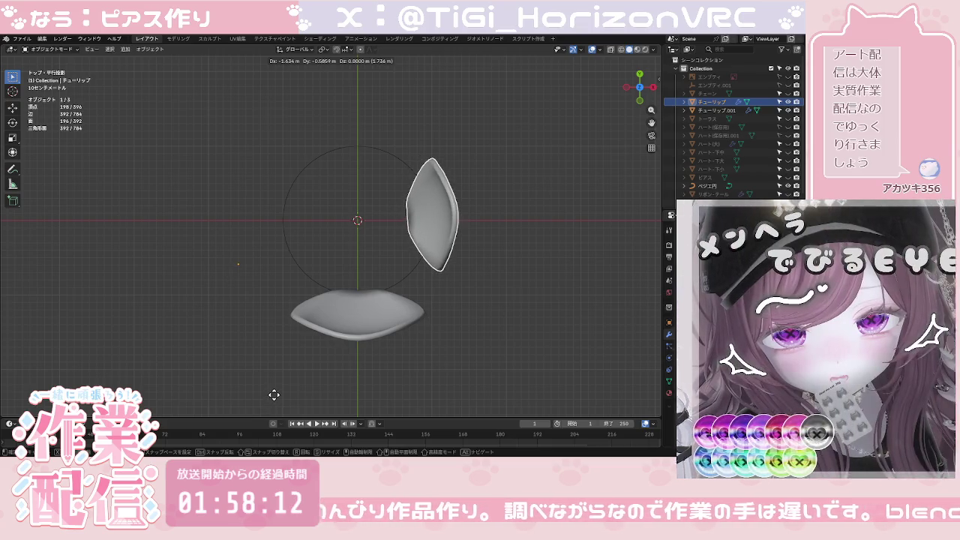
{"action": "key", "text": "x"}
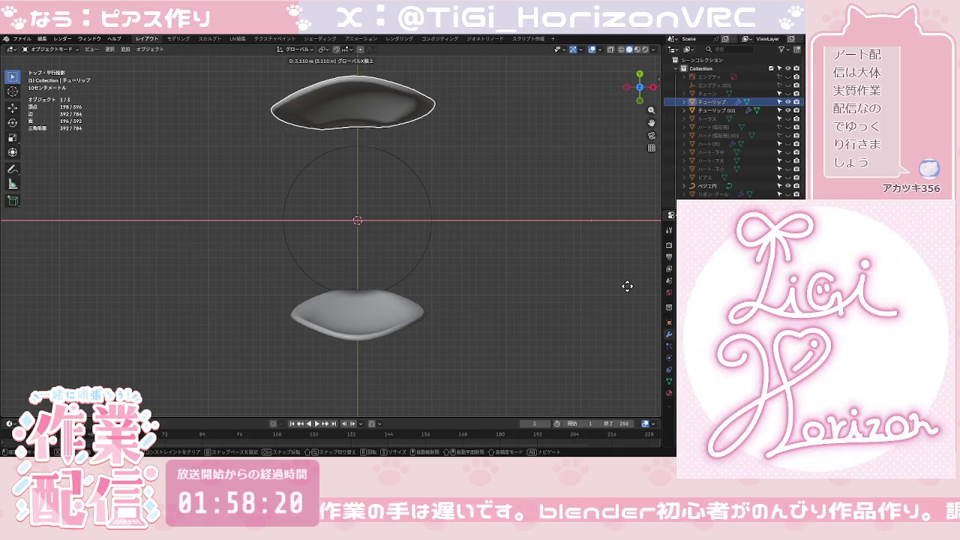
{"action": "left_click", "coordinate": [628, 287]}
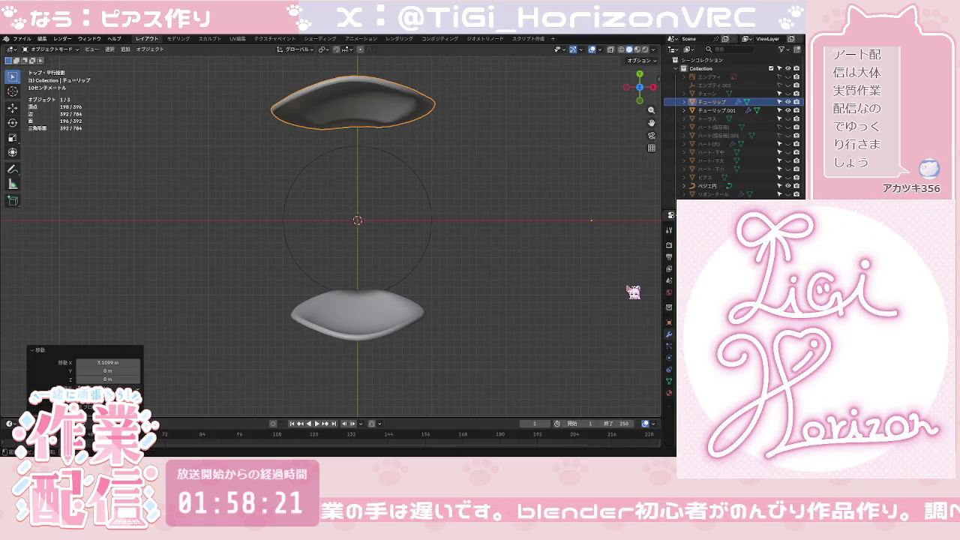
Step: Nudge the right petal along Y so both petals face each other, then select the Bezier circle
{"action": "left_click", "coordinate": [655, 89]}
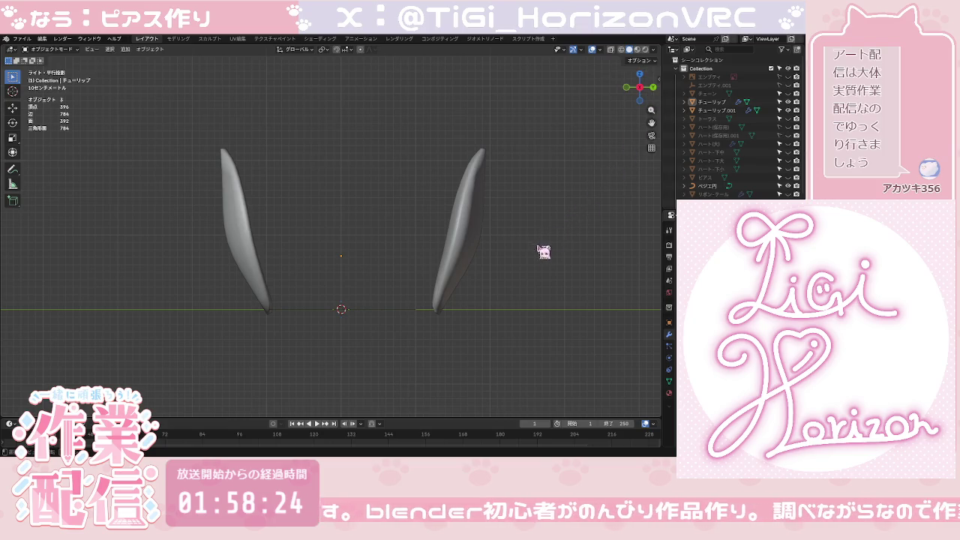
{"action": "left_click", "coordinate": [474, 253]}
{"action": "key", "text": "g"}
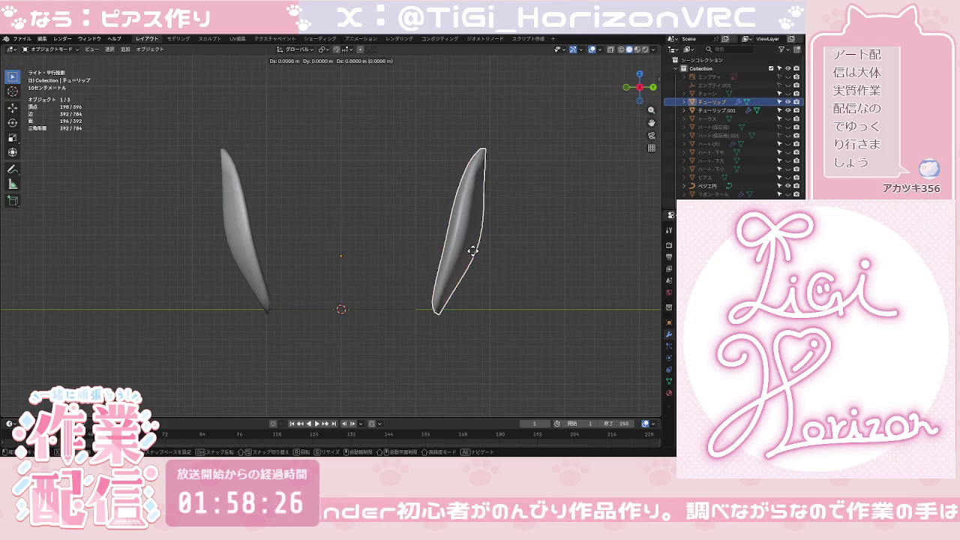
{"action": "key", "text": "y"}
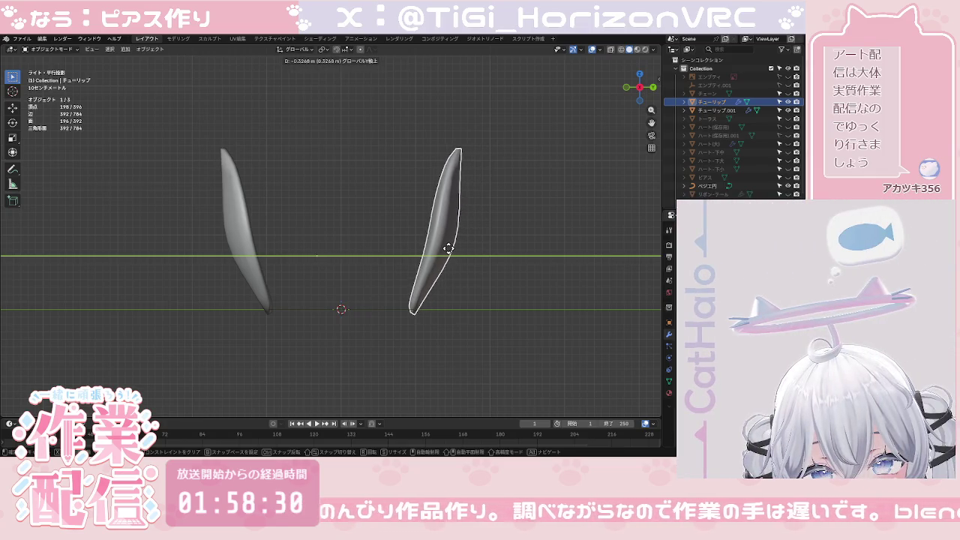
{"action": "left_click", "coordinate": [452, 252]}
{"action": "left_click", "coordinate": [462, 281]}
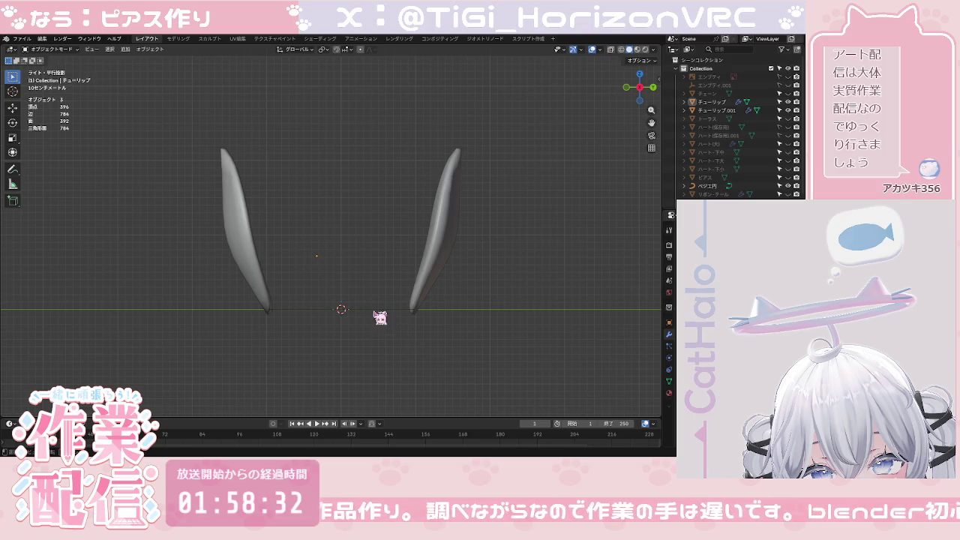
{"action": "left_click", "coordinate": [629, 87]}
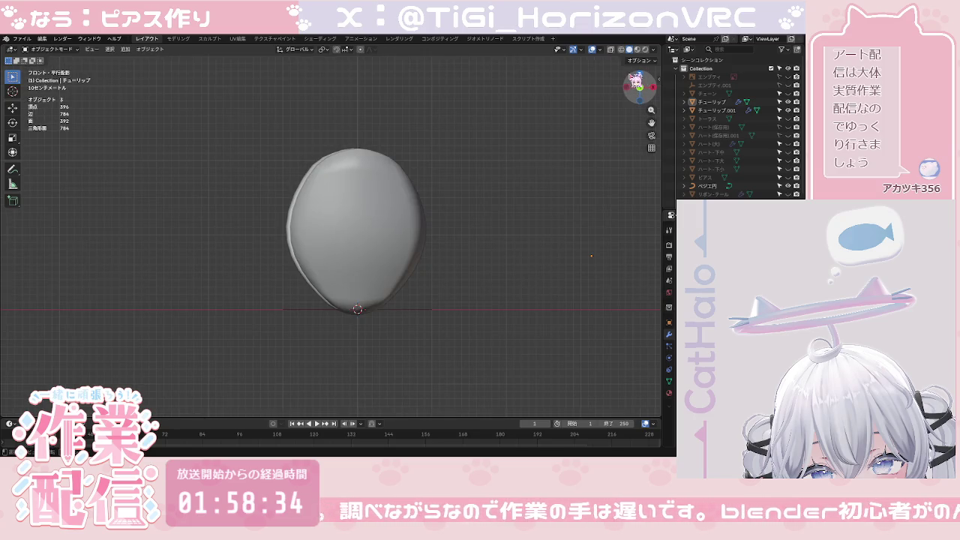
{"action": "left_click", "coordinate": [637, 76]}
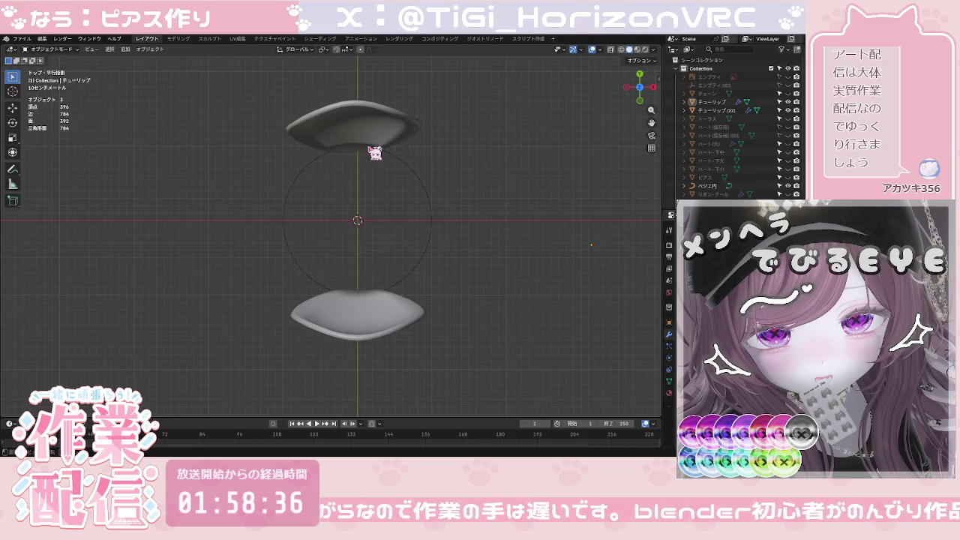
{"action": "left_click", "coordinate": [430, 211]}
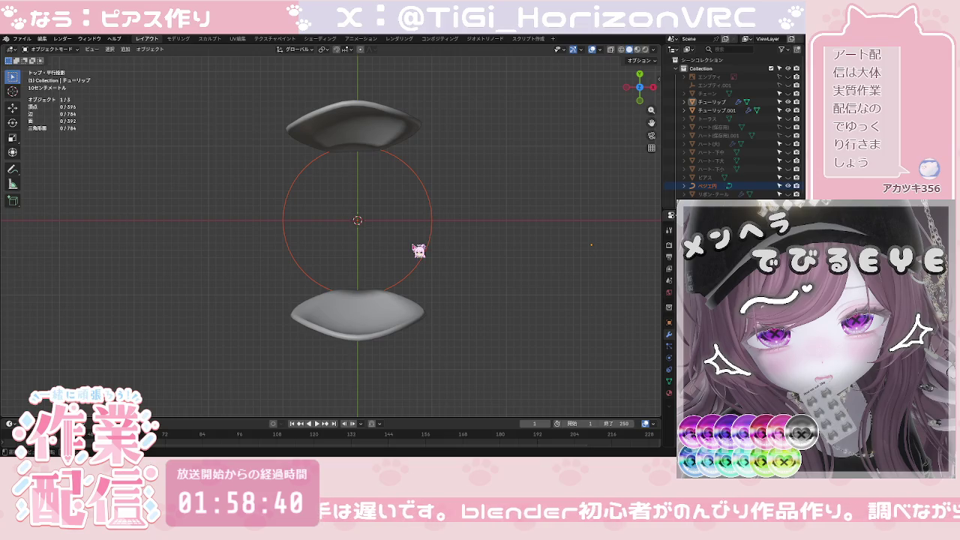
Step: Shrink the Bezier circle to 0.427 scale
{"action": "key", "text": "s"}
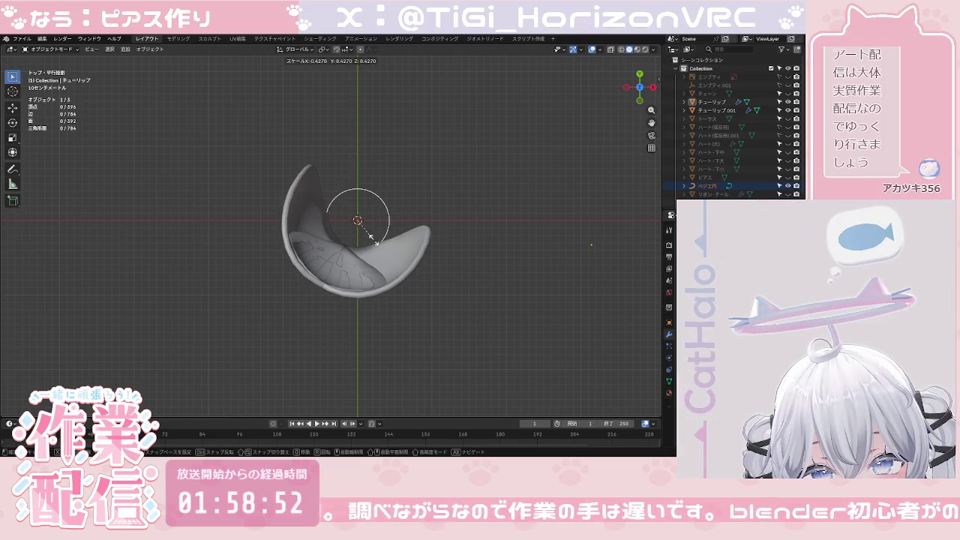
{"action": "left_click", "coordinate": [372, 236]}
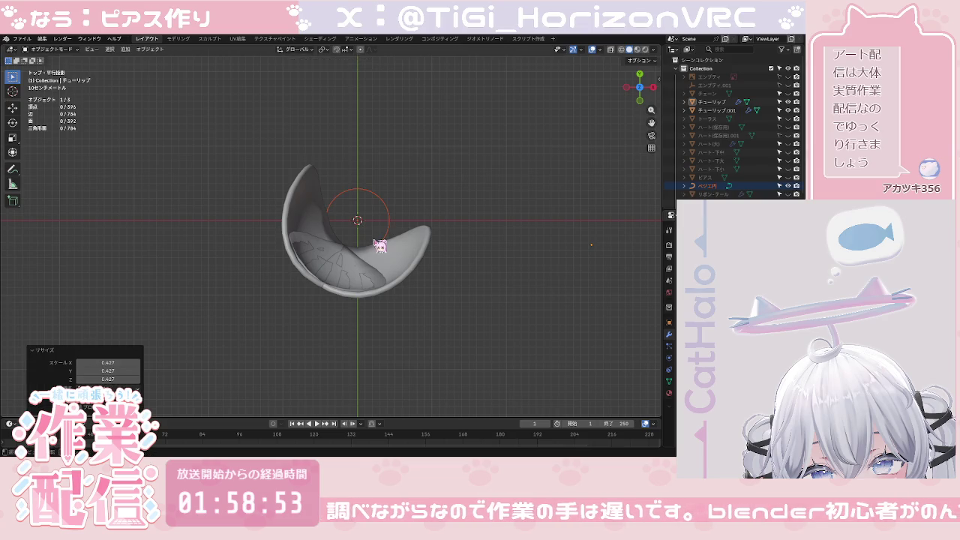
{"action": "left_click", "coordinate": [432, 212]}
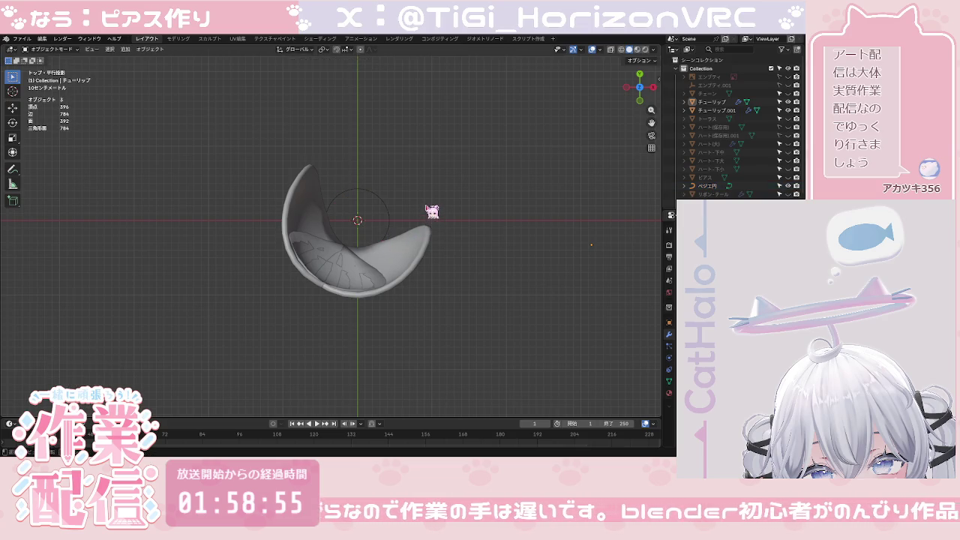
Step: Select petal チューリップ.001 from the back view and duplicate it
{"action": "left_click", "coordinate": [640, 74]}
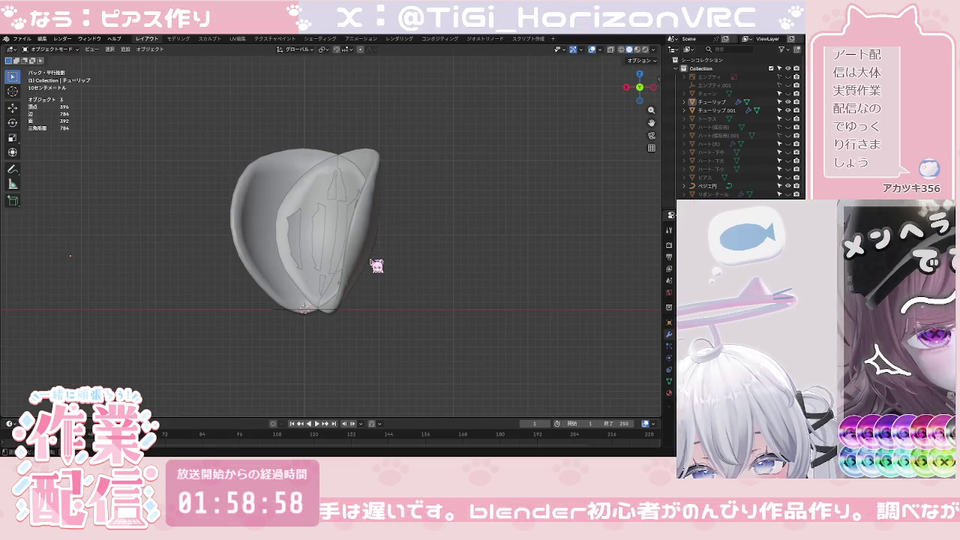
{"action": "left_click", "coordinate": [711, 111]}
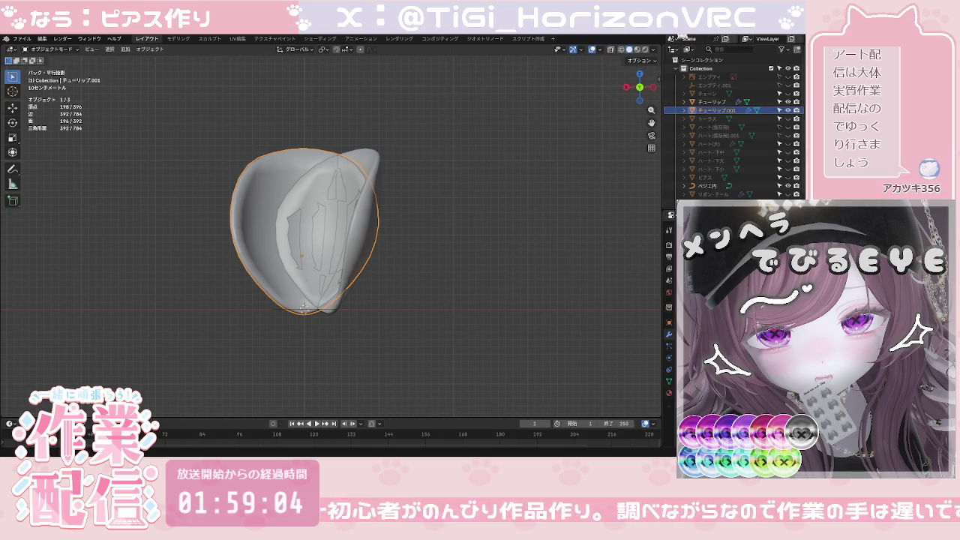
{"action": "left_click", "coordinate": [450, 247]}
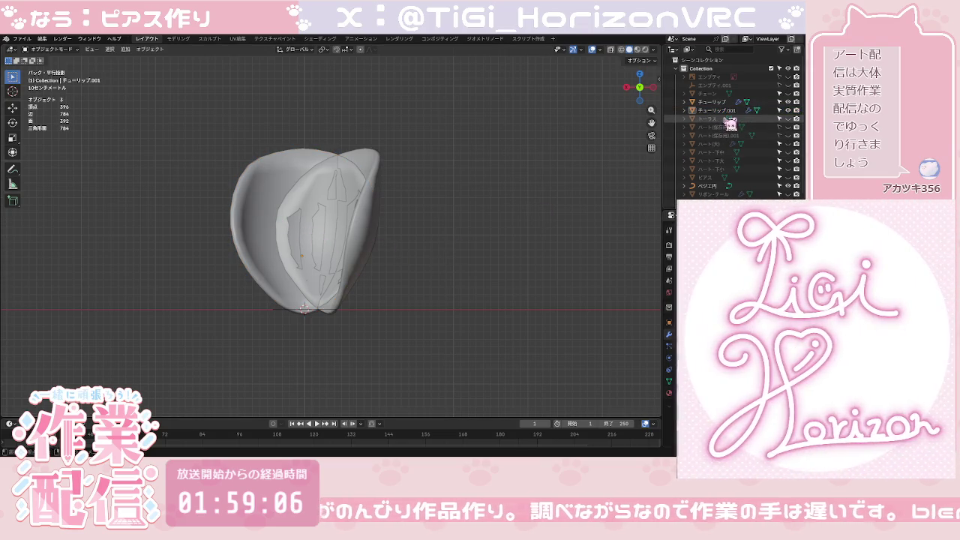
{"action": "left_click", "coordinate": [718, 111]}
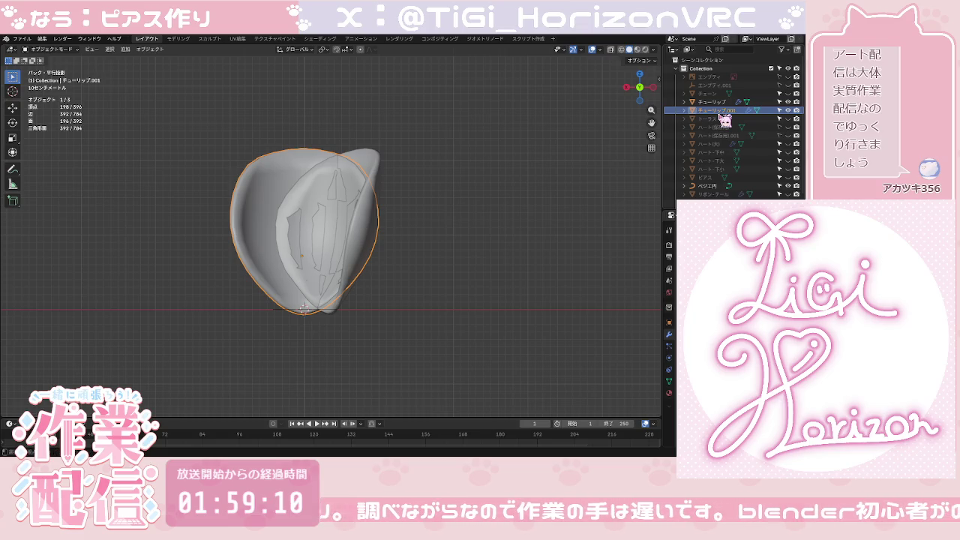
{"action": "left_click", "coordinate": [422, 270]}
{"action": "left_click", "coordinate": [262, 242]}
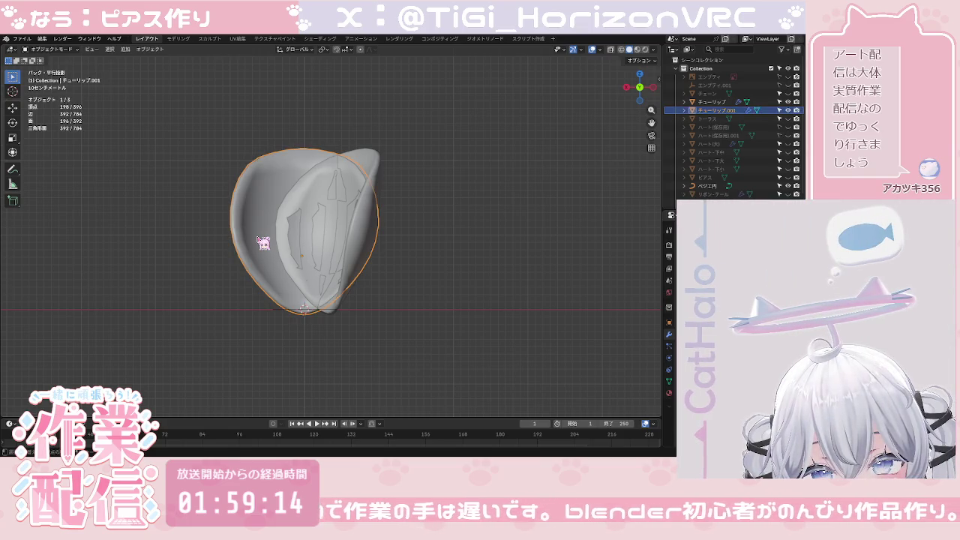
{"action": "key", "text": "shift+d"}
Step: In top view, slide the first petal copy along X into the ring
{"action": "right_click", "coordinate": [257, 237]}
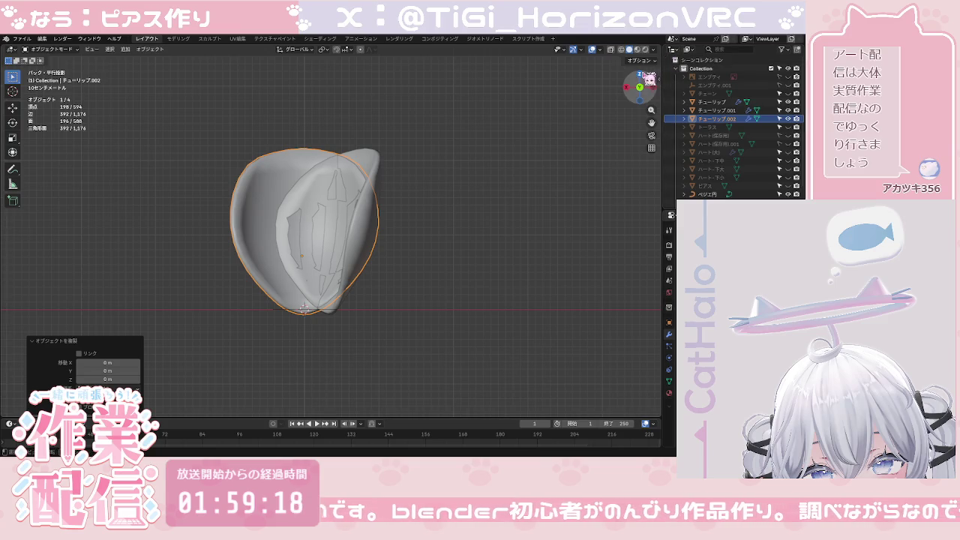
{"action": "left_click", "coordinate": [644, 77]}
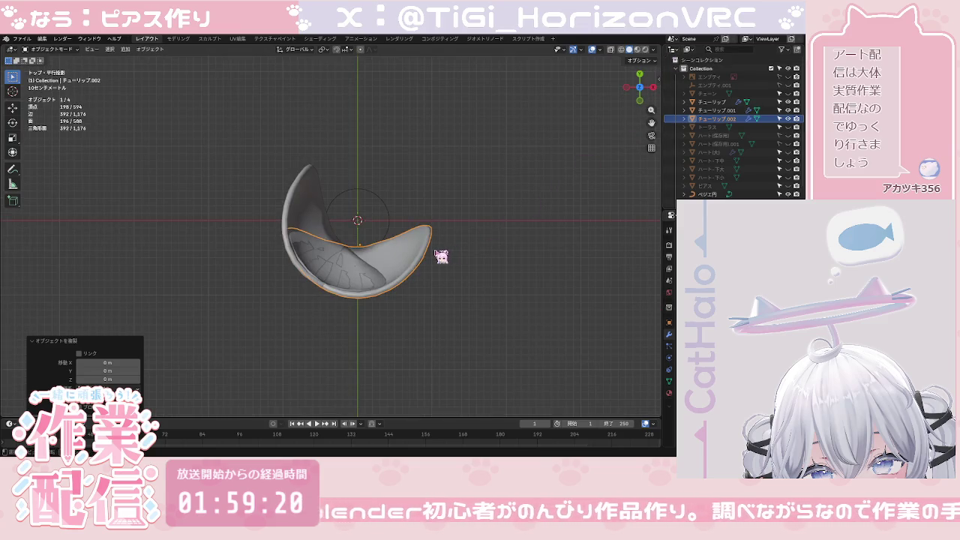
{"action": "key", "text": "g"}
{"action": "key", "text": "y"}
{"action": "key", "text": "z"}
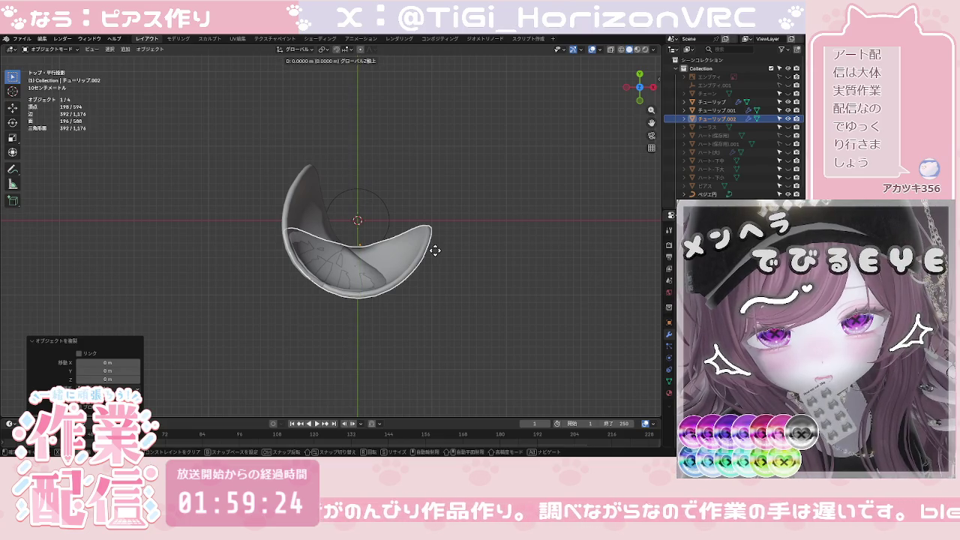
{"action": "key", "text": "x"}
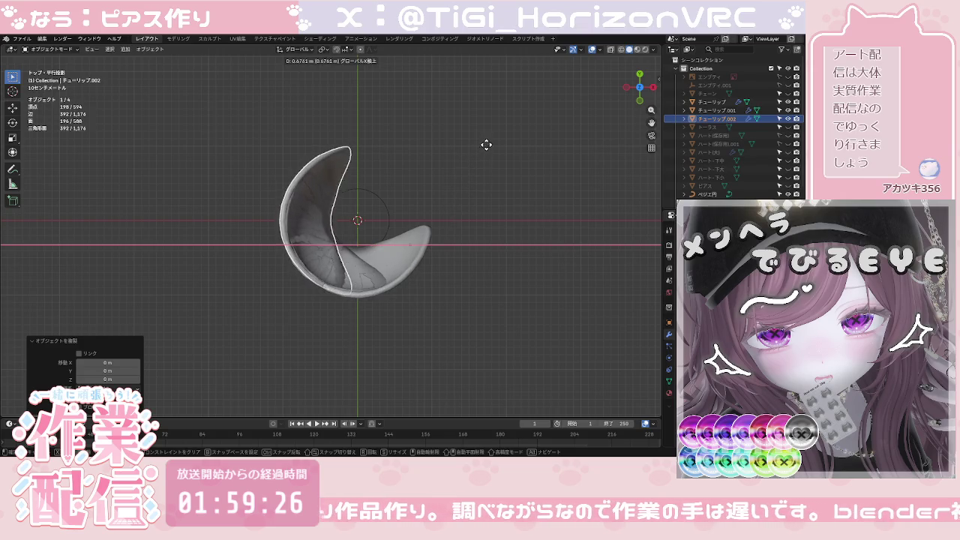
{"action": "left_click", "coordinate": [540, 60]}
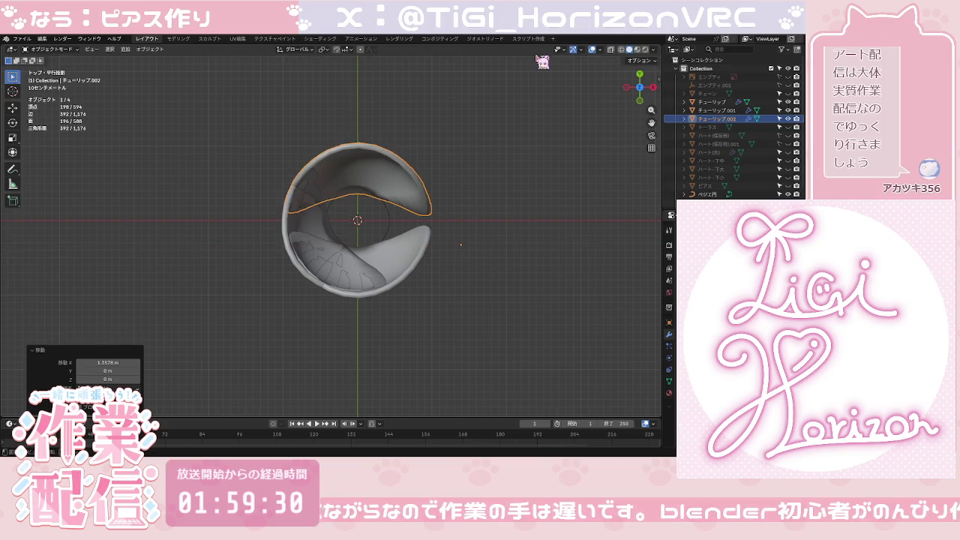
{"action": "key", "text": "ctrl+z"}
{"action": "key", "text": "ctrl+shift+z"}
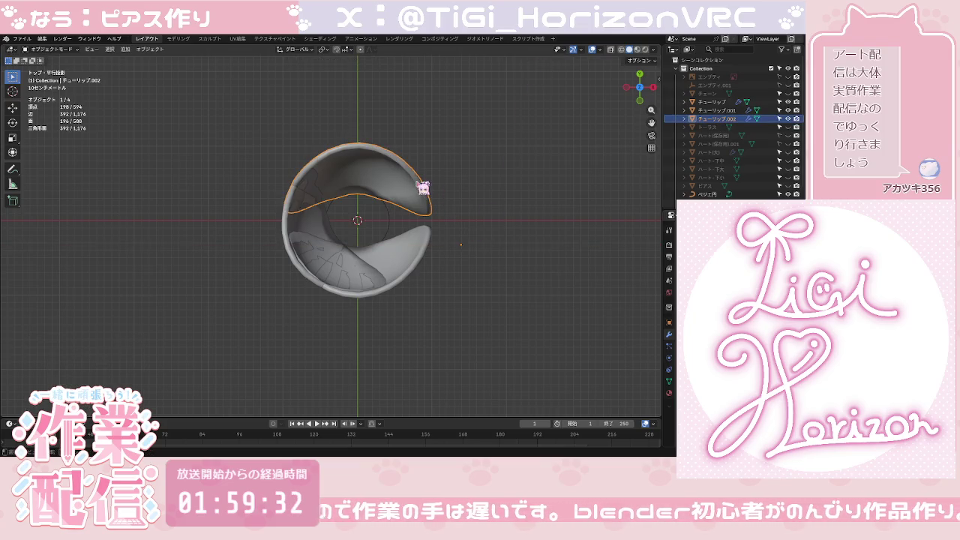
Step: Duplicate the petal again and shift the third copy along X beside the others
{"action": "key", "text": "shift+d"}
{"action": "right_click", "coordinate": [424, 187]}
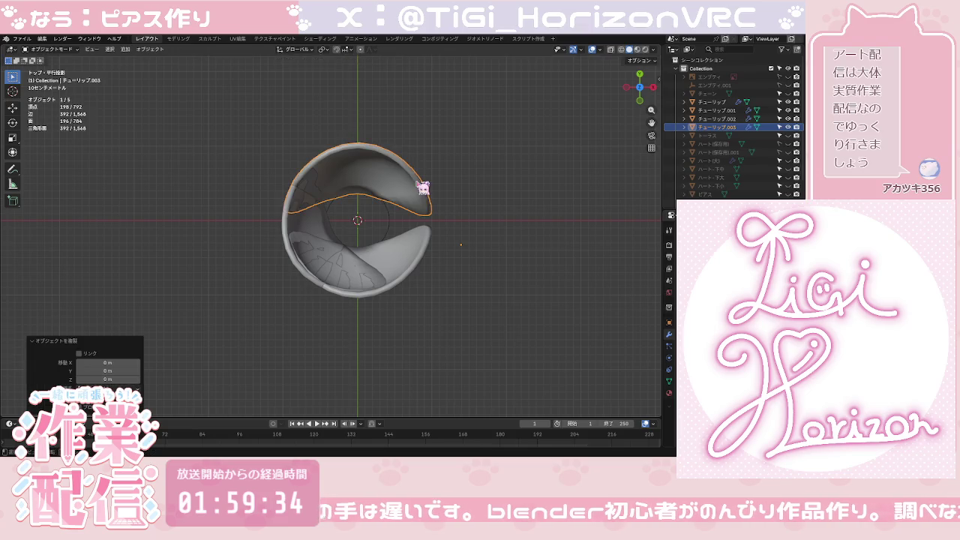
{"action": "key", "text": "g"}
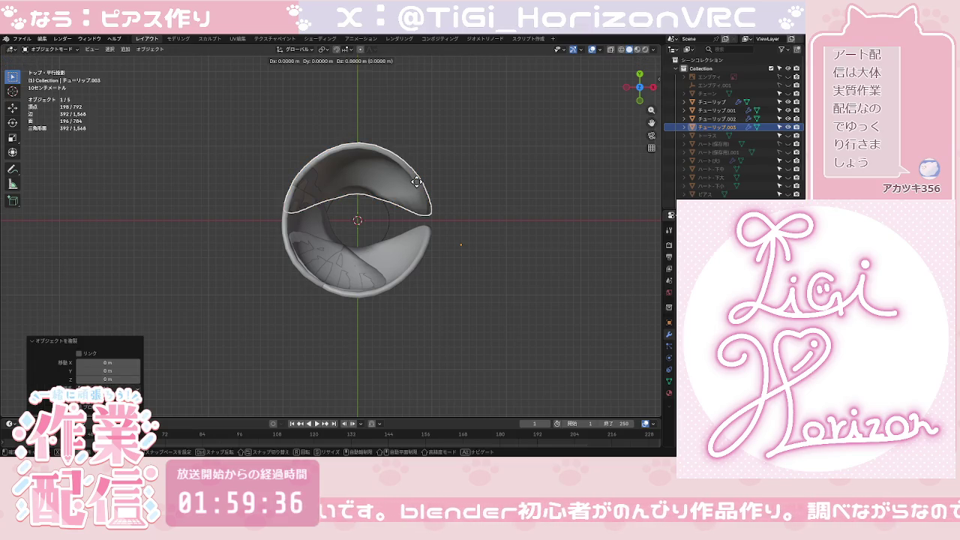
{"action": "key", "text": "x"}
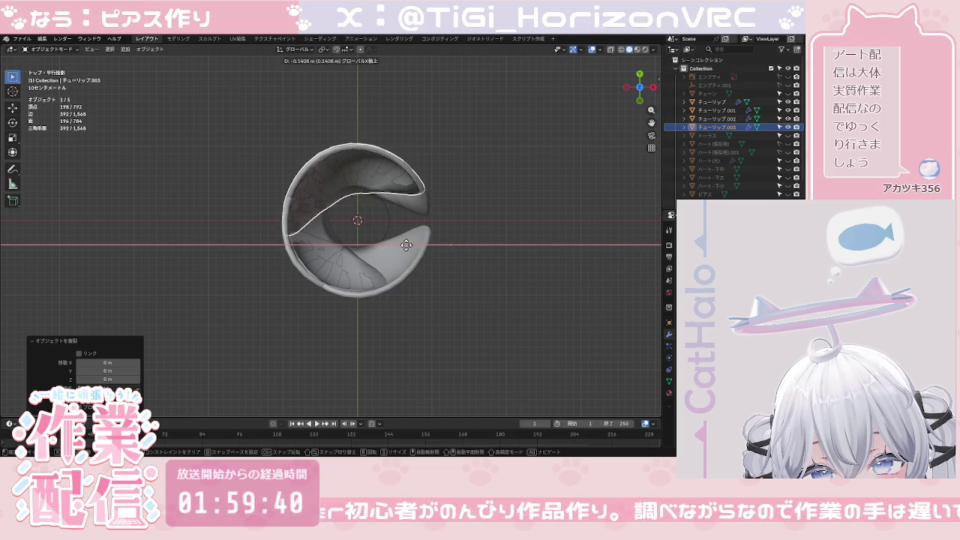
{"action": "left_click", "coordinate": [463, 145]}
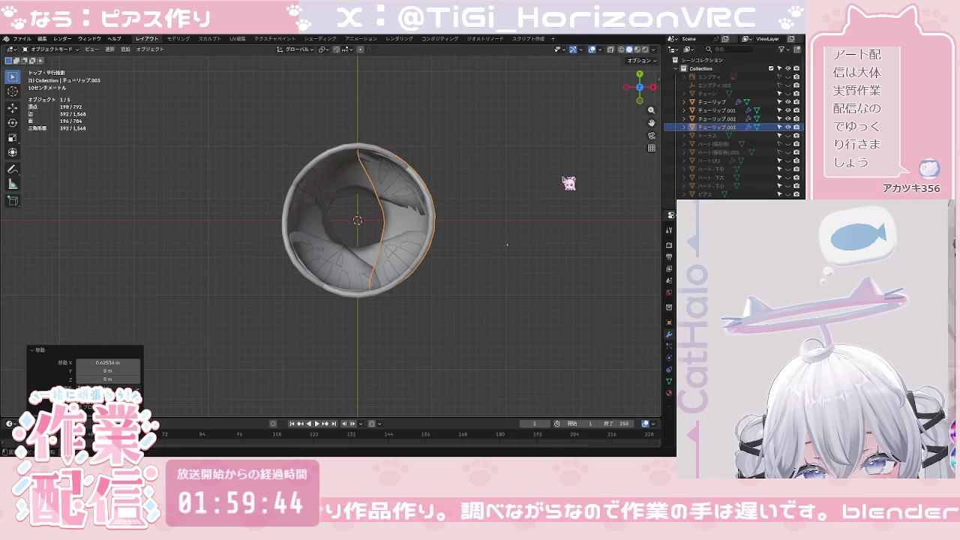
{"action": "left_click", "coordinate": [639, 100]}
{"action": "left_click", "coordinate": [524, 223]}
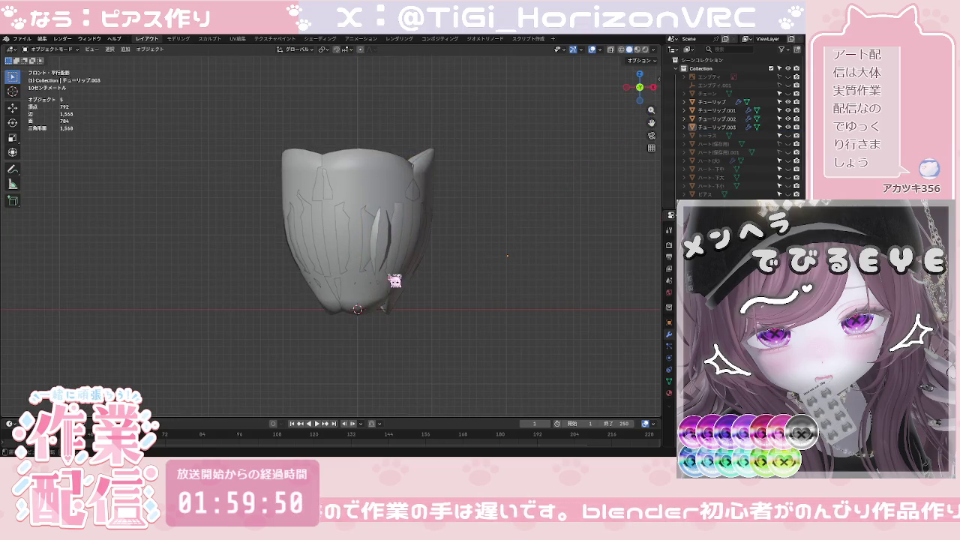
Step: Check the bud from front and below, then start moving petal チューリップ.003
{"action": "middle_click_drag", "start_coordinate": [410, 321], "coordinate": [365, 224]}
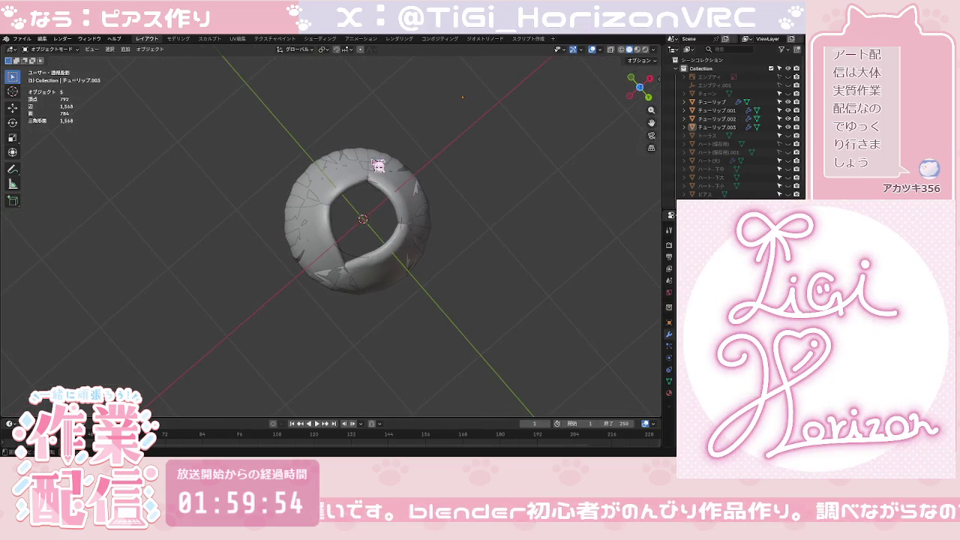
{"action": "left_click", "coordinate": [632, 89]}
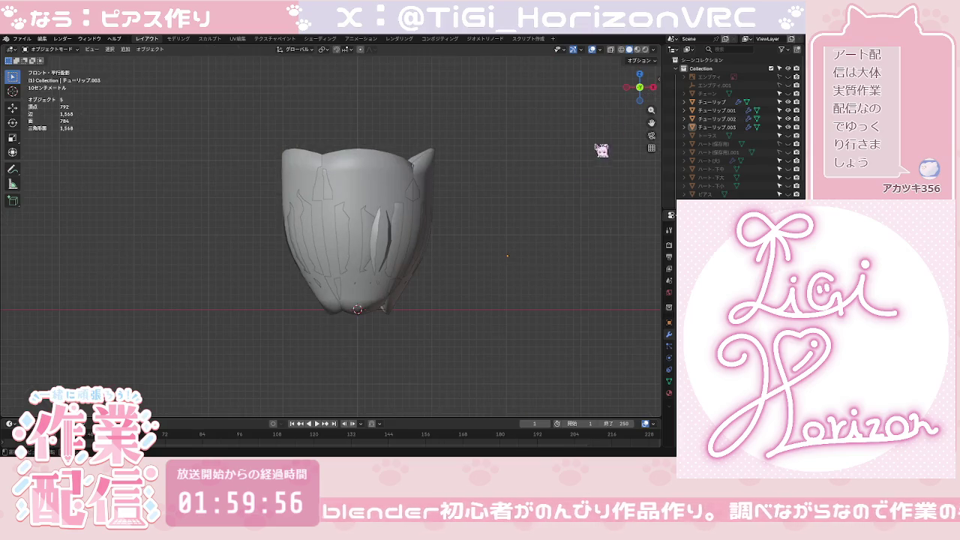
{"action": "middle_click_drag", "start_coordinate": [467, 214], "coordinate": [449, 294]}
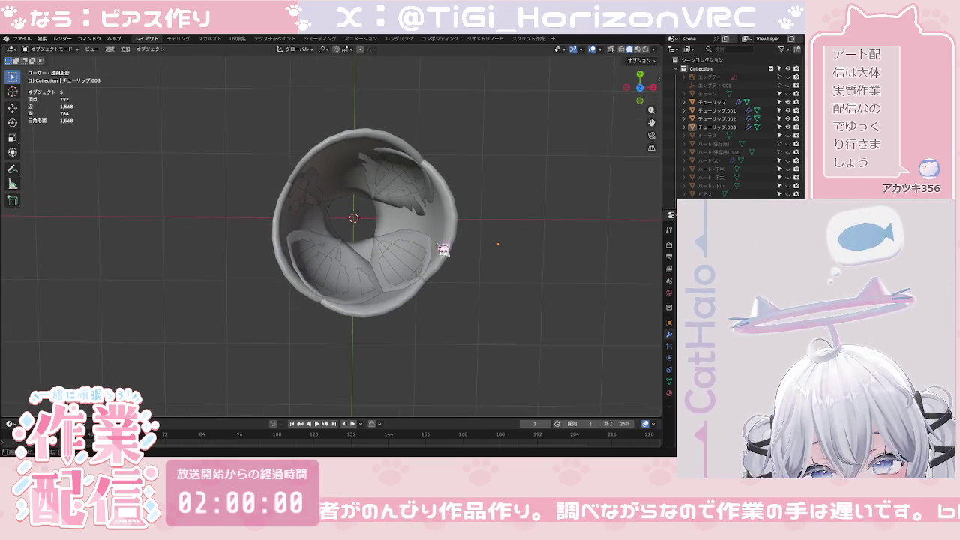
{"action": "left_click", "coordinate": [441, 231]}
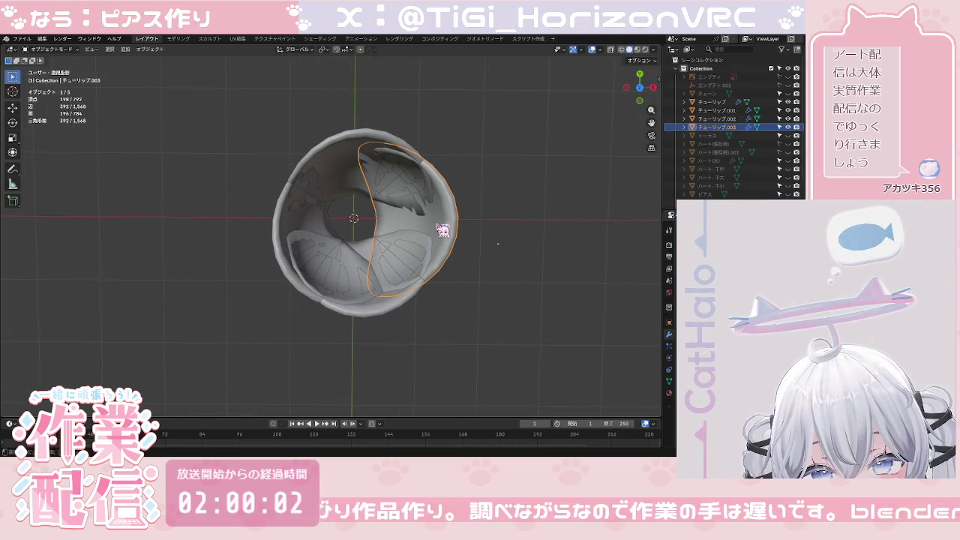
{"action": "key", "text": "g"}
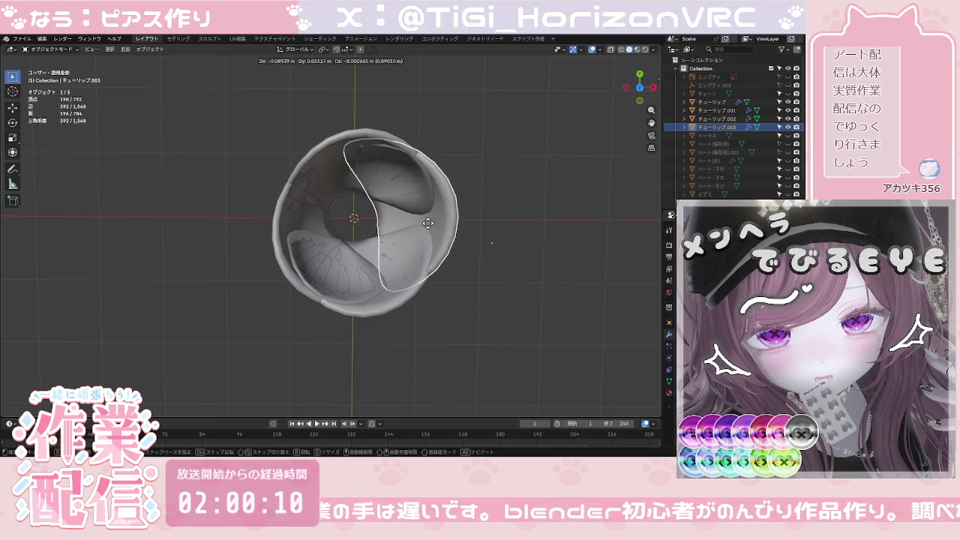
Step: Place チューリップ.003 and nudge petal チューリップ into a snugger position
{"action": "left_click", "coordinate": [424, 231]}
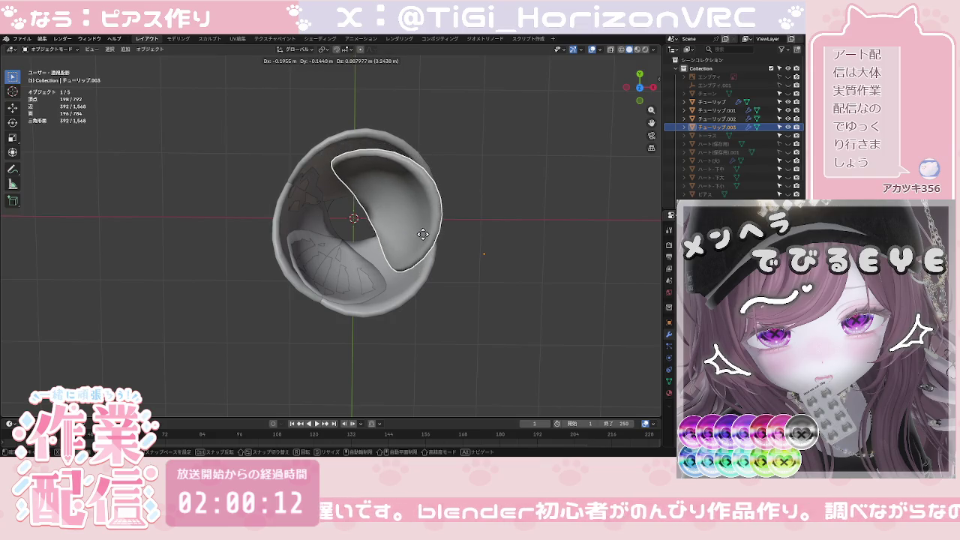
{"action": "left_click", "coordinate": [312, 228]}
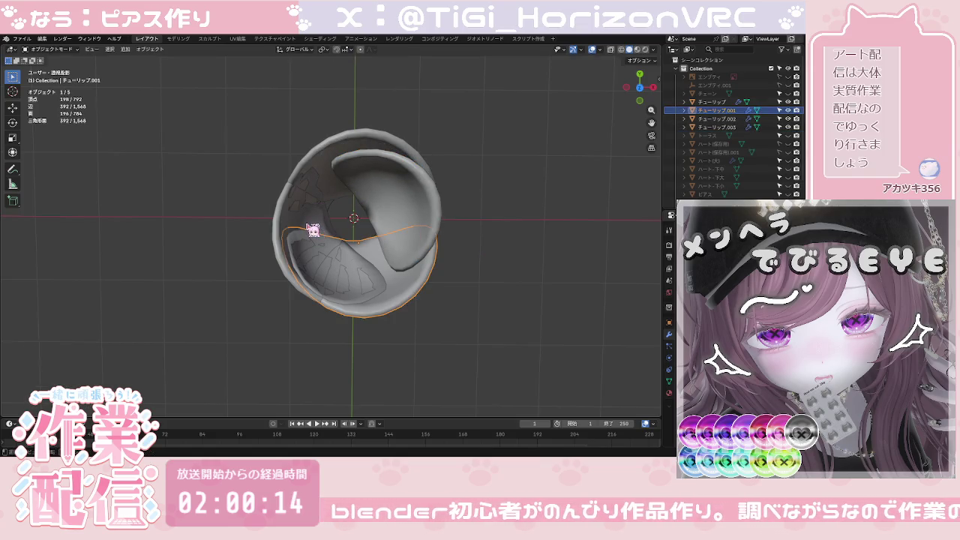
{"action": "left_click", "coordinate": [311, 226]}
{"action": "key", "text": "g"}
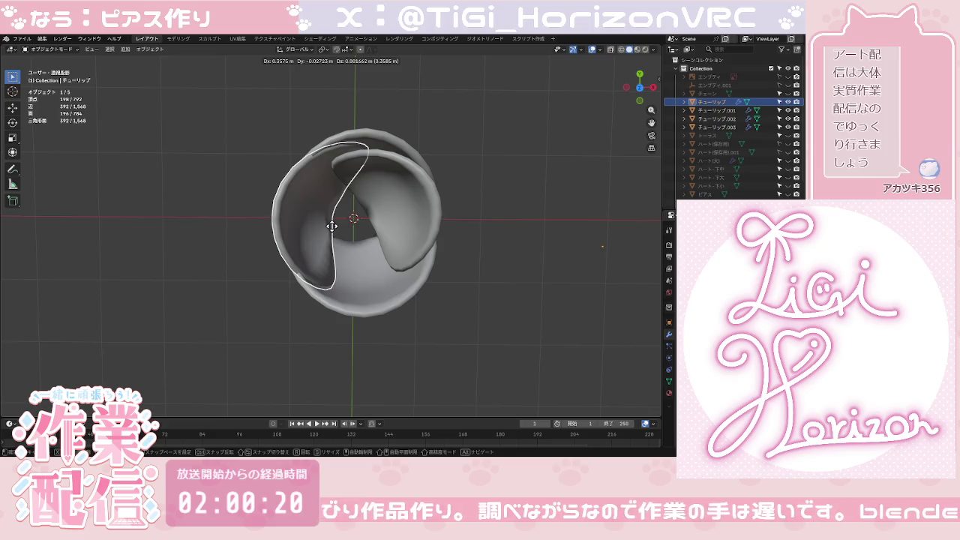
{"action": "left_click", "coordinate": [331, 226]}
{"action": "left_click", "coordinate": [473, 203]}
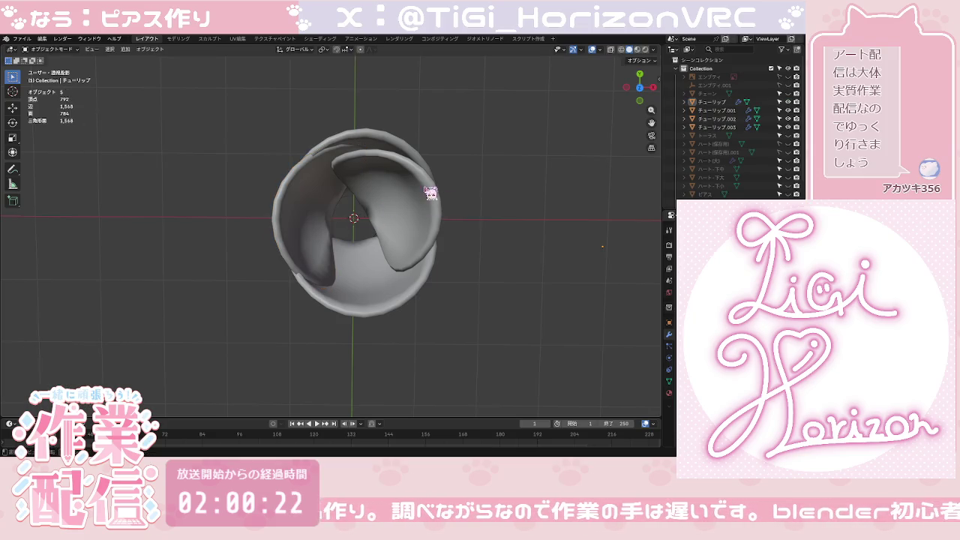
Step: Reposition petal チューリップ.002 and orbit around the bud to check the fit
{"action": "left_click", "coordinate": [386, 147]}
{"action": "key", "text": "g"}
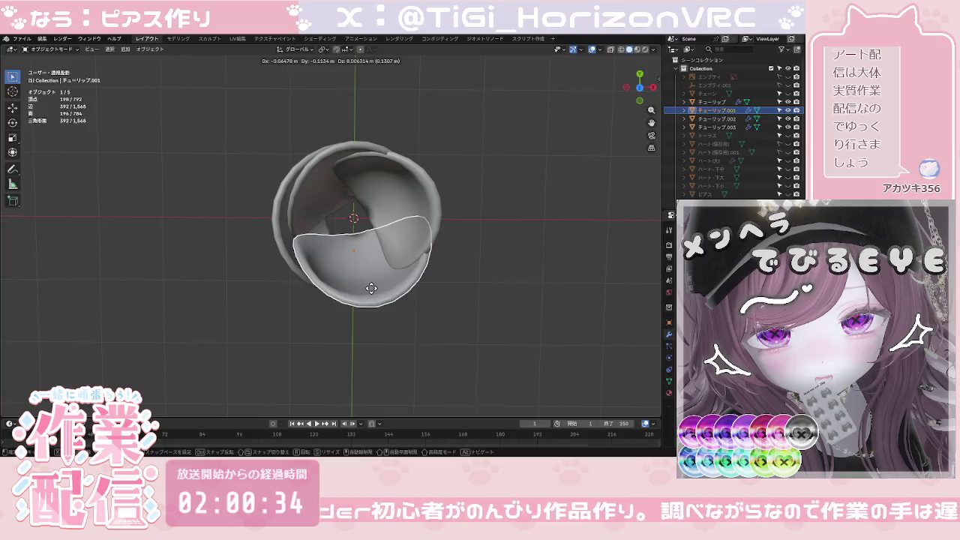
{"action": "left_click", "coordinate": [371, 288]}
{"action": "left_click", "coordinate": [483, 382]}
{"action": "mouse_move", "coordinate": [490, 385]}
{"action": "middle_mouse_down"}
{"action": "mouse_move", "coordinate": [456, 225]}
{"action": "mouse_move", "coordinate": [377, 281]}
{"action": "mouse_move", "coordinate": [279, 248]}
{"action": "mouse_move", "coordinate": [208, 262]}
{"action": "mouse_move", "coordinate": [145, 257]}
{"action": "mouse_move", "coordinate": [238, 268]}
{"action": "middle_mouse_up"}
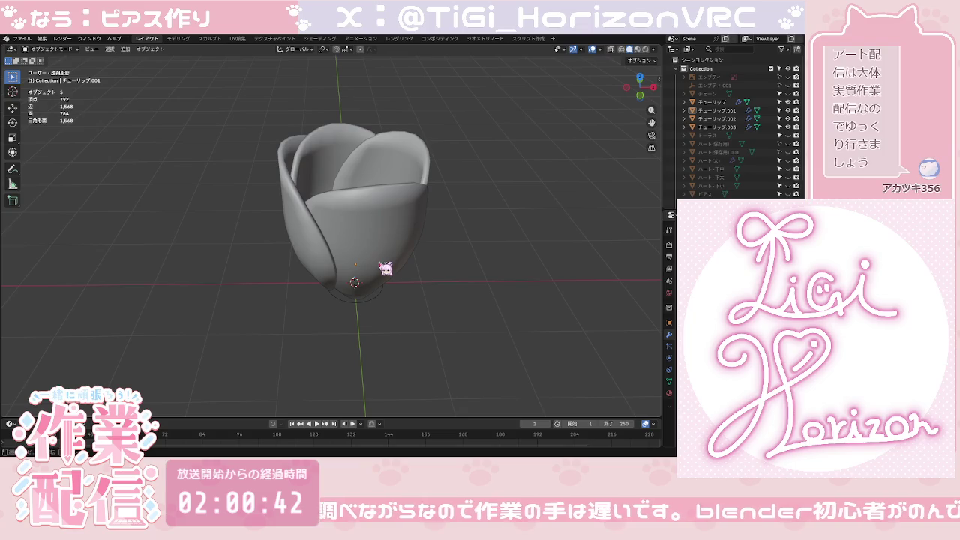
{"action": "mouse_move", "coordinate": [464, 266]}
{"action": "middle_mouse_down"}
{"action": "mouse_move", "coordinate": [380, 398]}
{"action": "mouse_move", "coordinate": [369, 300]}
{"action": "mouse_move", "coordinate": [313, 325]}
{"action": "mouse_move", "coordinate": [326, 332]}
{"action": "mouse_move", "coordinate": [328, 318]}
{"action": "middle_mouse_up"}
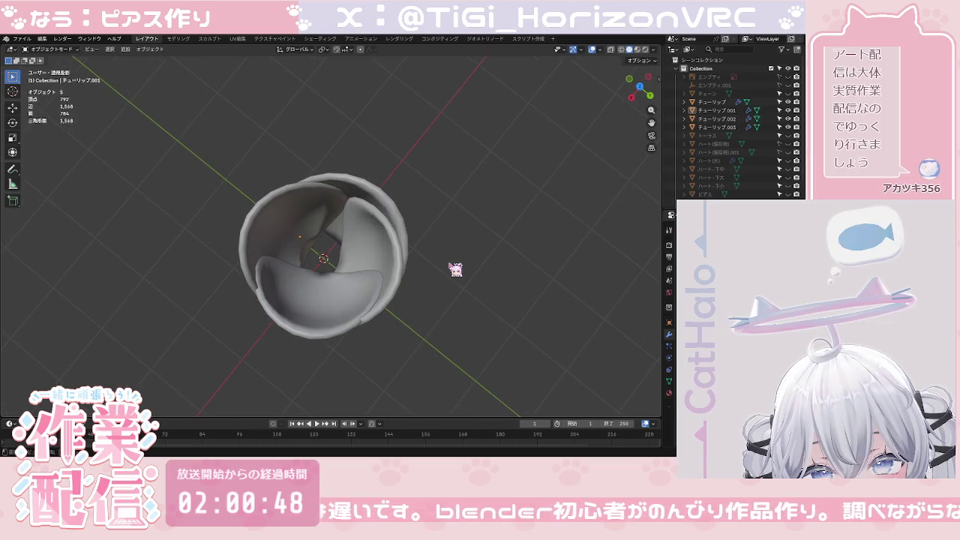
{"action": "mouse_move", "coordinate": [432, 267]}
{"action": "middle_mouse_down"}
{"action": "mouse_move", "coordinate": [368, 297]}
{"action": "mouse_move", "coordinate": [311, 275]}
{"action": "mouse_move", "coordinate": [278, 221]}
{"action": "mouse_move", "coordinate": [293, 86]}
{"action": "middle_mouse_up"}
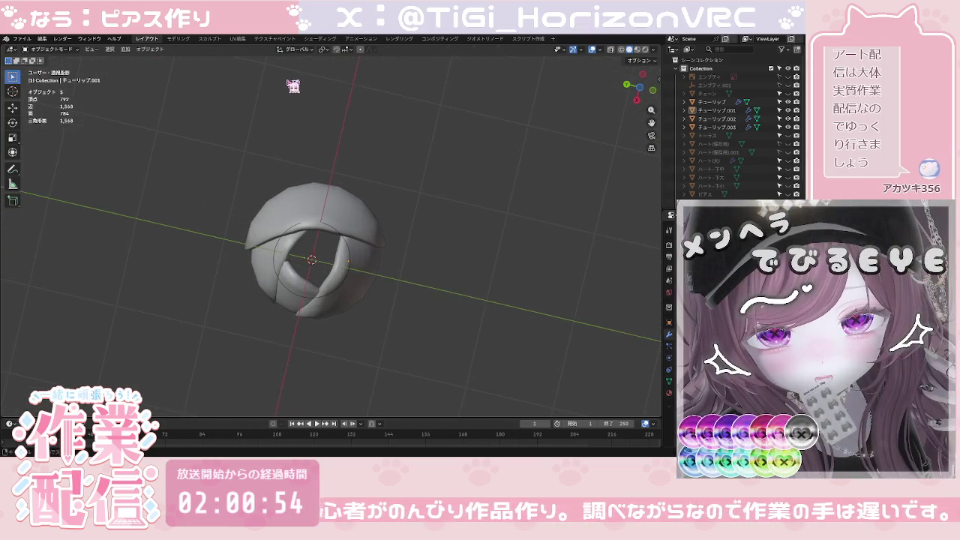
Step: From the bottom view, adjust petal チューリップ's position again
{"action": "left_click", "coordinate": [642, 96]}
{"action": "left_click", "coordinate": [330, 237]}
{"action": "left_click", "coordinate": [320, 247]}
{"action": "key", "text": "g"}
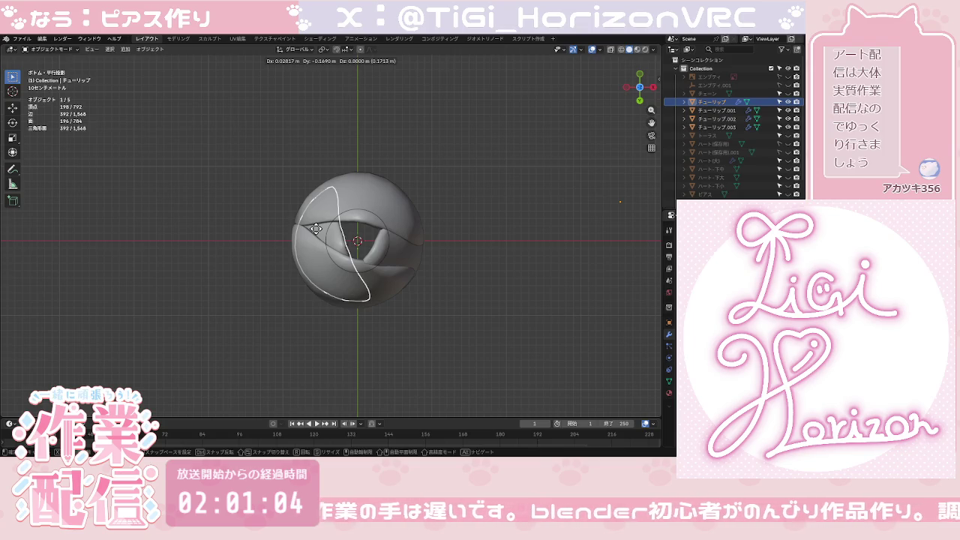
{"action": "left_click", "coordinate": [315, 228]}
{"action": "left_click", "coordinate": [508, 238]}
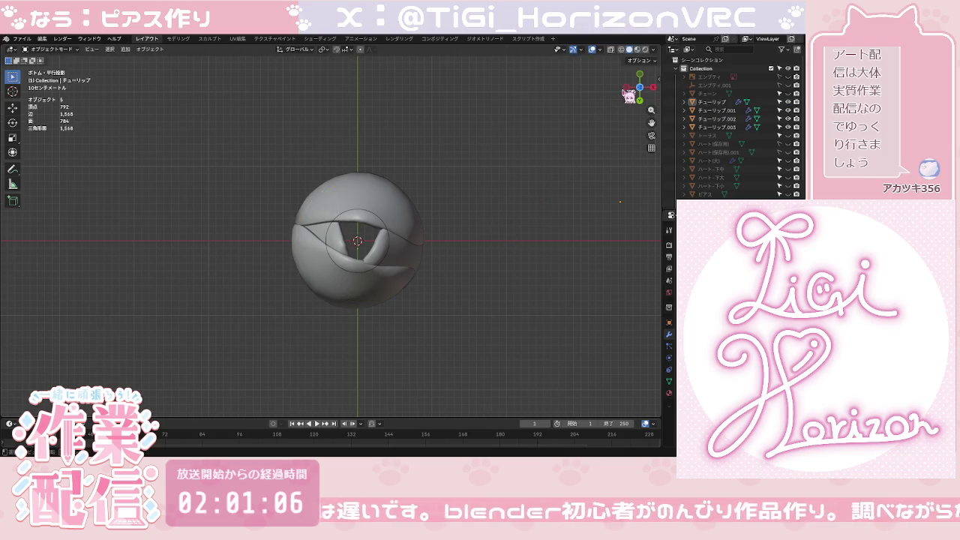
Step: Shift one half-shell petal along X so it tucks inside the bud
{"action": "left_click", "coordinate": [637, 90]}
{"action": "mouse_move", "coordinate": [497, 249]}
{"action": "middle_mouse_down"}
{"action": "mouse_move", "coordinate": [392, 263]}
{"action": "mouse_move", "coordinate": [193, 264]}
{"action": "middle_mouse_up"}
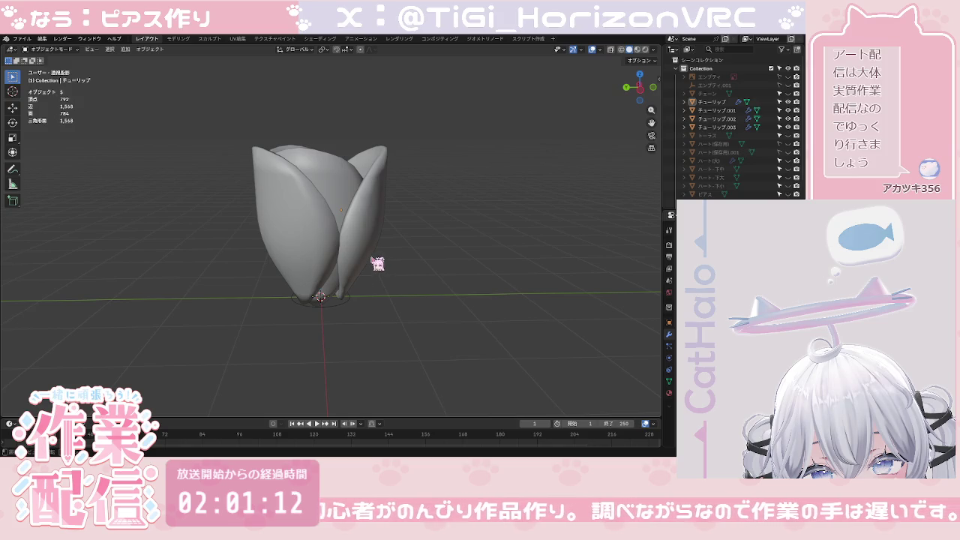
{"action": "middle_click_drag", "start_coordinate": [373, 230], "coordinate": [353, 330]}
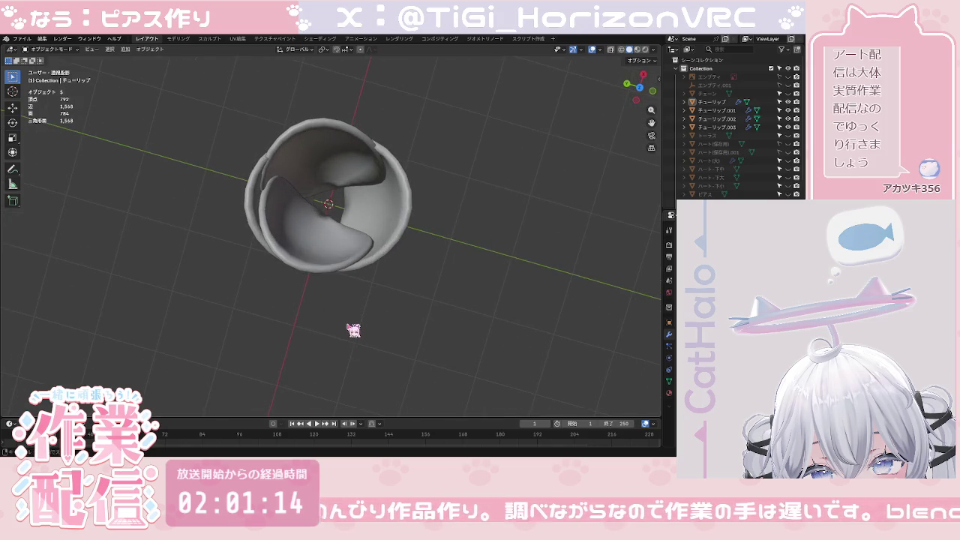
{"action": "left_click", "coordinate": [335, 261]}
{"action": "key", "text": "g"}
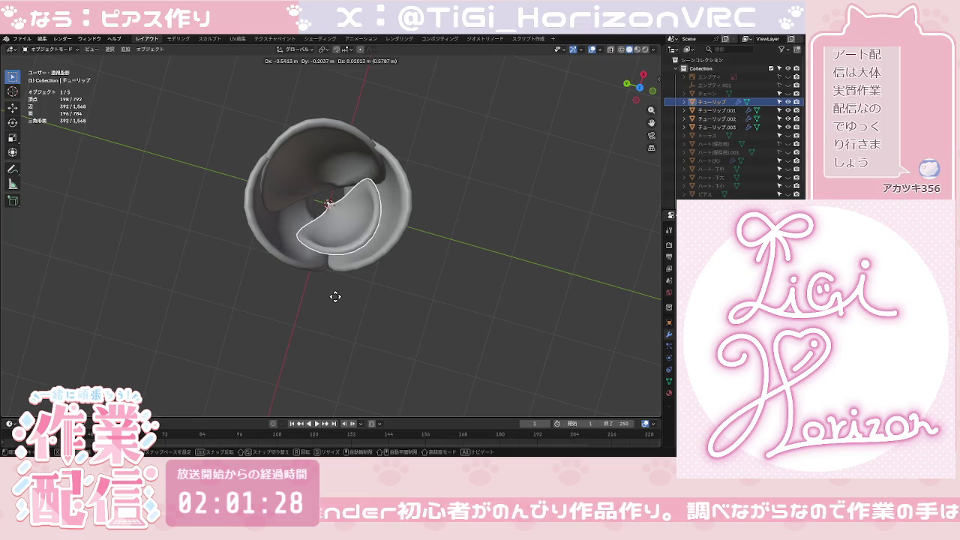
{"action": "key", "text": "x"}
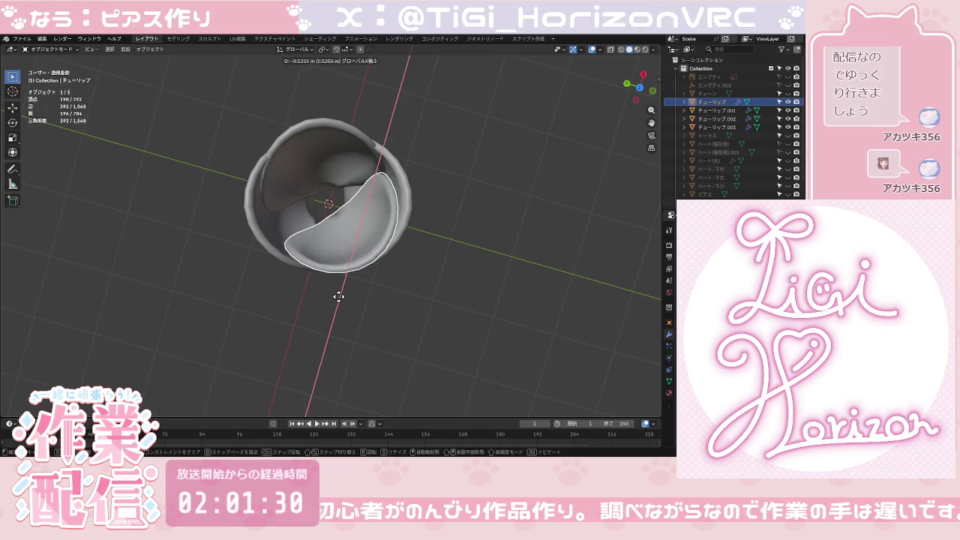
{"action": "left_click", "coordinate": [412, 298]}
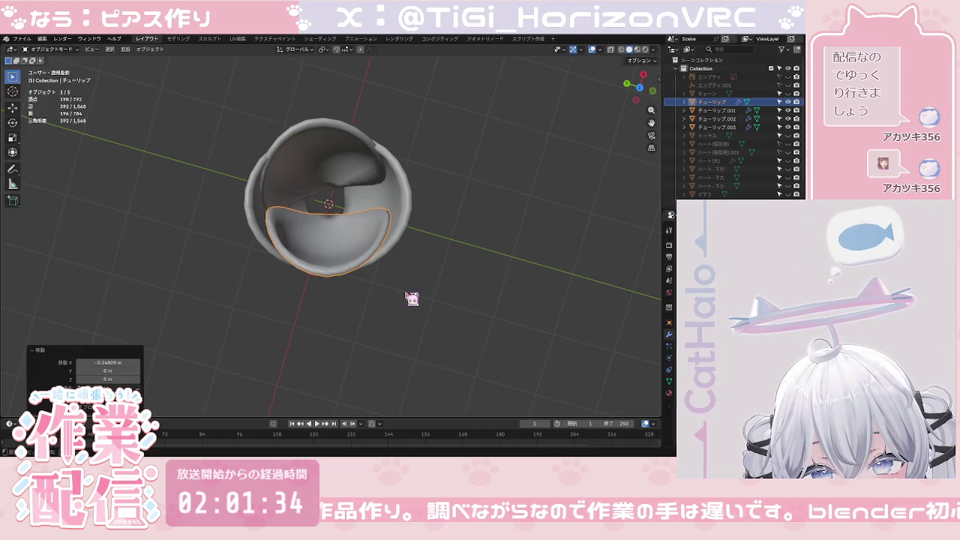
{"action": "key", "text": "alt+a"}
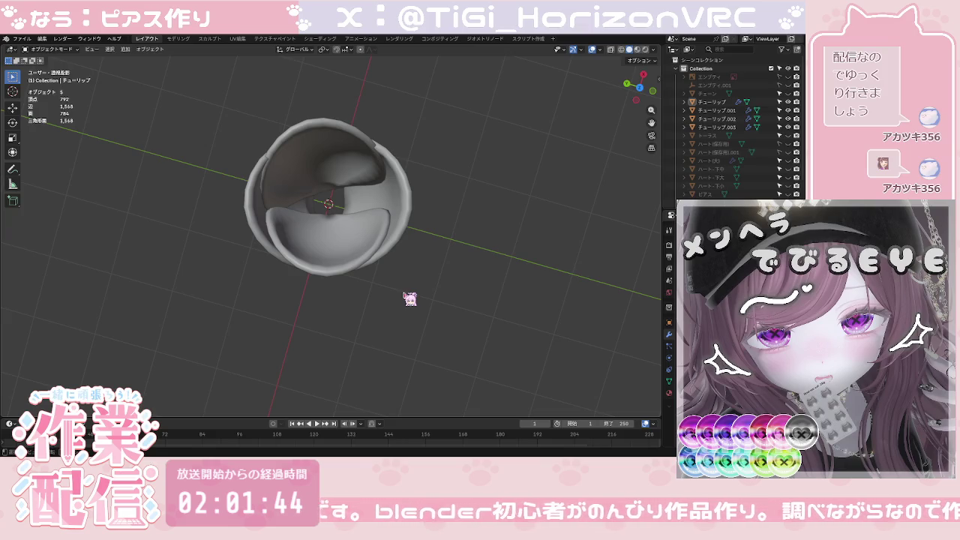
Step: Inspect the bud from side and front views, then box-select all four tulip pieces
{"action": "left_click", "coordinate": [636, 100]}
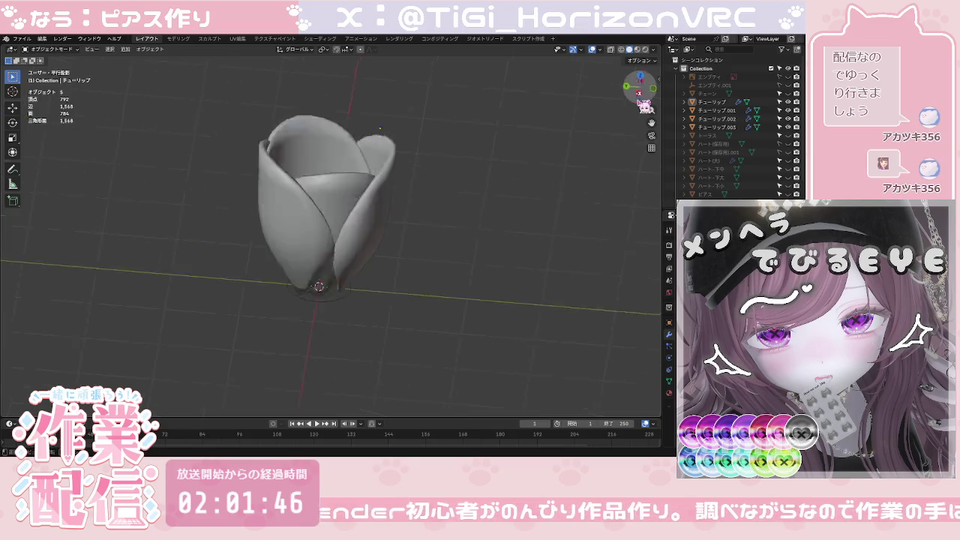
{"action": "left_click_drag", "start_coordinate": [659, 102], "coordinate": [658, 95]}
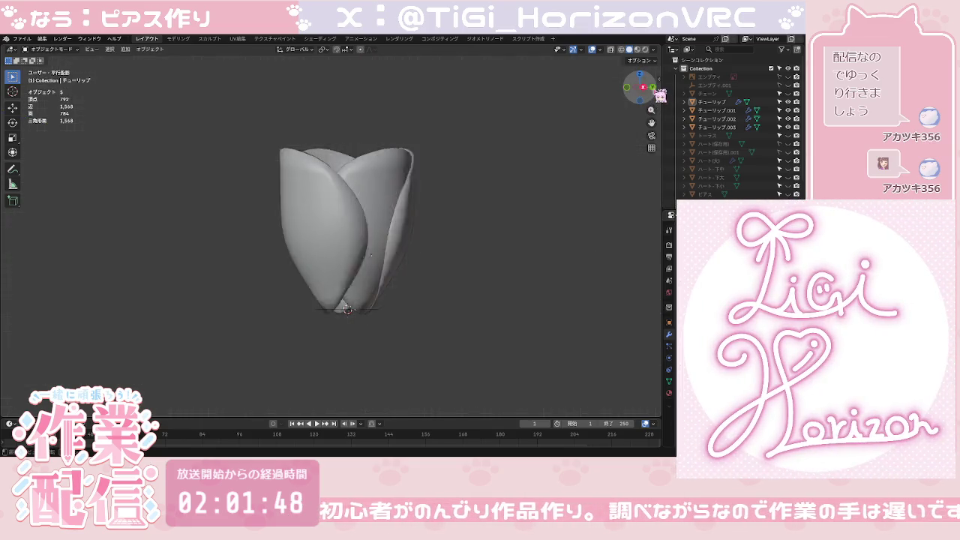
{"action": "left_click", "coordinate": [653, 87]}
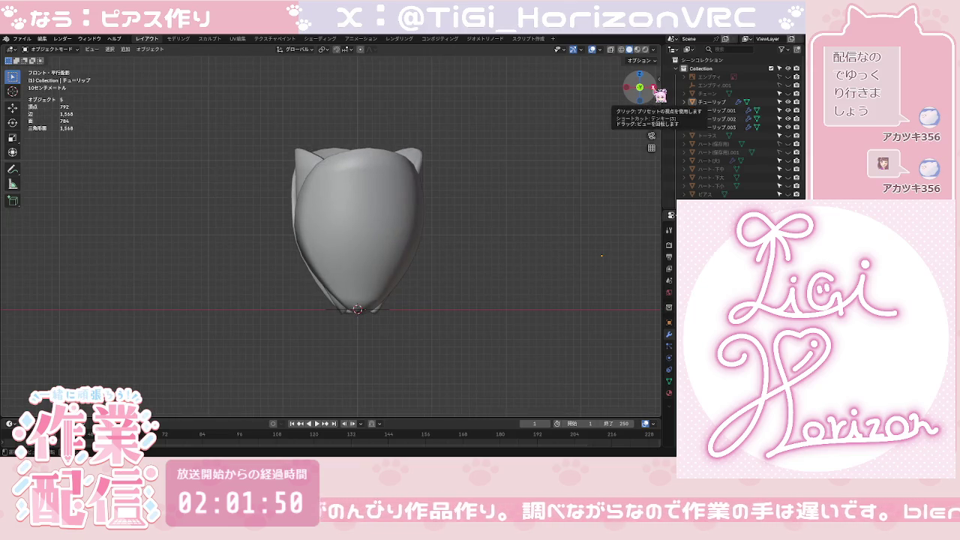
{"action": "left_click", "coordinate": [640, 87]}
{"action": "mouse_move", "coordinate": [435, 220]}
{"action": "middle_mouse_down"}
{"action": "mouse_move", "coordinate": [428, 296]}
{"action": "mouse_move", "coordinate": [424, 272]}
{"action": "middle_mouse_up"}
{"action": "left_click_drag", "start_coordinate": [242, 142], "coordinate": [445, 341]}
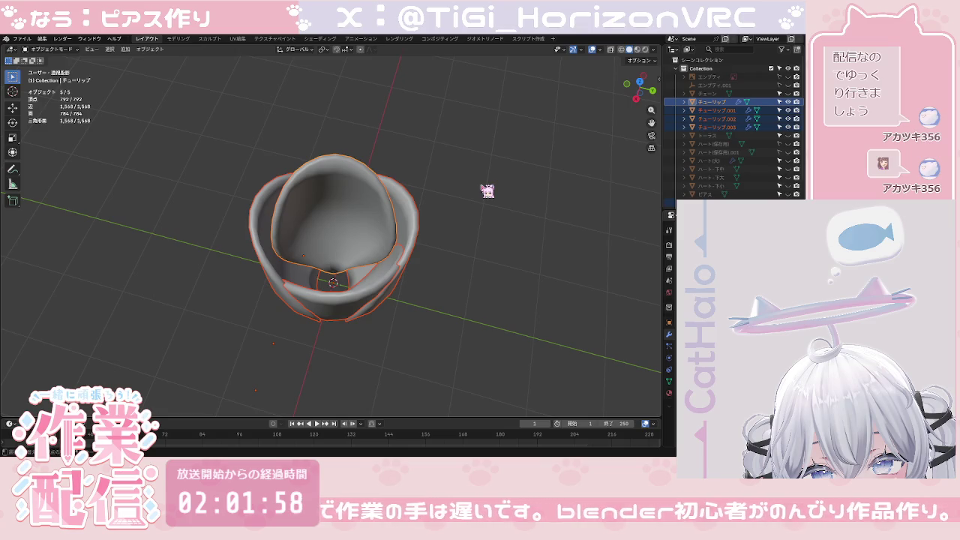
Step: Duplicate the four petals in place, join the copies into one object, and shrink it
{"action": "key", "text": "shift+d"}
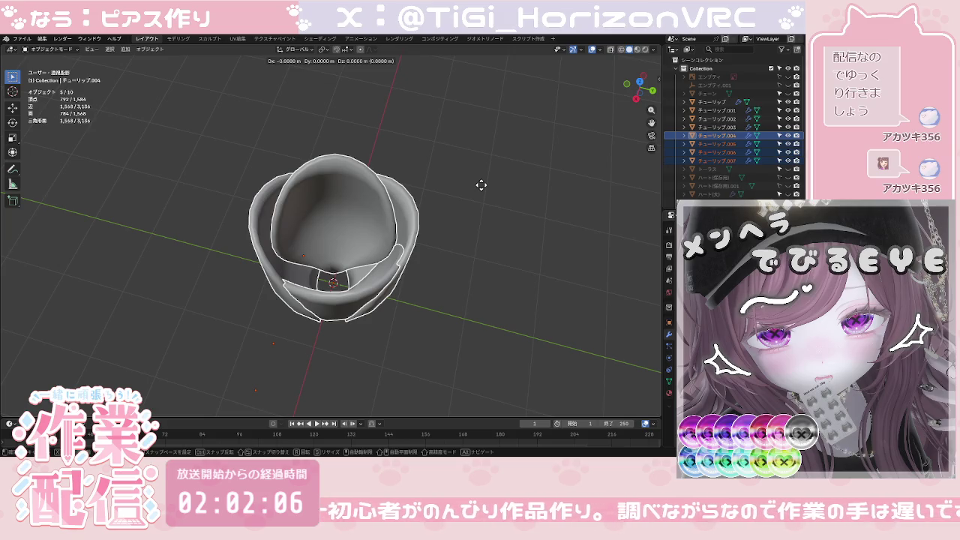
{"action": "right_click", "coordinate": [481, 184]}
{"action": "key", "text": "ctrl+j"}
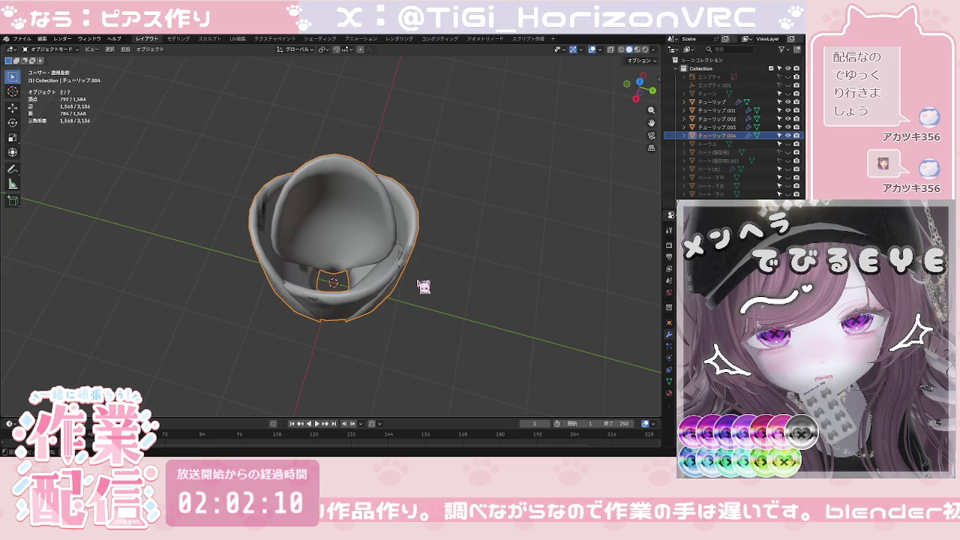
{"action": "key", "text": "s"}
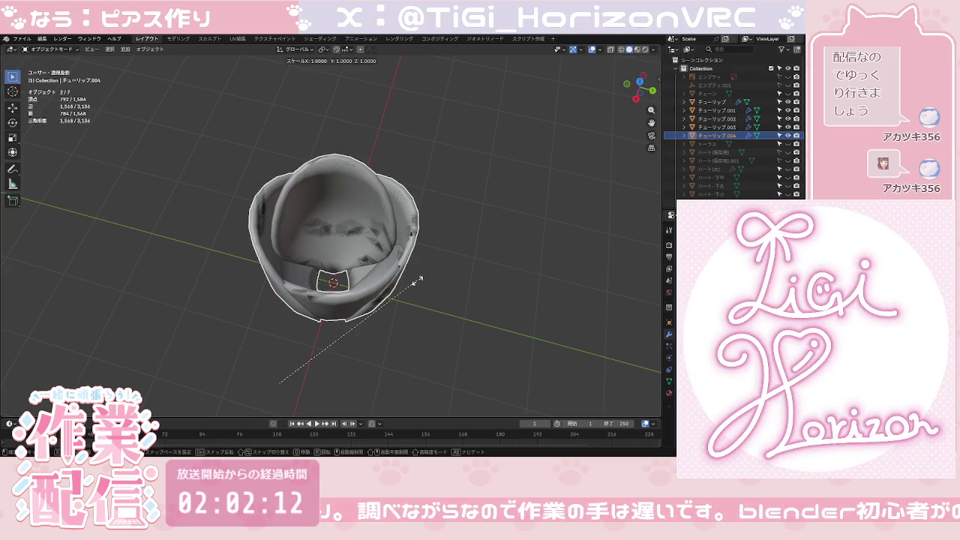
{"action": "left_click", "coordinate": [374, 291]}
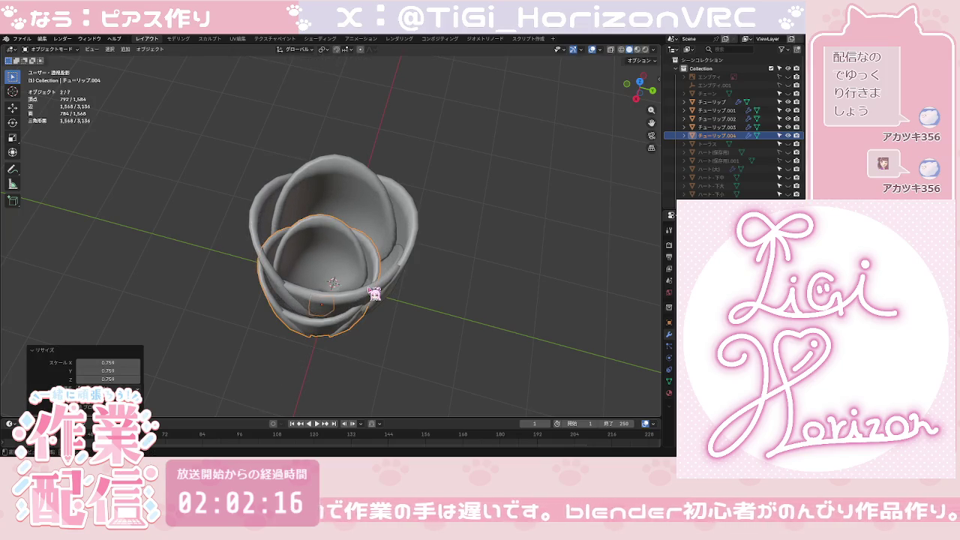
Step: Set the copy's origin to its geometry and scale it to about 0.757
{"action": "right_click", "coordinate": [374, 291]}
{"action": "mouse_move", "coordinate": [336, 287]}
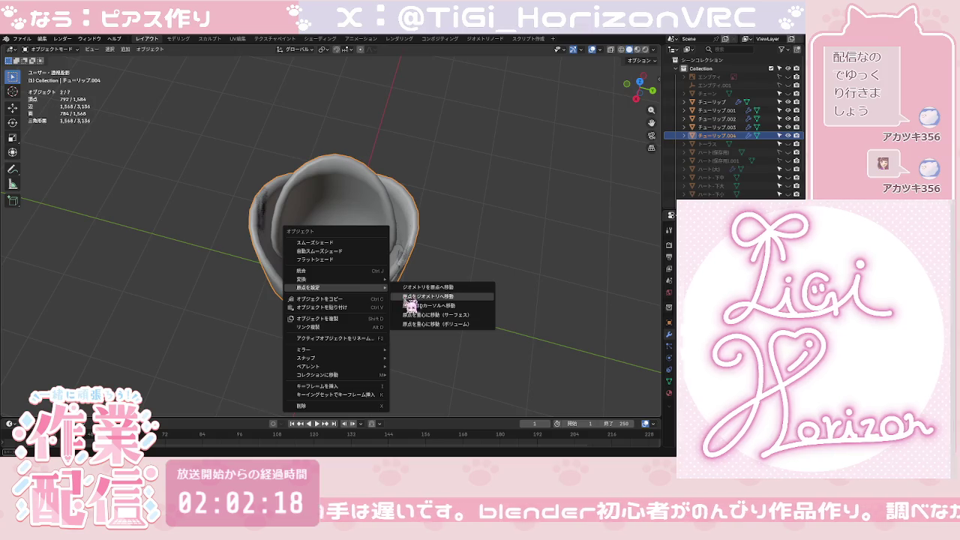
{"action": "left_click", "coordinate": [412, 309]}
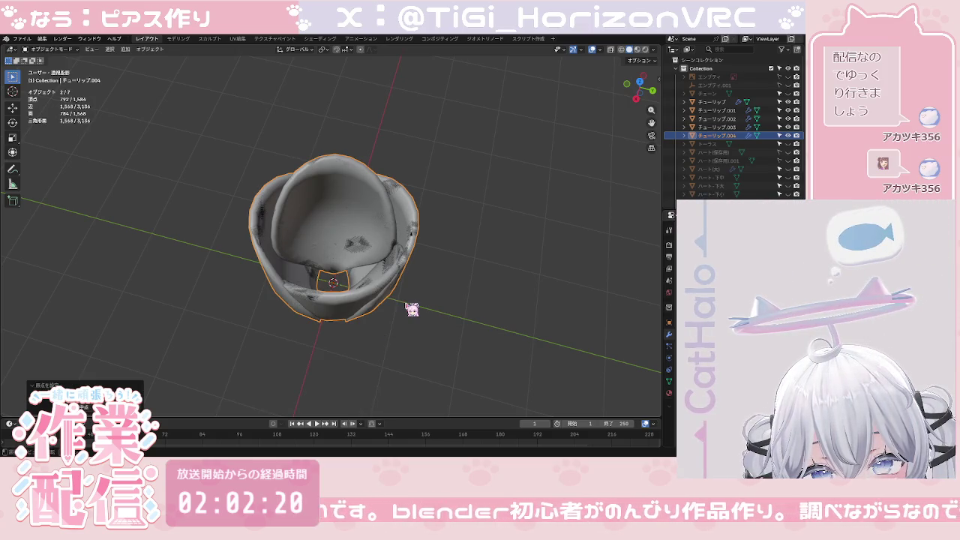
{"action": "key", "text": "s"}
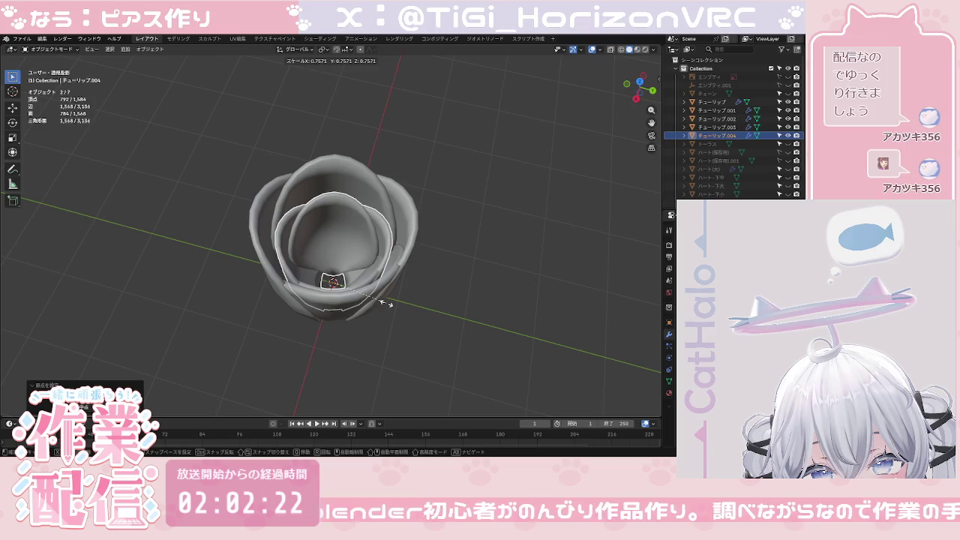
{"action": "left_click", "coordinate": [386, 303]}
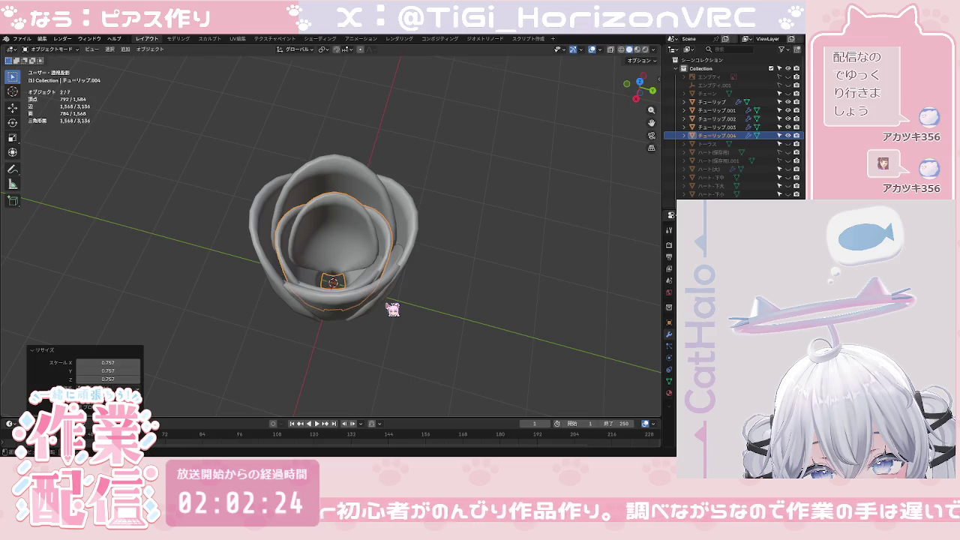
{"action": "left_click", "coordinate": [400, 317]}
Step: Stretch the inner copy along Z to 1.297
{"action": "mouse_move", "coordinate": [392, 325]}
{"action": "middle_mouse_down"}
{"action": "mouse_move", "coordinate": [392, 252]}
{"action": "mouse_move", "coordinate": [398, 328]}
{"action": "middle_mouse_up"}
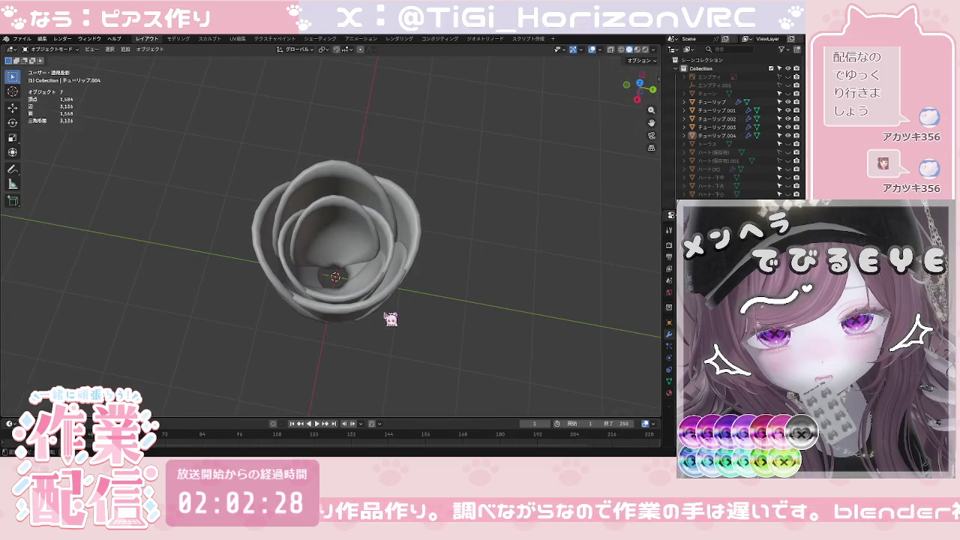
{"action": "left_click", "coordinate": [378, 279]}
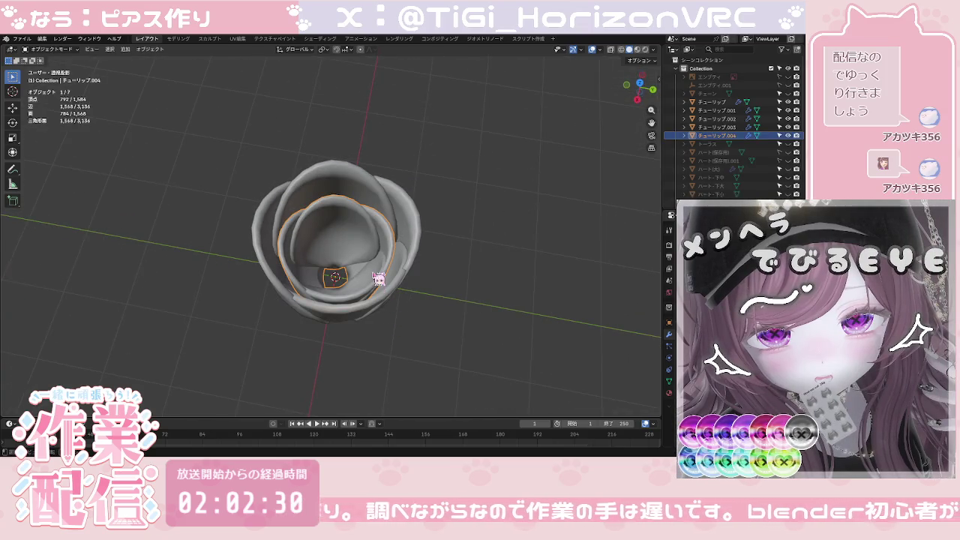
{"action": "key", "text": "g"}
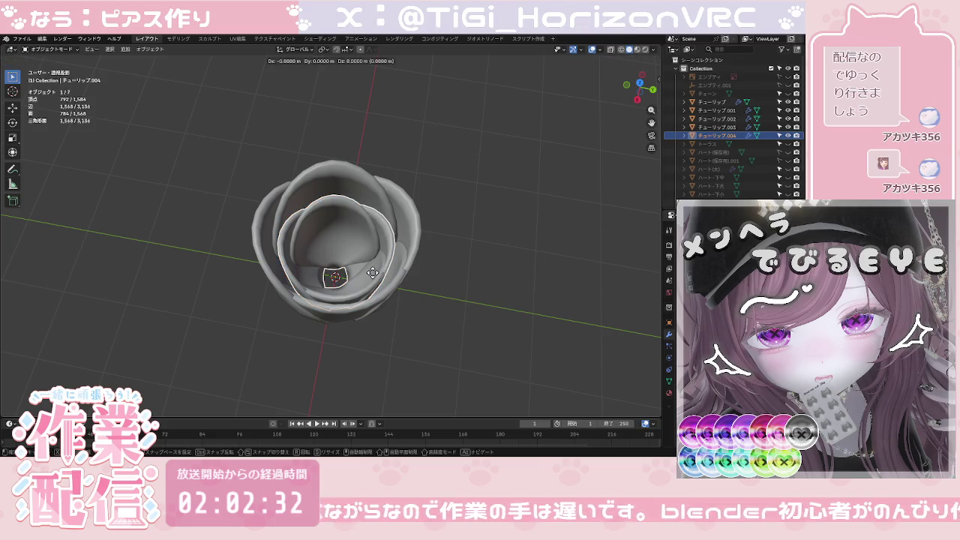
{"action": "key", "text": "s"}
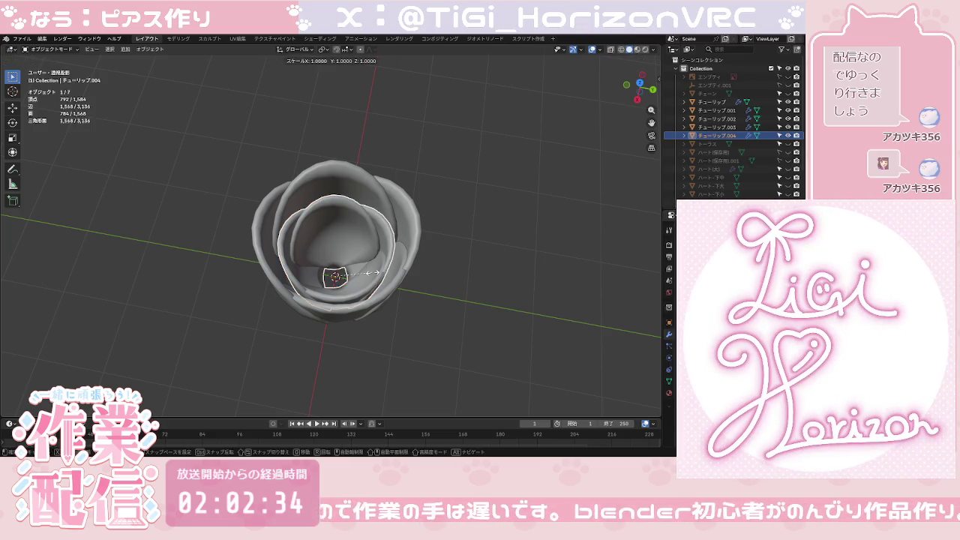
{"action": "key", "text": "z"}
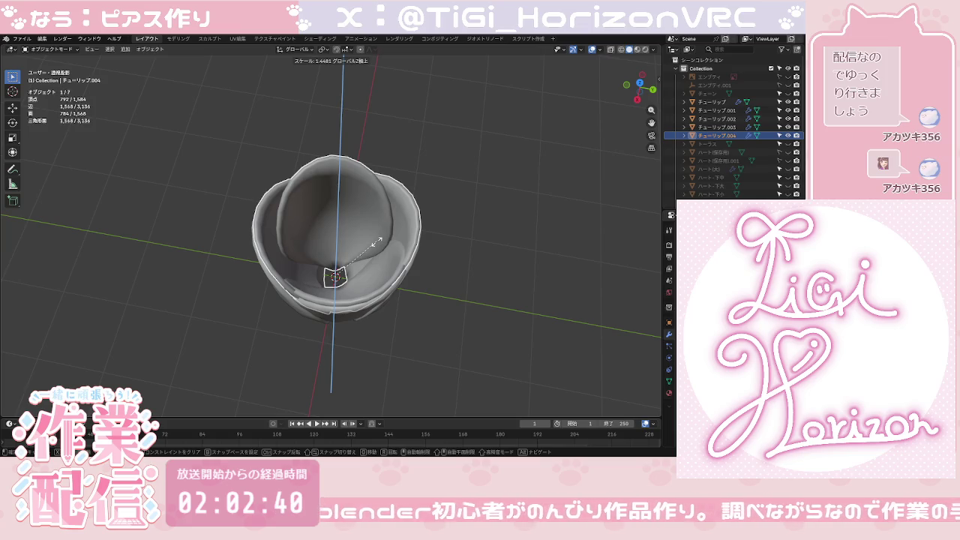
{"action": "left_click", "coordinate": [383, 258]}
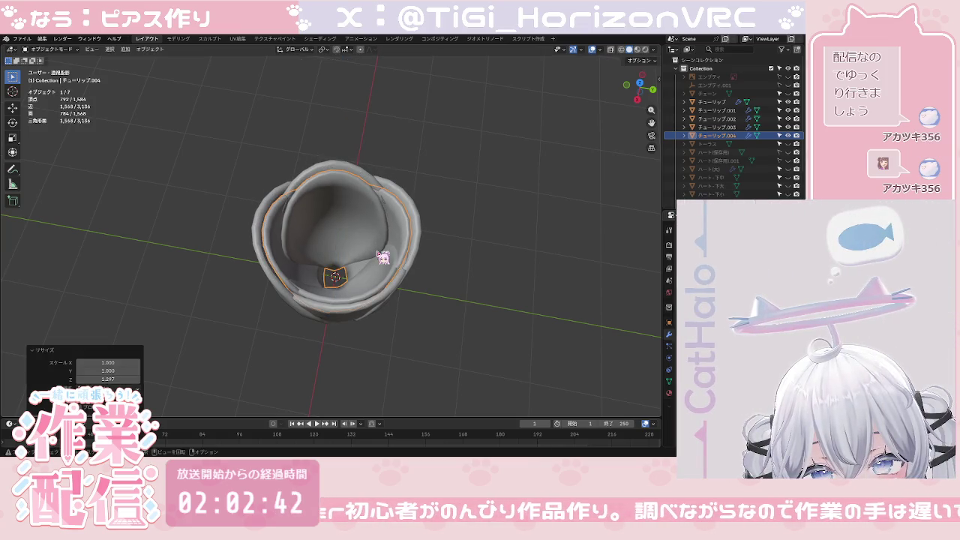
Step: Select the inner petal copy, undo a trial rotation, and apply it with Ctrl+A
{"action": "left_click", "coordinate": [454, 272]}
{"action": "mouse_move", "coordinate": [448, 328]}
{"action": "middle_mouse_down"}
{"action": "mouse_move", "coordinate": [455, 272]}
{"action": "mouse_move", "coordinate": [459, 349]}
{"action": "mouse_move", "coordinate": [461, 327]}
{"action": "middle_mouse_up"}
{"action": "left_click", "coordinate": [385, 248]}
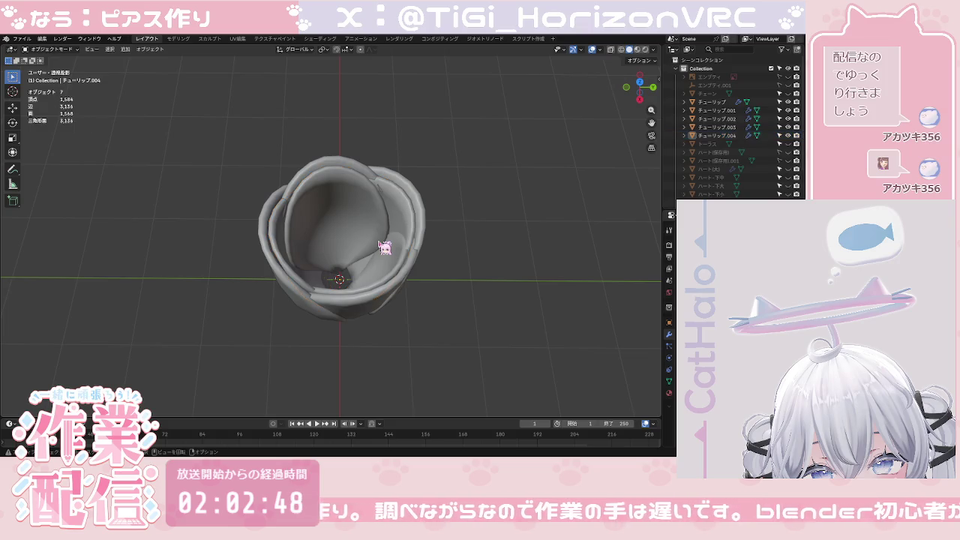
{"action": "left_click", "coordinate": [384, 247]}
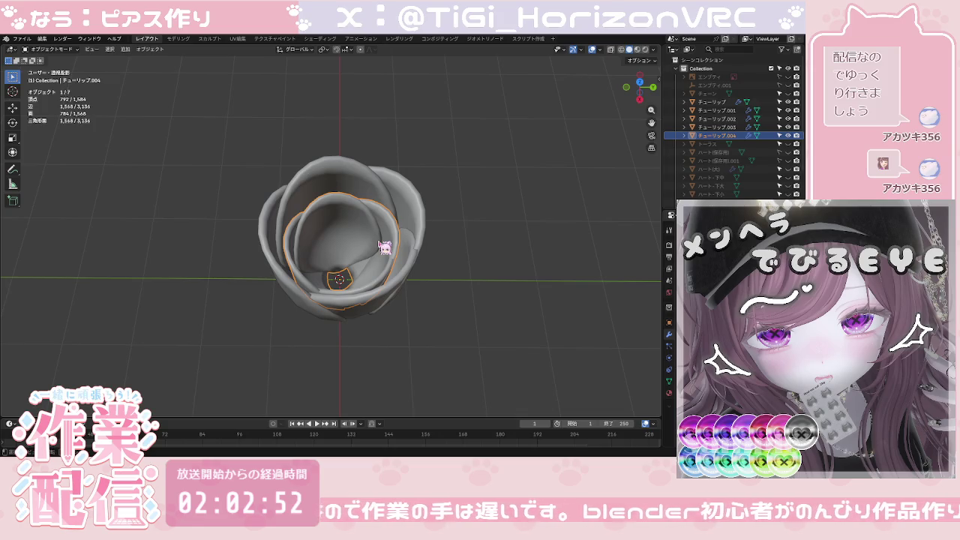
{"action": "key", "text": "r"}
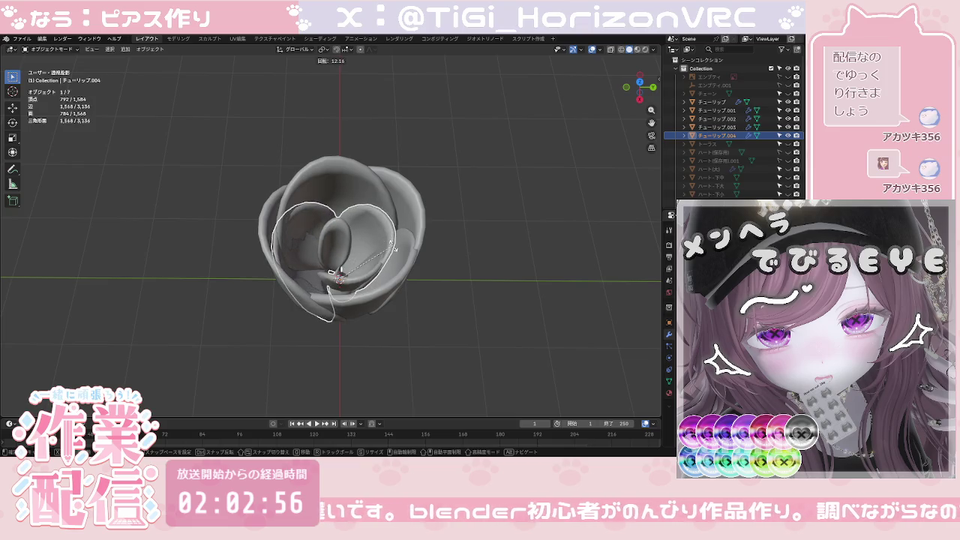
{"action": "left_click", "coordinate": [395, 250]}
{"action": "key", "text": "x"}
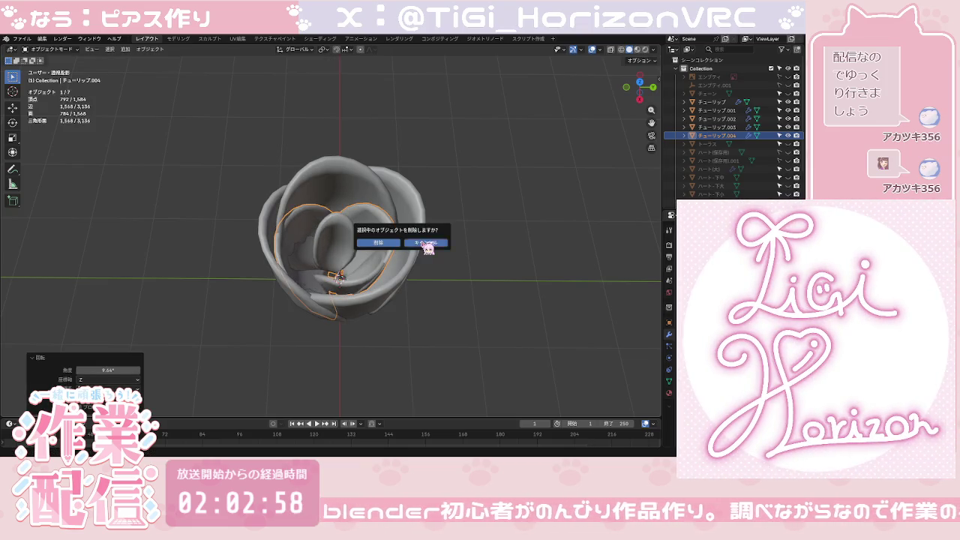
{"action": "left_click", "coordinate": [424, 244]}
{"action": "key", "text": "ctrl+z"}
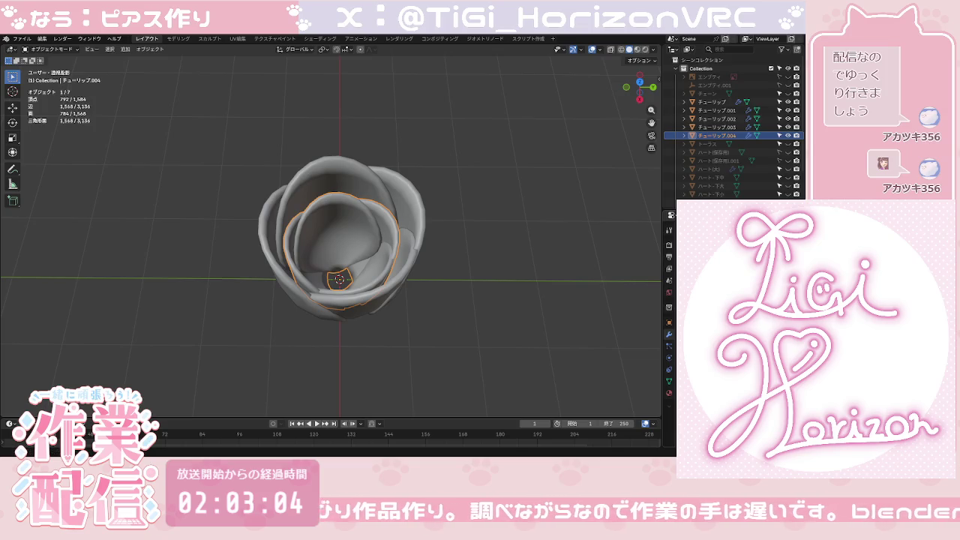
{"action": "key", "text": "ctrl+a"}
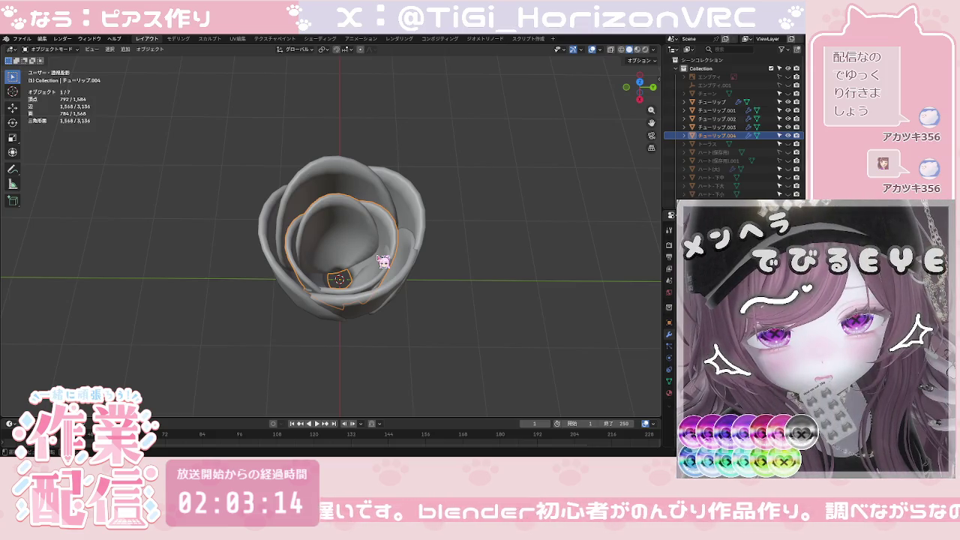
Step: Scale the inner petal to 1.104 and rotate it about -16.3°
{"action": "key", "text": "s"}
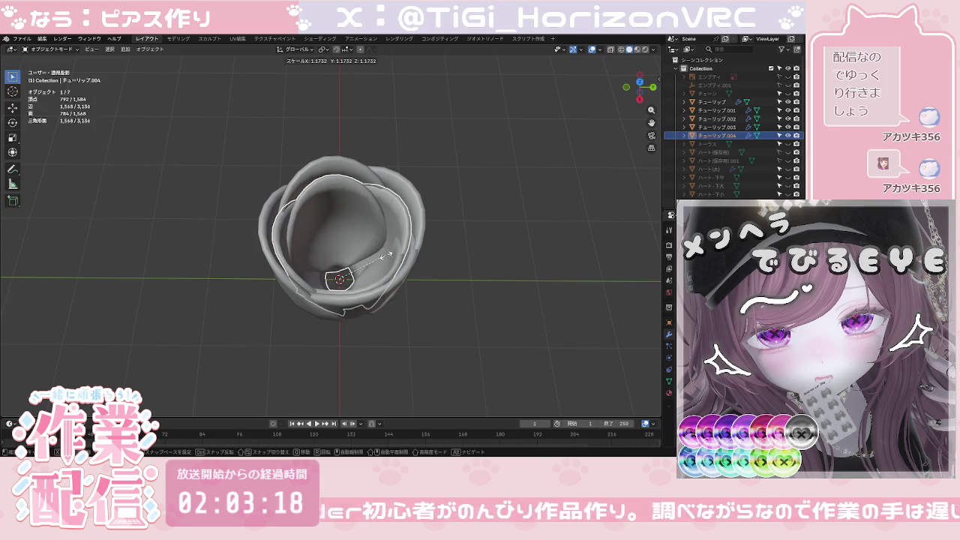
{"action": "left_click", "coordinate": [387, 259]}
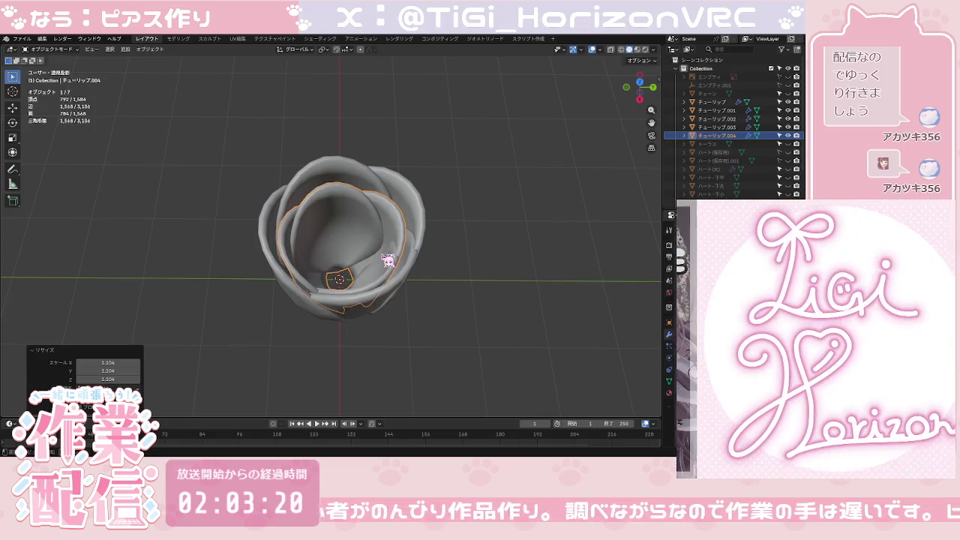
{"action": "key", "text": "r"}
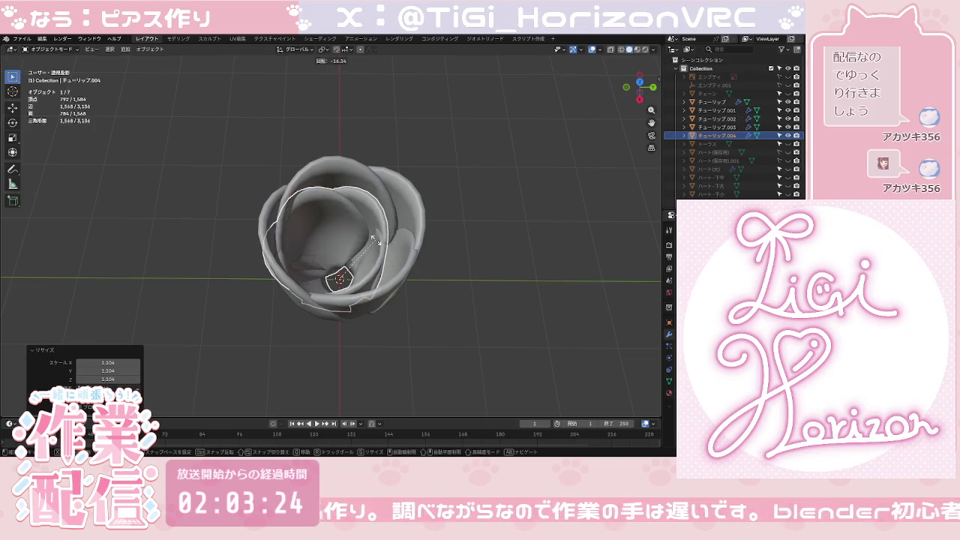
{"action": "left_click", "coordinate": [378, 241]}
{"action": "right_click", "coordinate": [382, 246]}
{"action": "mouse_move", "coordinate": [330, 236]}
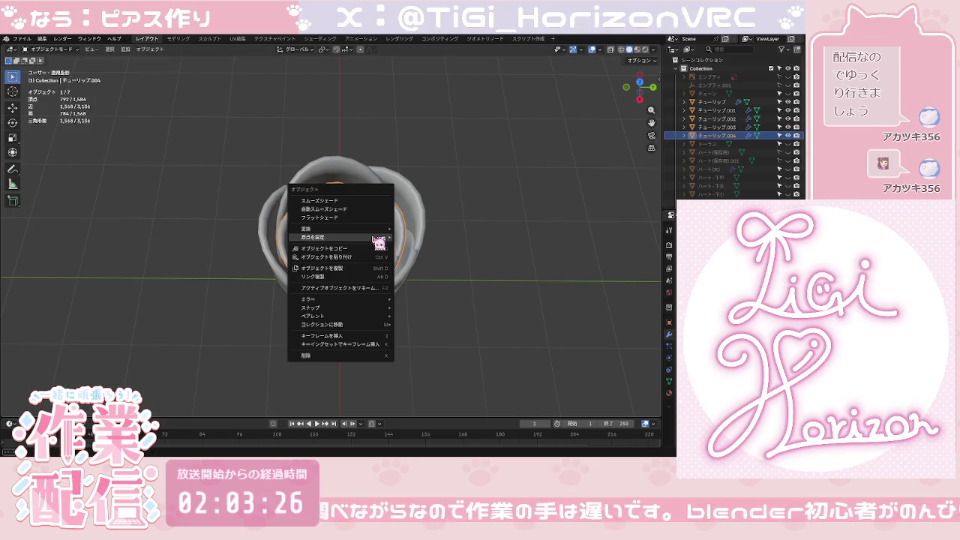
Step: Set the inner petal's origin to the 3D cursor and rotate it about 36.8° in top view
{"action": "left_click", "coordinate": [405, 257]}
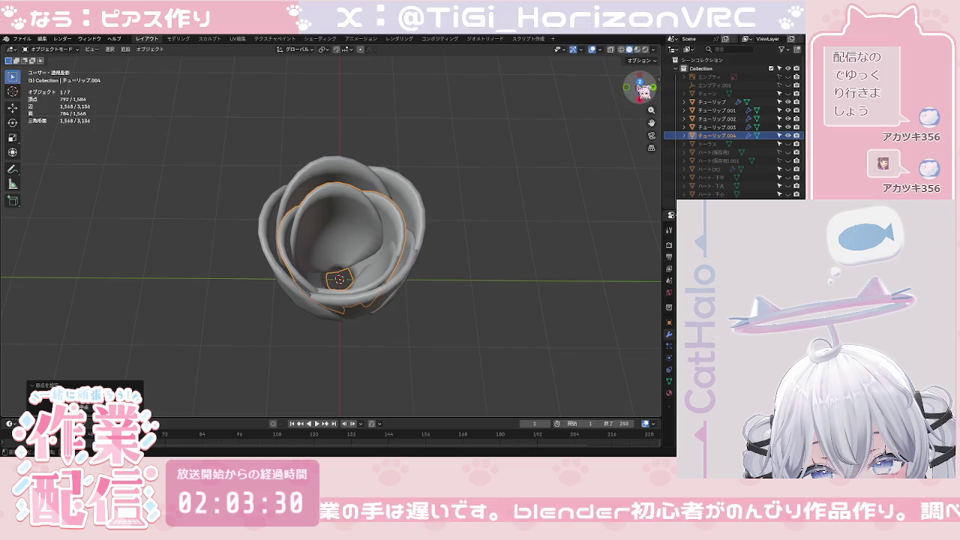
{"action": "left_click", "coordinate": [640, 81]}
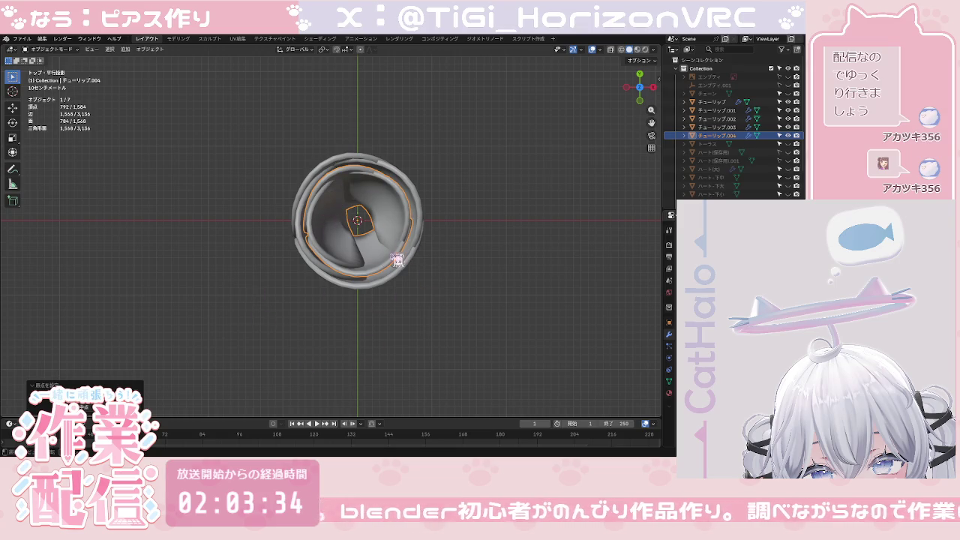
{"action": "key", "text": "r"}
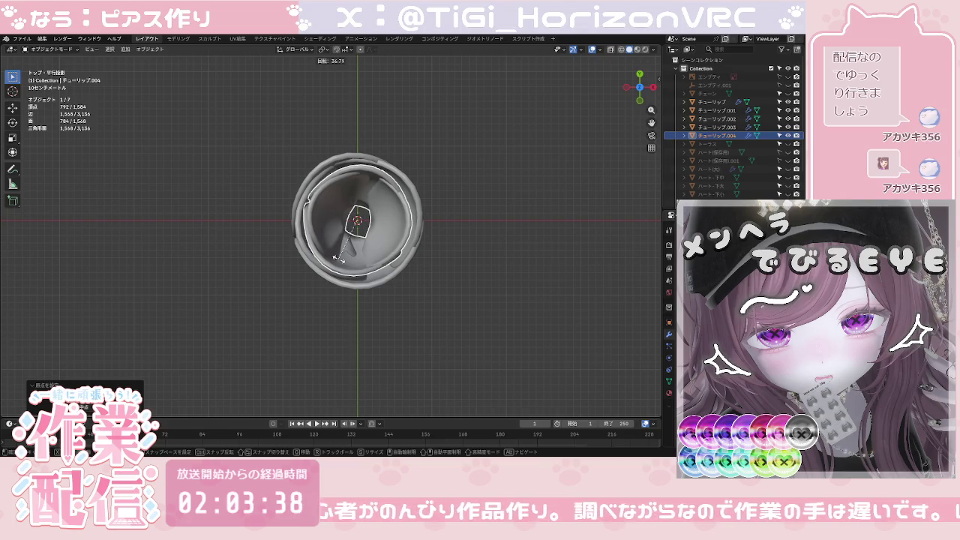
{"action": "left_click", "coordinate": [339, 256]}
Step: Inspect the staggered inner petals from the back view, orbiting and zooming
{"action": "left_click", "coordinate": [473, 220]}
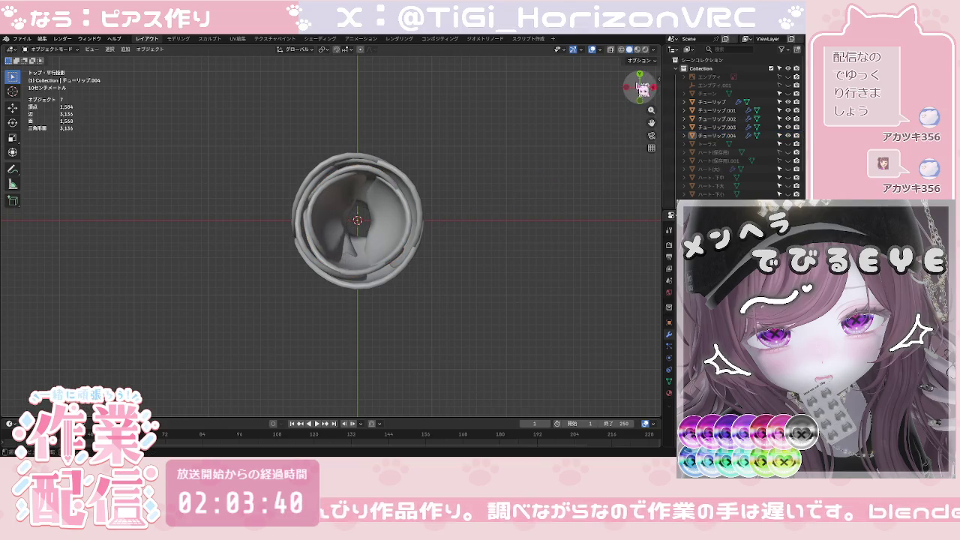
{"action": "left_click", "coordinate": [639, 75]}
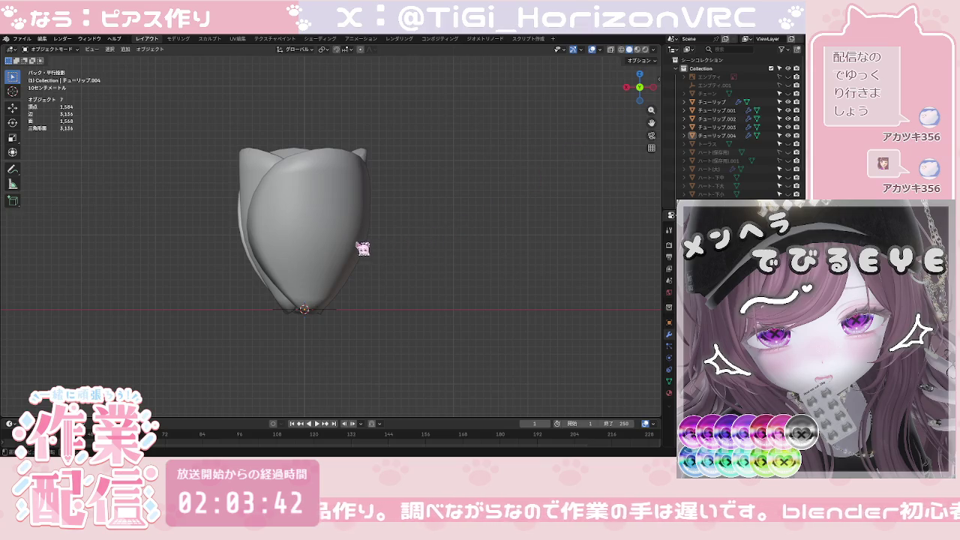
{"action": "middle_click_drag", "start_coordinate": [363, 248], "coordinate": [358, 268]}
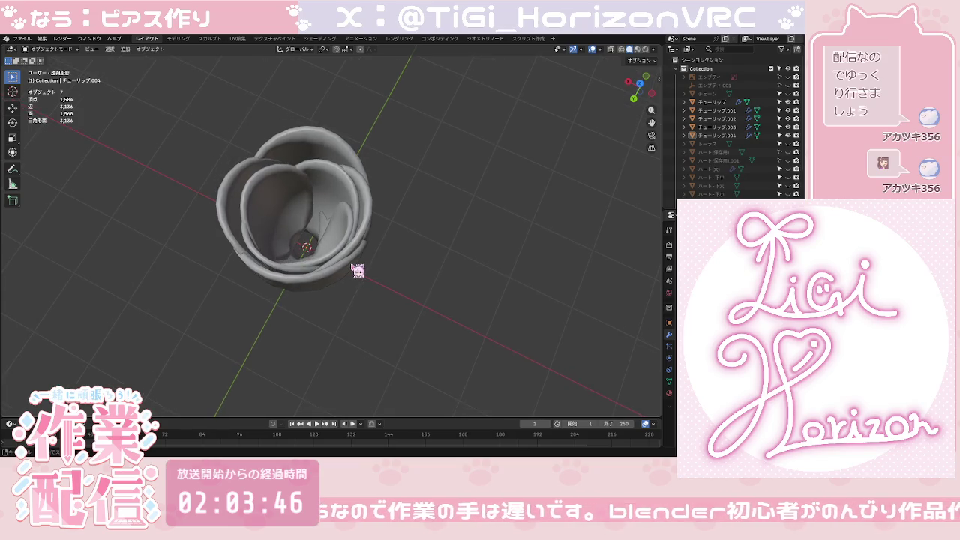
{"action": "scroll", "coordinate": [344, 239], "scroll_direction": "up", "scroll_amount": 3}
{"action": "scroll", "coordinate": [344, 240], "scroll_direction": "up", "scroll_amount": 2}
{"action": "scroll", "coordinate": [341, 236], "scroll_direction": "up", "scroll_amount": 2}
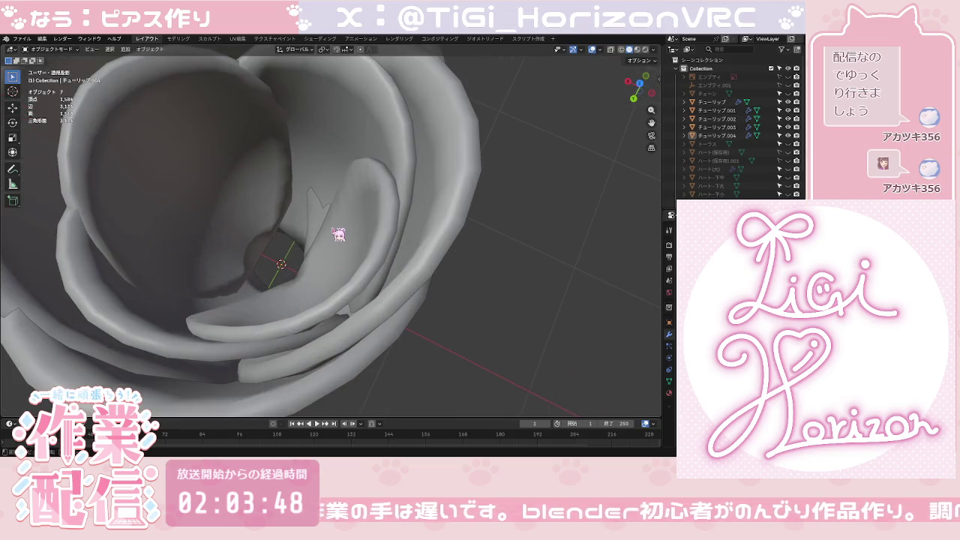
{"action": "scroll", "coordinate": [339, 235], "scroll_direction": "down", "scroll_amount": 4}
{"action": "scroll", "coordinate": [339, 235], "scroll_direction": "down", "scroll_amount": 2}
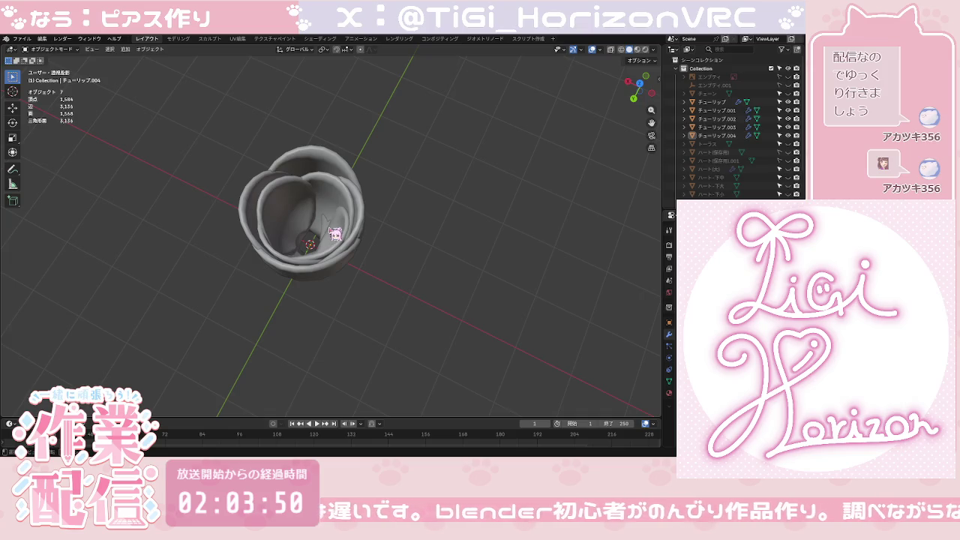
{"action": "mouse_move", "coordinate": [335, 233]}
{"action": "middle_mouse_down"}
{"action": "mouse_move", "coordinate": [315, 226]}
{"action": "mouse_move", "coordinate": [344, 225]}
{"action": "mouse_move", "coordinate": [348, 213]}
{"action": "middle_mouse_up"}
Step: Lift チューリップ.004 about 0.17 m along Z and check it from the back view
{"action": "left_click", "coordinate": [349, 213]}
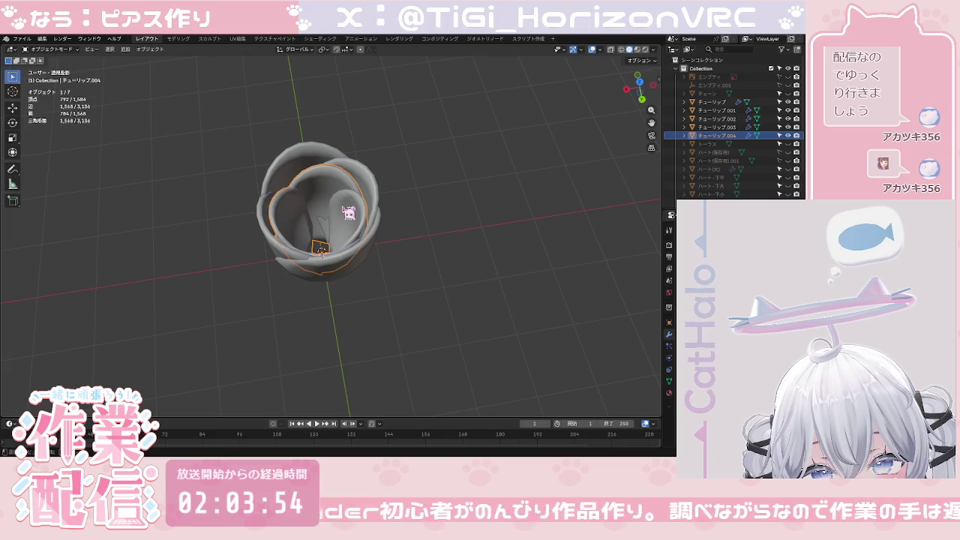
{"action": "key", "text": "g"}
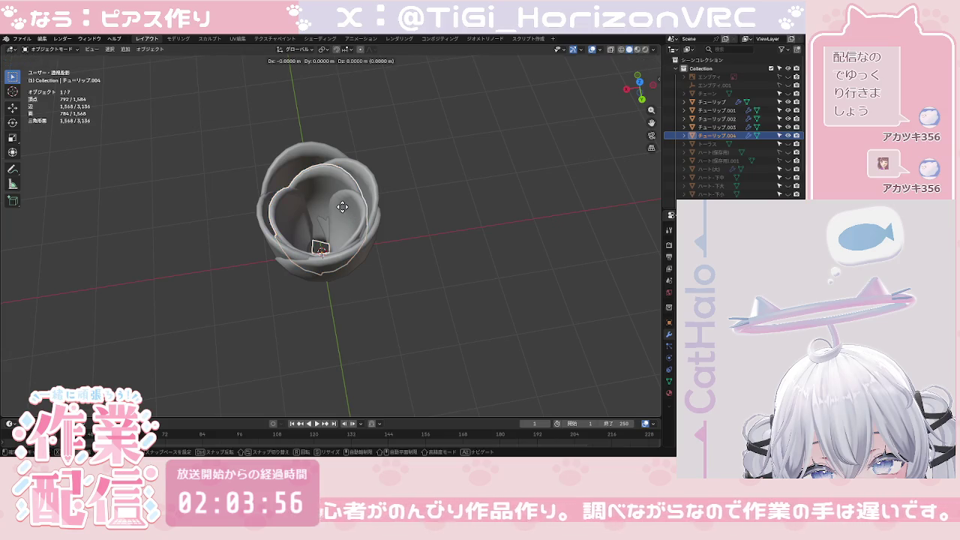
{"action": "key", "text": "z"}
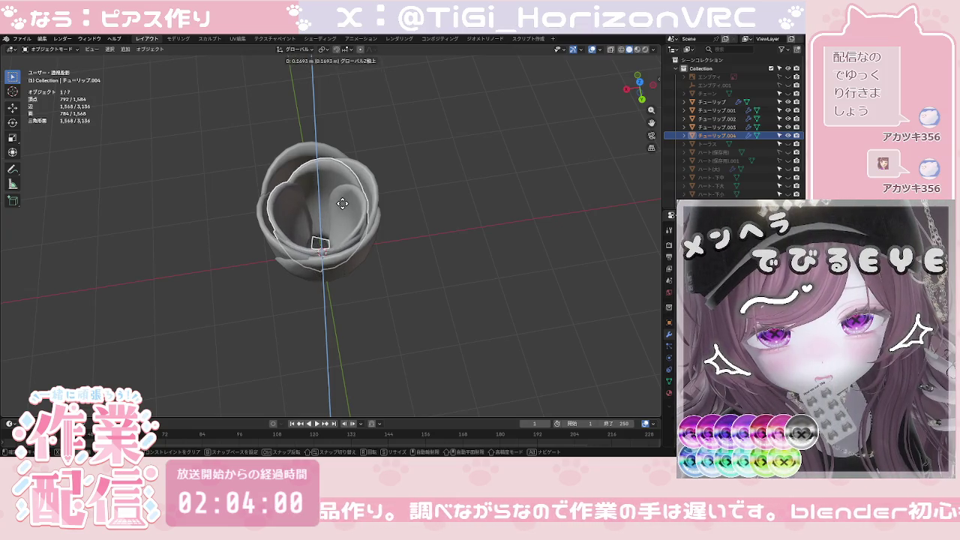
{"action": "left_click", "coordinate": [345, 204]}
{"action": "left_click", "coordinate": [412, 221]}
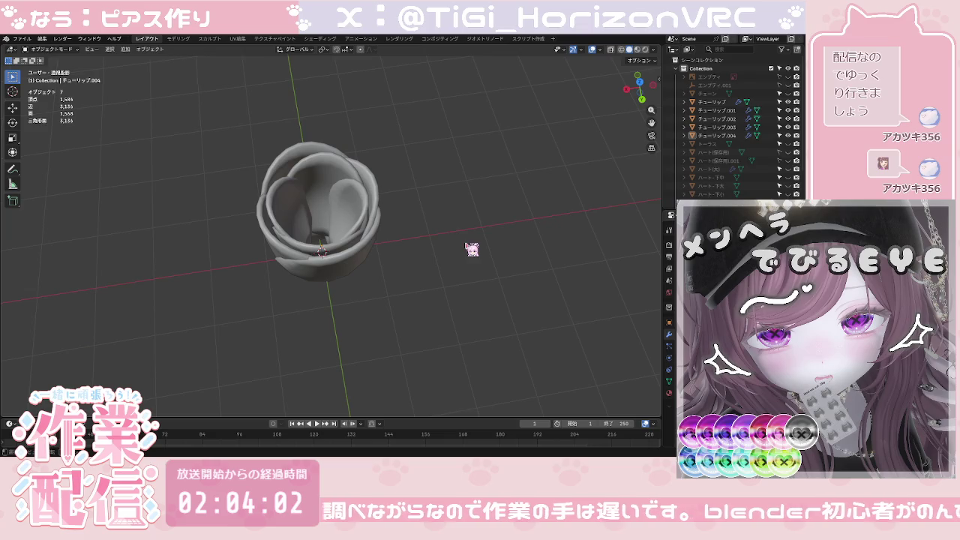
{"action": "left_click", "coordinate": [637, 76]}
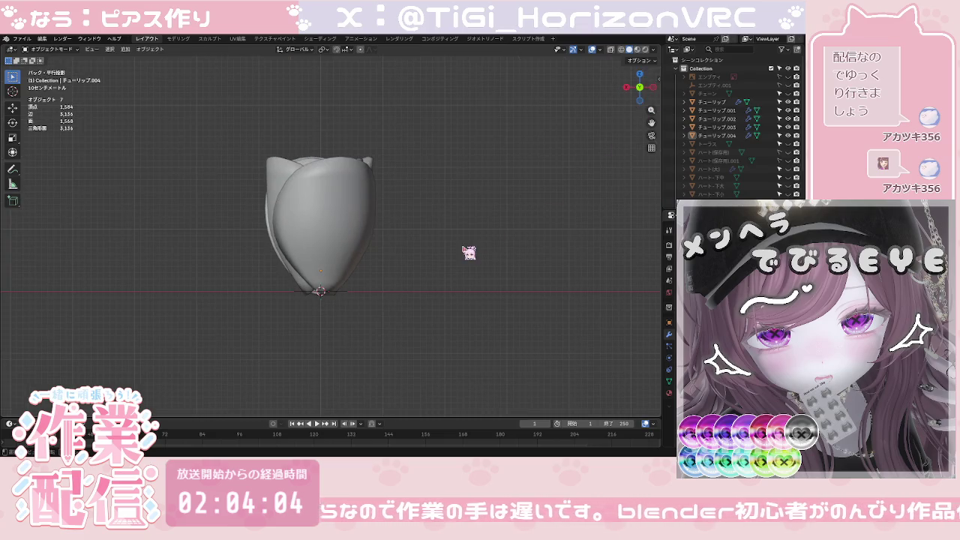
{"action": "mouse_move", "coordinate": [457, 253]}
{"action": "middle_mouse_down"}
{"action": "mouse_move", "coordinate": [361, 284]}
{"action": "mouse_move", "coordinate": [212, 260]}
{"action": "mouse_move", "coordinate": [167, 279]}
{"action": "mouse_move", "coordinate": [124, 332]}
{"action": "mouse_move", "coordinate": [157, 343]}
{"action": "mouse_move", "coordinate": [230, 337]}
{"action": "mouse_move", "coordinate": [300, 263]}
{"action": "middle_mouse_up"}
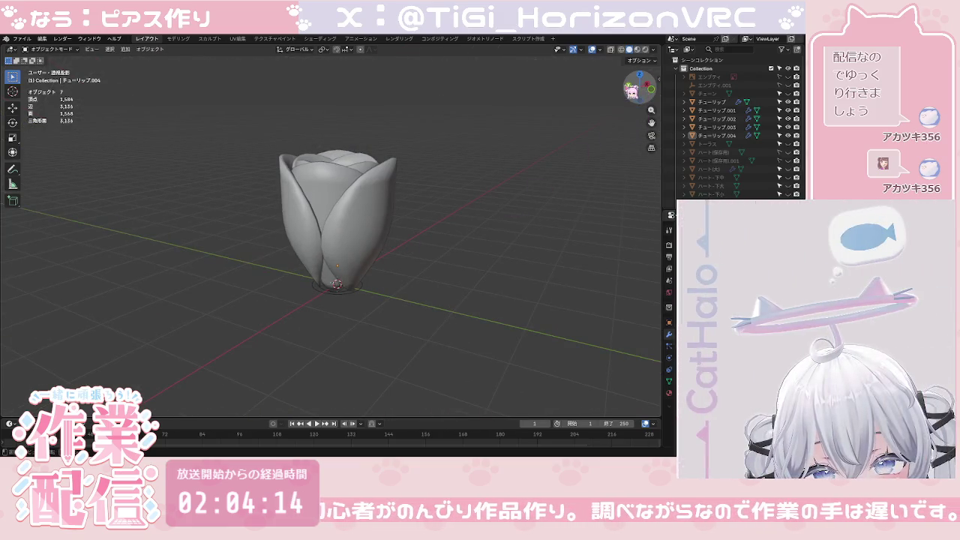
{"action": "left_click", "coordinate": [632, 88]}
{"action": "left_click", "coordinate": [716, 135]}
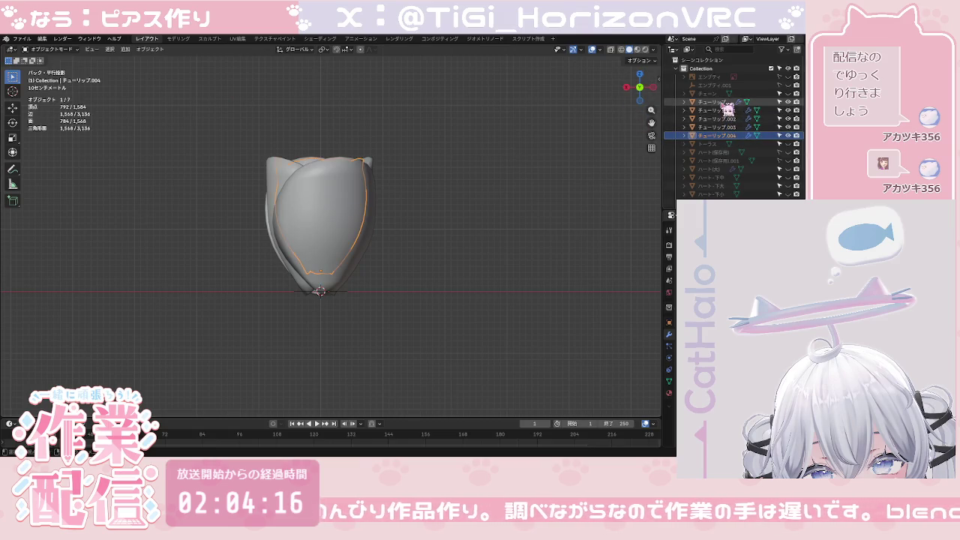
Step: Select チューリップ through チューリップ.004, set origins to geometry, and join them with Ctrl+J
{"action": "left_click", "coordinate": [724, 102]}
{"action": "left_click", "coordinate": [722, 135], "text": "shift"}
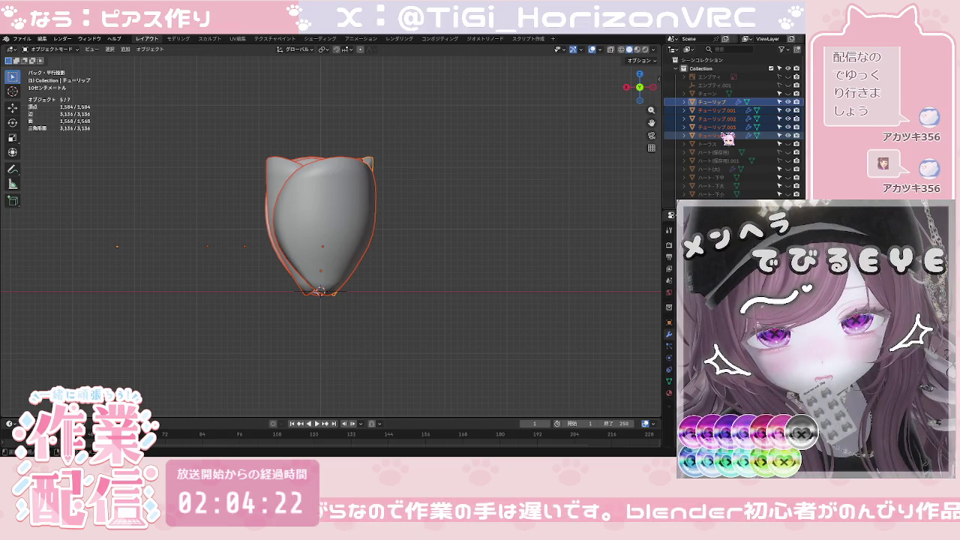
{"action": "right_click", "coordinate": [416, 298]}
{"action": "mouse_move", "coordinate": [367, 291]}
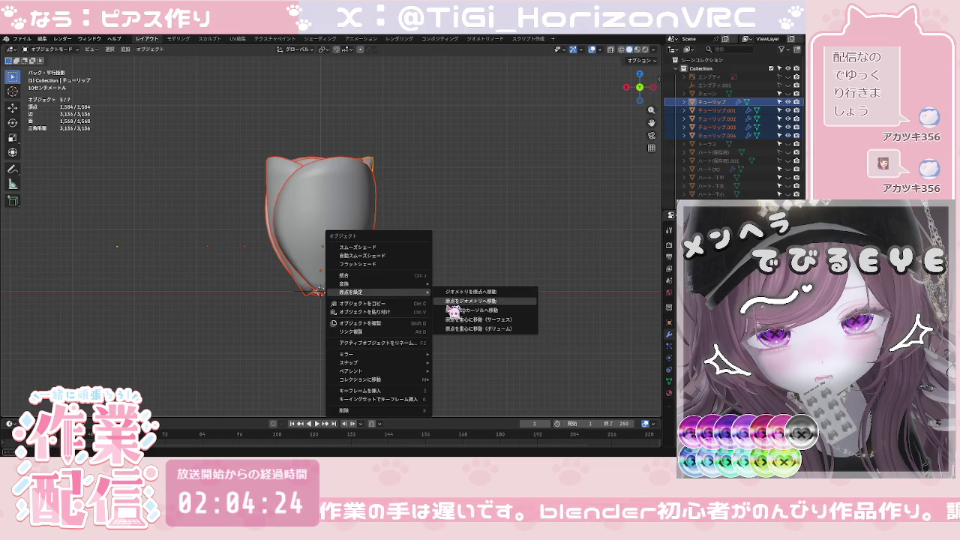
{"action": "left_click", "coordinate": [454, 315]}
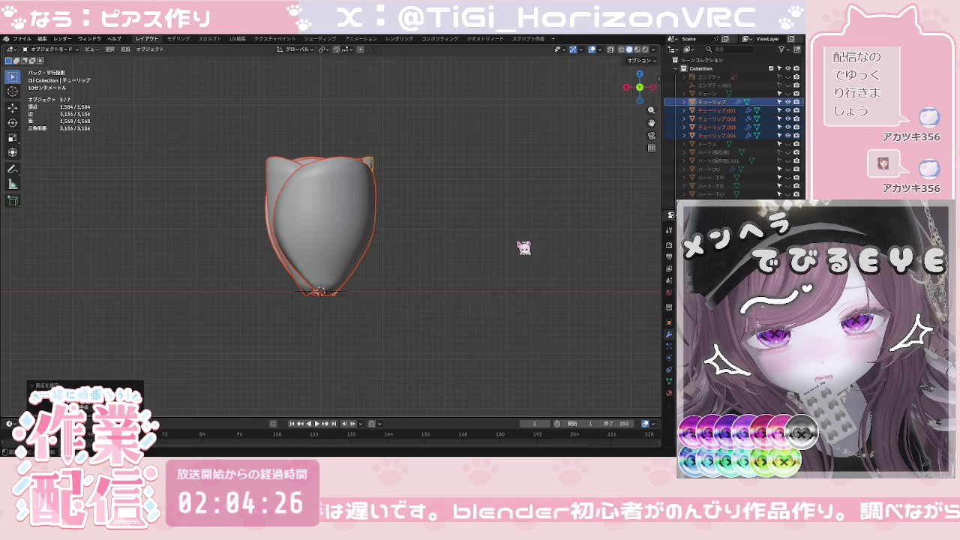
{"action": "key", "text": "ctrl+j"}
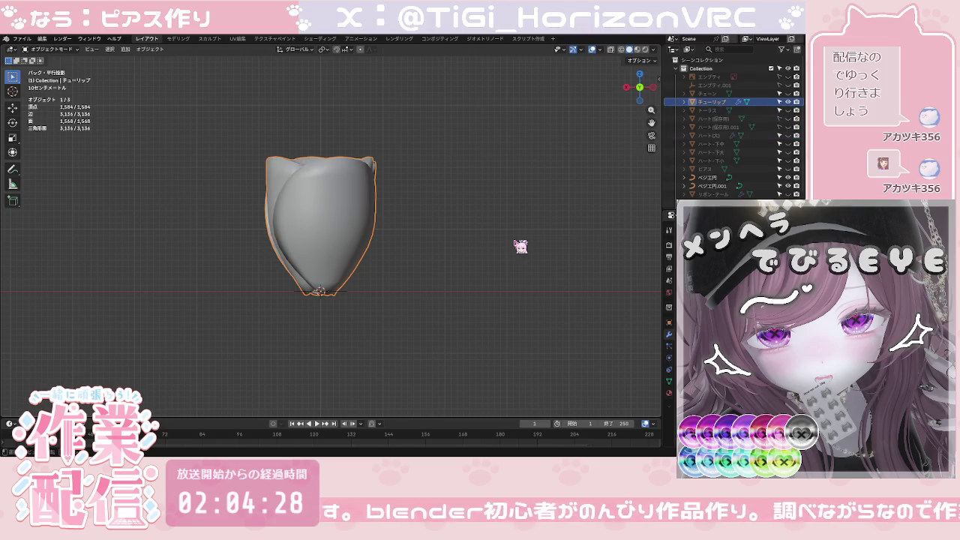
Step: Unhide トーラス and the heart pieces in the Outliner, then start moving the tulip along Z
{"action": "left_click", "coordinate": [788, 111]}
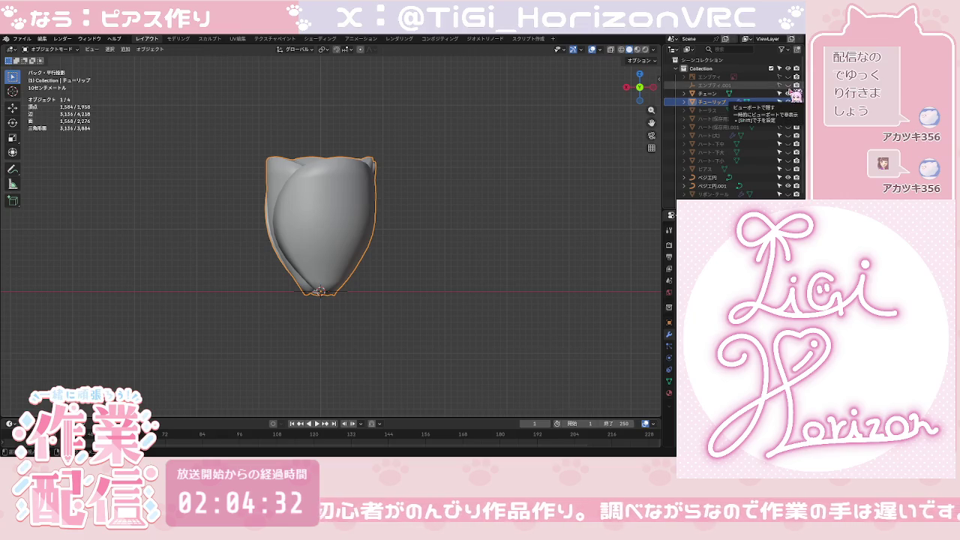
{"action": "left_click", "coordinate": [788, 118]}
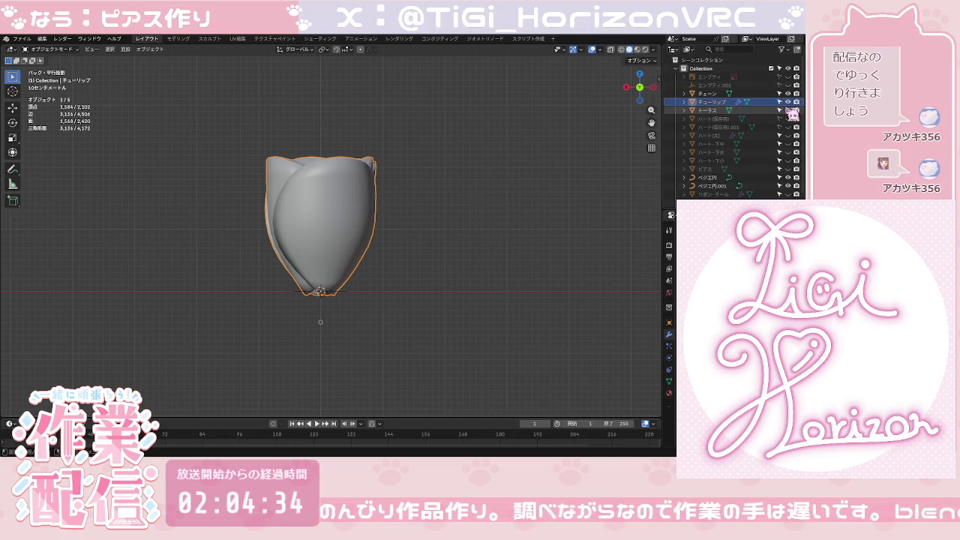
{"action": "left_click", "coordinate": [788, 127]}
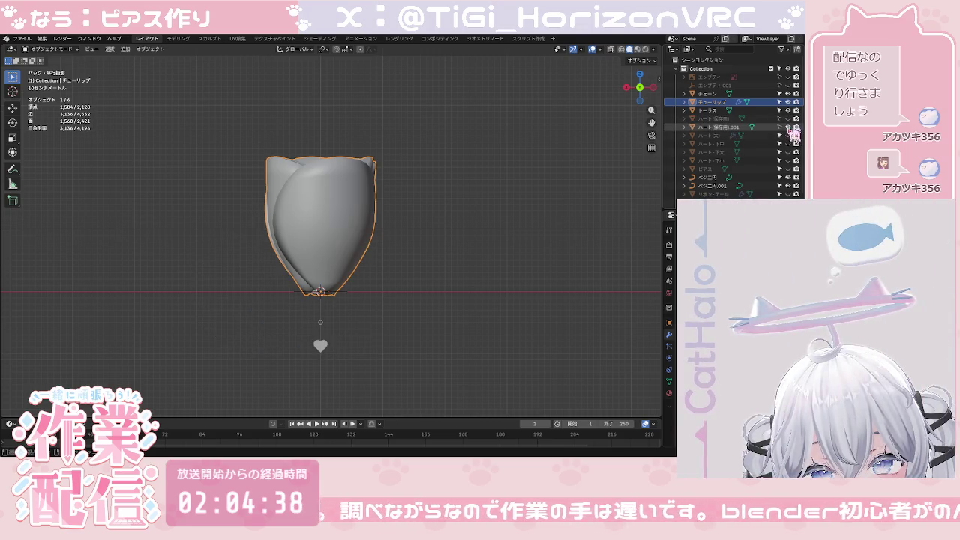
{"action": "left_click_drag", "start_coordinate": [788, 135], "coordinate": [788, 198]}
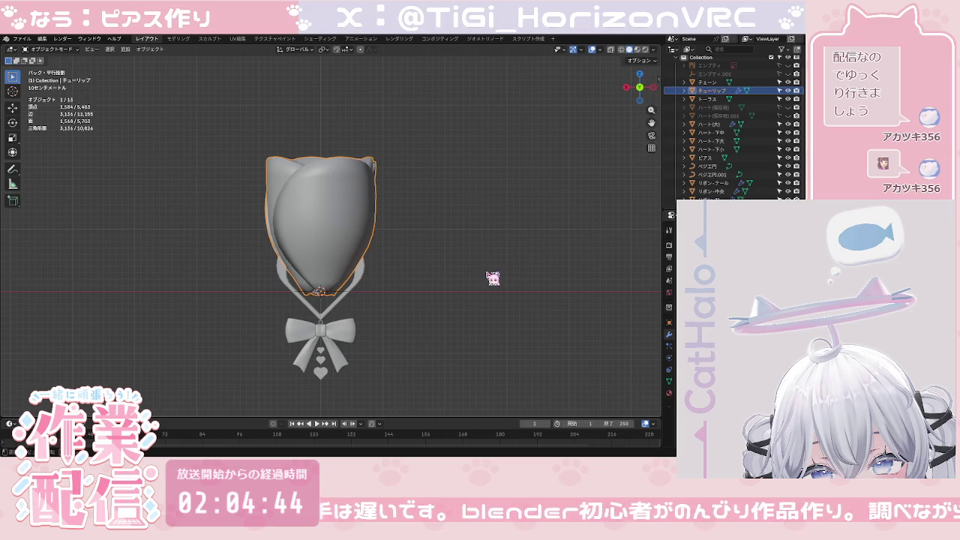
{"action": "scroll", "coordinate": [452, 340], "scroll_direction": "up", "scroll_amount": 3}
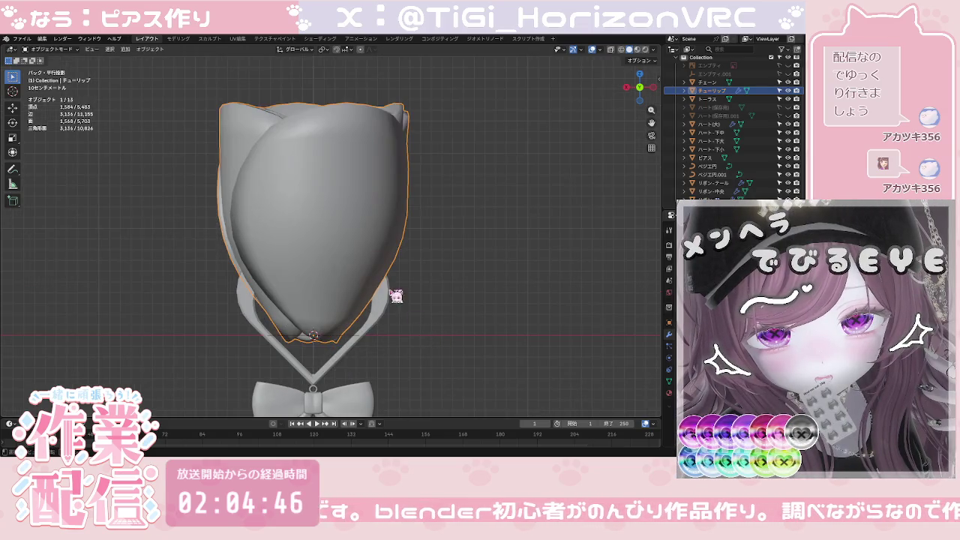
{"action": "scroll", "coordinate": [357, 270], "scroll_direction": "down", "scroll_amount": 2}
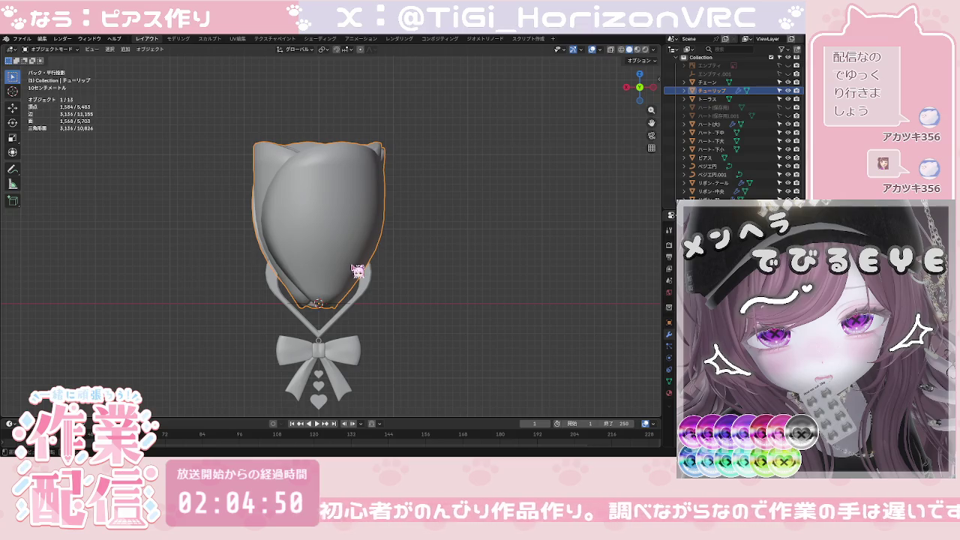
{"action": "key", "text": "g"}
{"action": "key", "text": "z"}
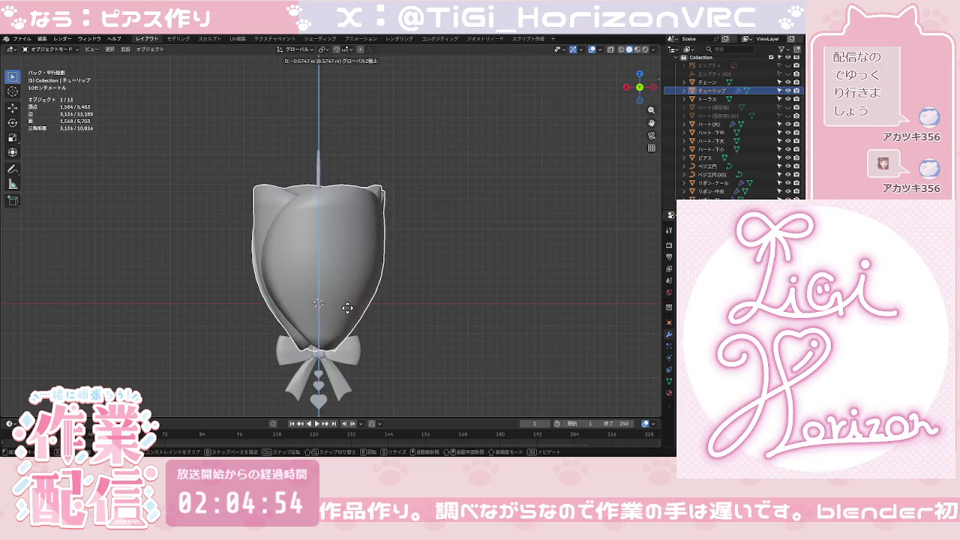
Step: Lower the tulip onto the bow, cancel a trial scale, and apply via Ctrl+A
{"action": "left_click", "coordinate": [354, 335]}
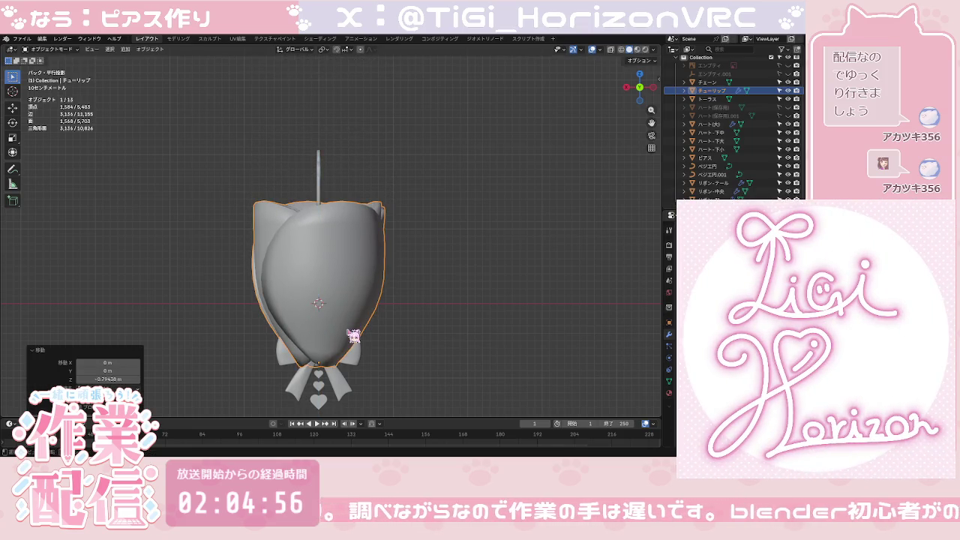
{"action": "key", "text": "s"}
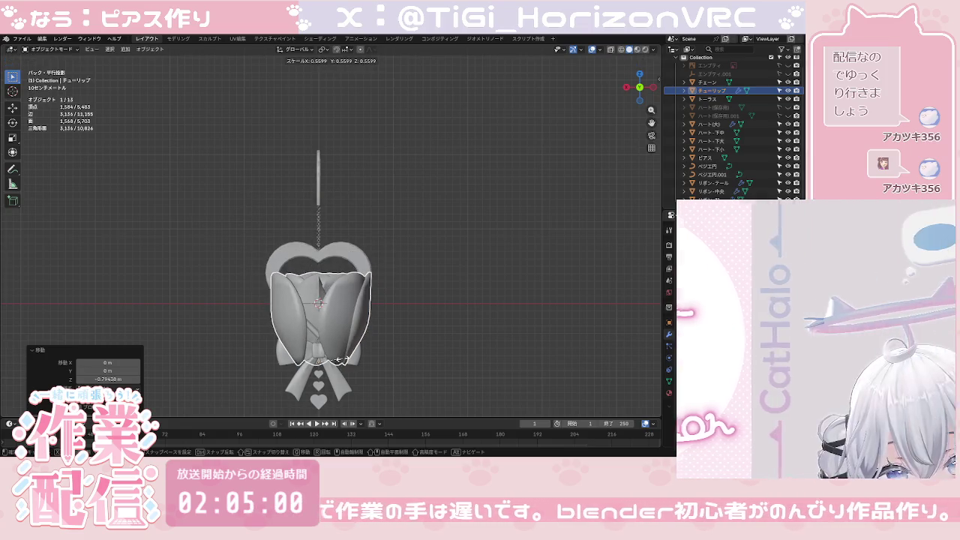
{"action": "right_click", "coordinate": [346, 363]}
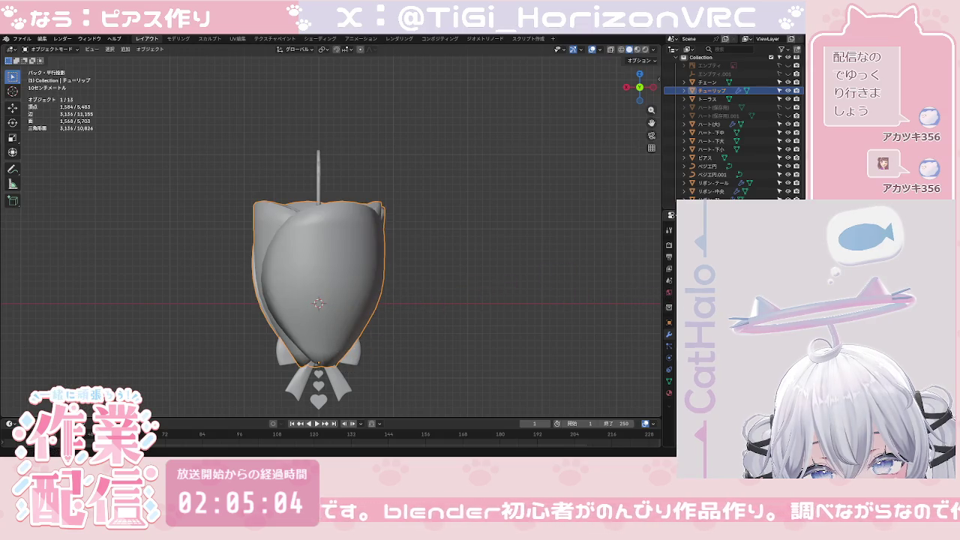
{"action": "key", "text": "ctrl+a"}
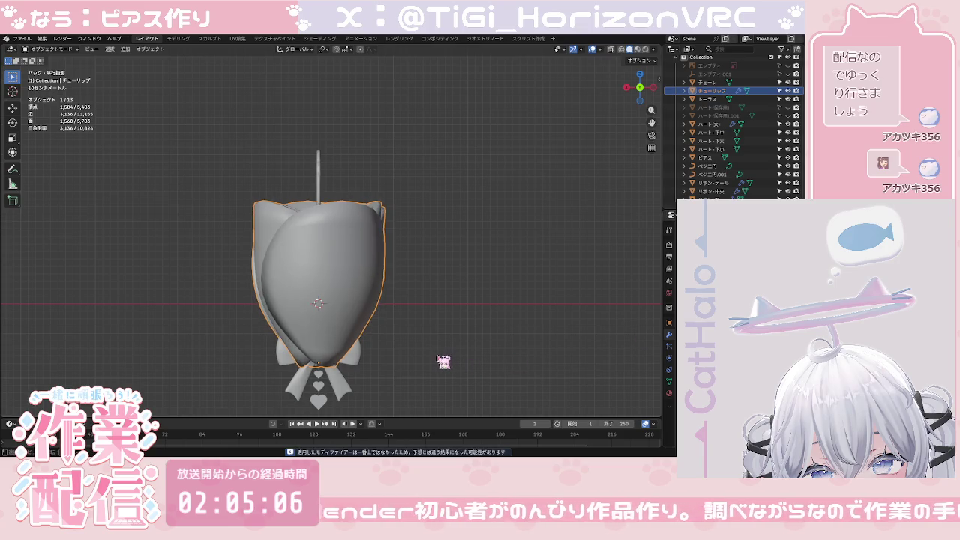
{"action": "key", "text": "ctrl+a"}
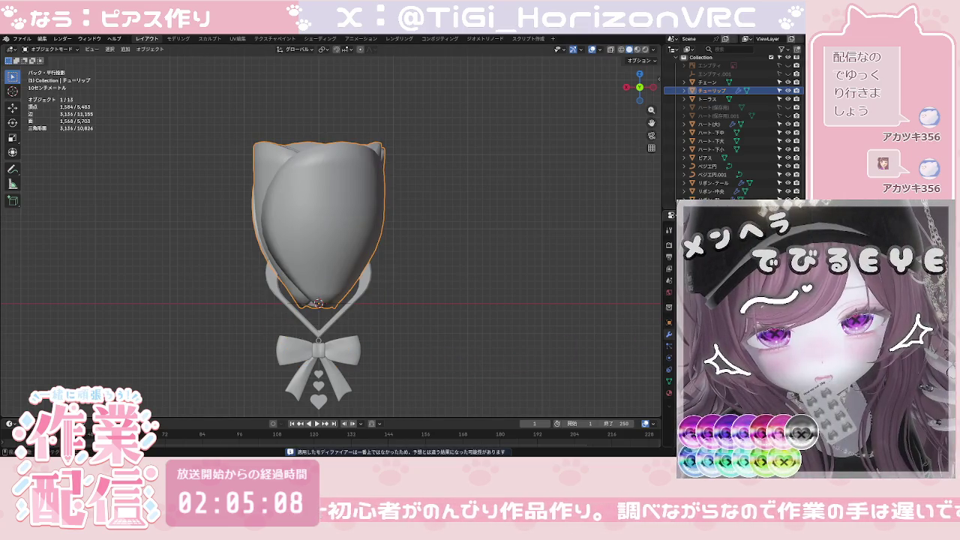
{"action": "key", "text": "ctrl+z"}
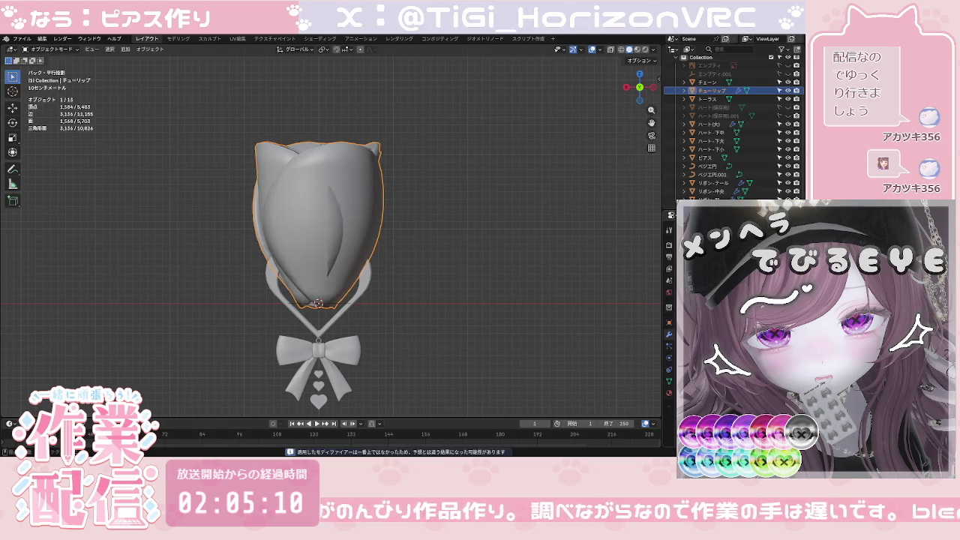
{"action": "mouse_move", "coordinate": [406, 214]}
{"action": "middle_mouse_down"}
{"action": "mouse_move", "coordinate": [392, 218]}
{"action": "mouse_move", "coordinate": [416, 301]}
{"action": "middle_mouse_up"}
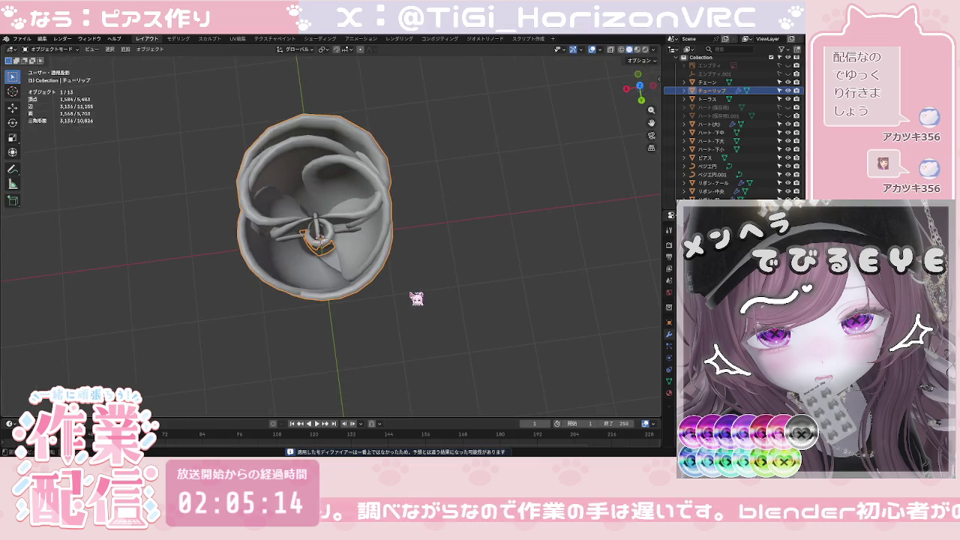
Step: Undo twice to restore the isolated tulip as separate petal objects
{"action": "key", "text": "ctrl+z"}
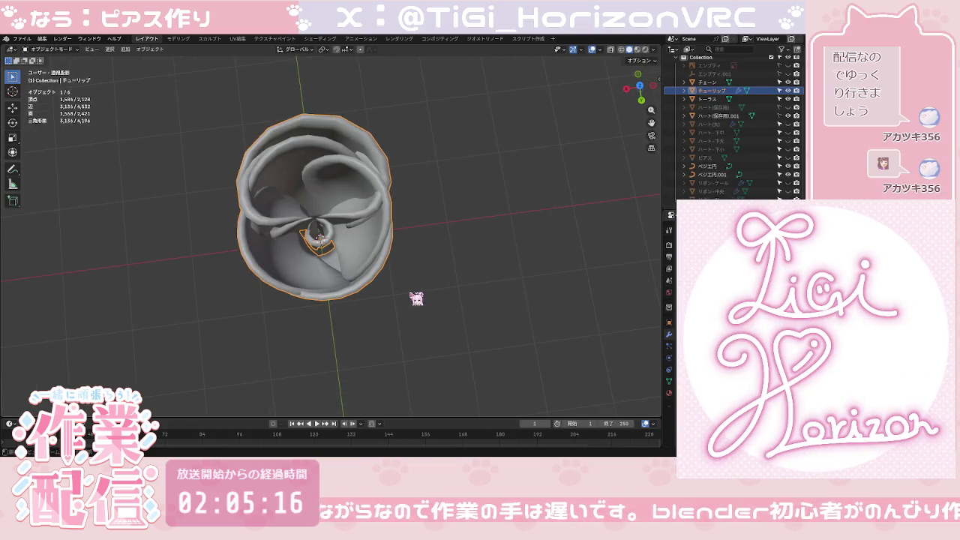
{"action": "key", "text": "ctrl+z"}
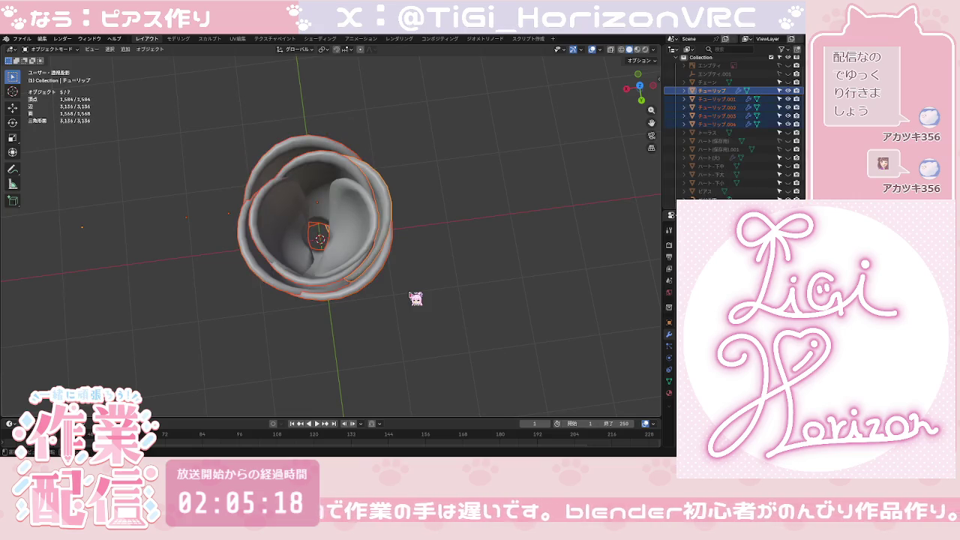
{"action": "left_click", "coordinate": [420, 267]}
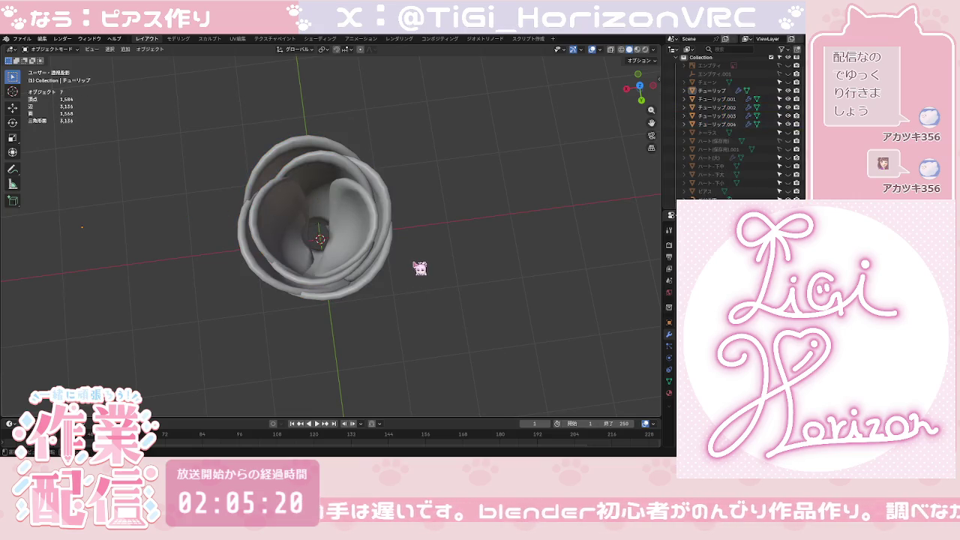
{"action": "left_click", "coordinate": [391, 266]}
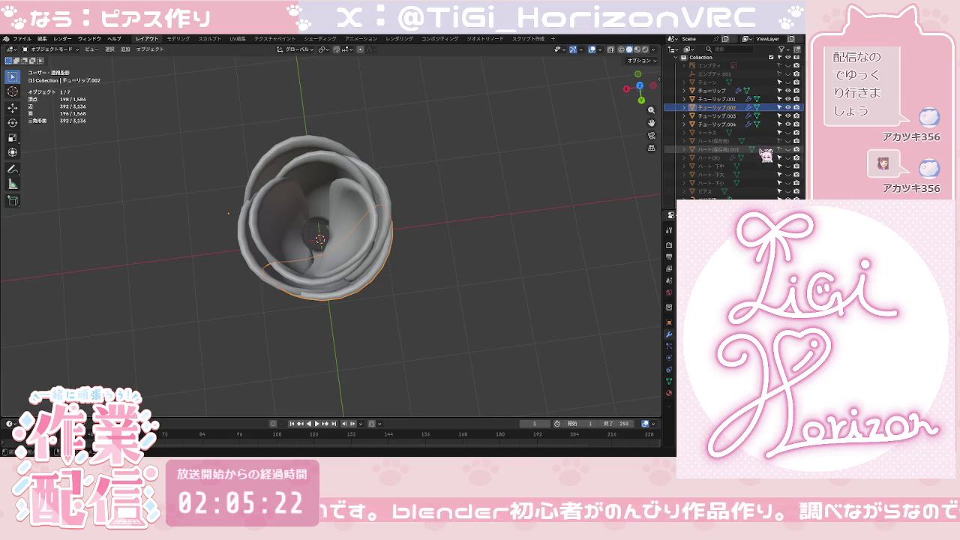
Step: Check each petal object, チューリップ through チューリップ.004, in the Outliner
{"action": "left_click", "coordinate": [742, 126]}
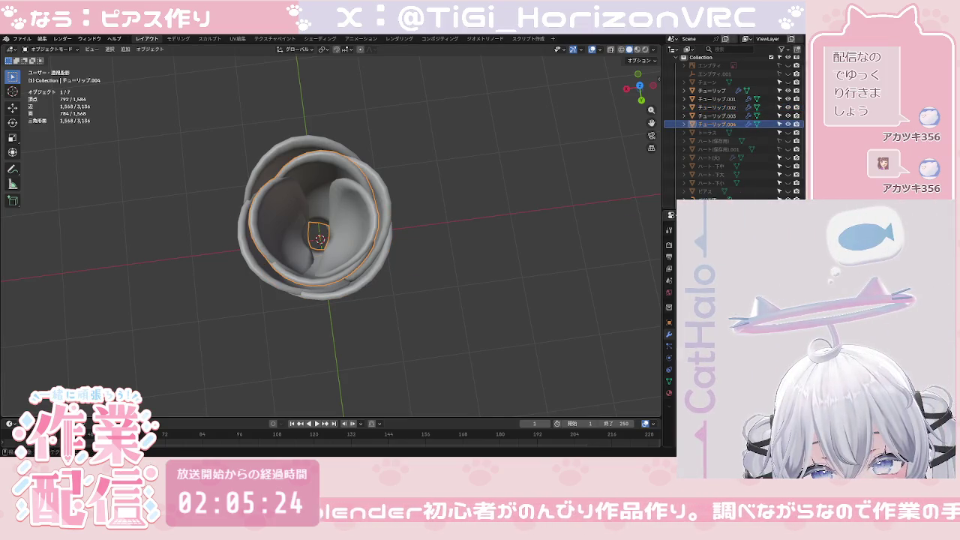
{"action": "left_click", "coordinate": [729, 115]}
{"action": "key", "text": "Up"}
{"action": "key", "text": "Up"}
{"action": "key", "text": "Up"}
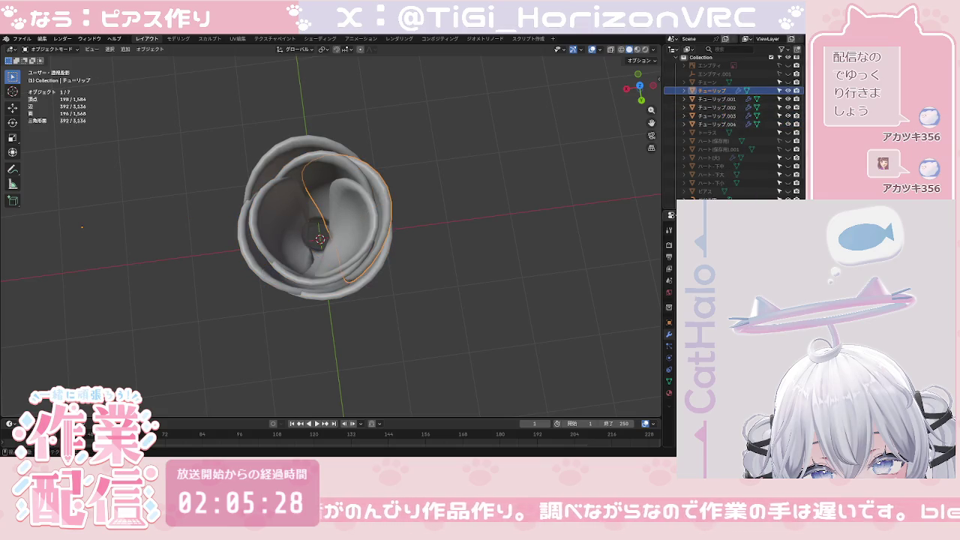
{"action": "key", "text": "Down"}
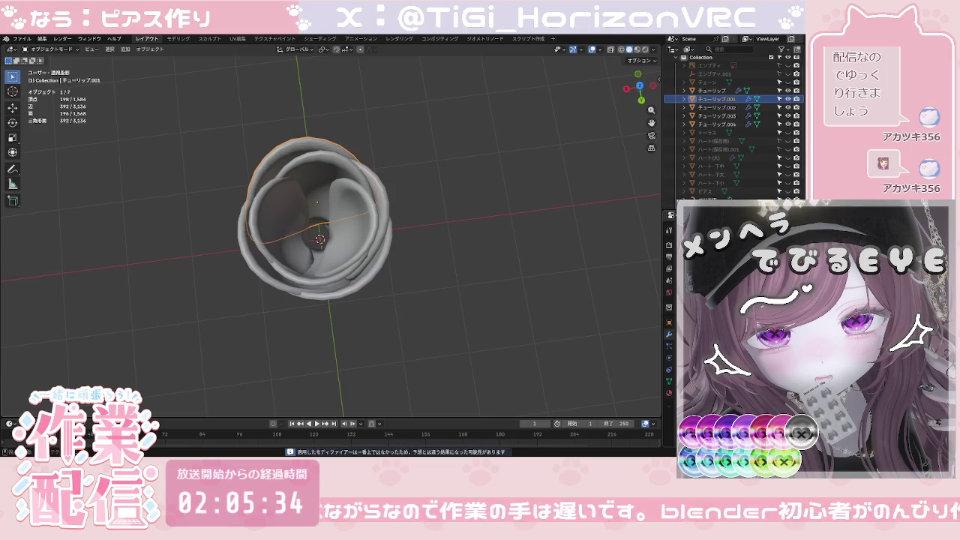
{"action": "left_click", "coordinate": [741, 108]}
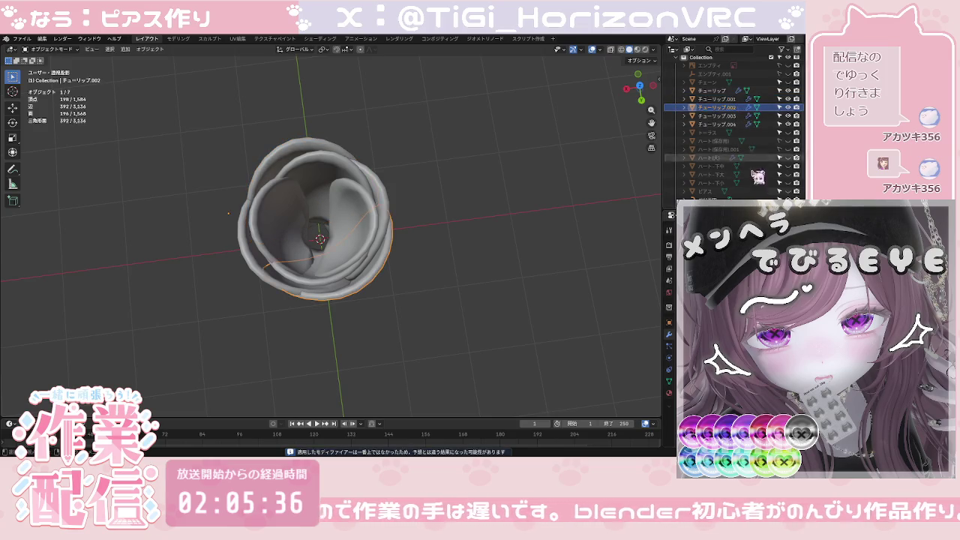
{"action": "left_click", "coordinate": [719, 116]}
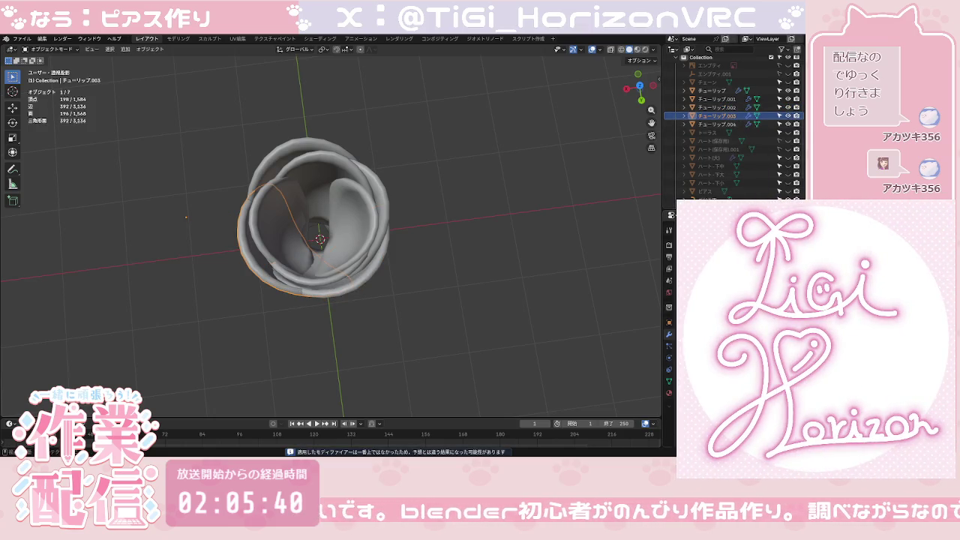
{"action": "left_click", "coordinate": [578, 285]}
{"action": "scroll", "coordinate": [486, 308], "scroll_direction": "down", "scroll_amount": 3}
{"action": "mouse_move", "coordinate": [439, 326]}
{"action": "middle_mouse_down"}
{"action": "mouse_move", "coordinate": [445, 239]}
{"action": "mouse_move", "coordinate": [518, 248]}
{"action": "mouse_move", "coordinate": [358, 262]}
{"action": "mouse_move", "coordinate": [421, 273]}
{"action": "mouse_move", "coordinate": [401, 288]}
{"action": "mouse_move", "coordinate": [403, 306]}
{"action": "mouse_move", "coordinate": [394, 296]}
{"action": "mouse_move", "coordinate": [380, 302]}
{"action": "middle_mouse_up"}
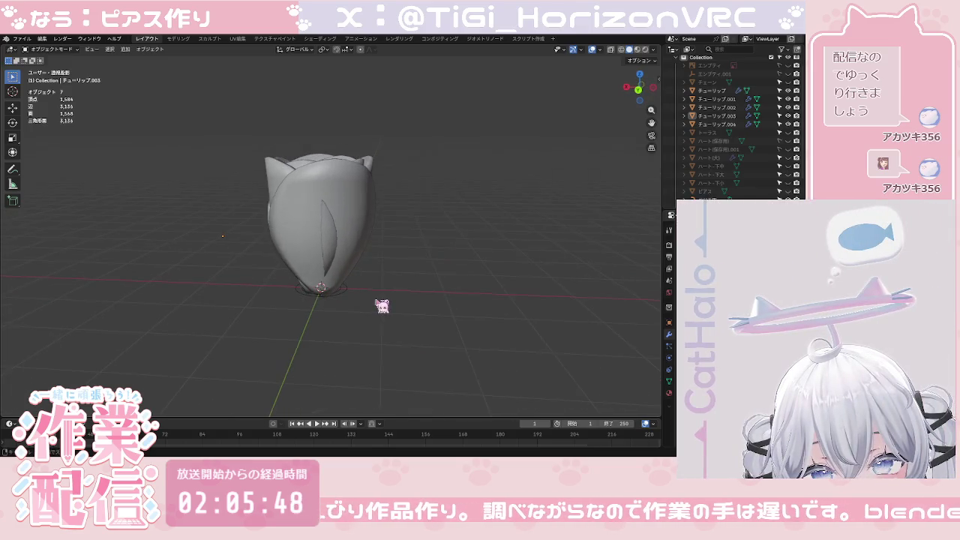
Step: Move petal チューリップ.002 along the Y axis toward the bud's centre
{"action": "left_click", "coordinate": [368, 245]}
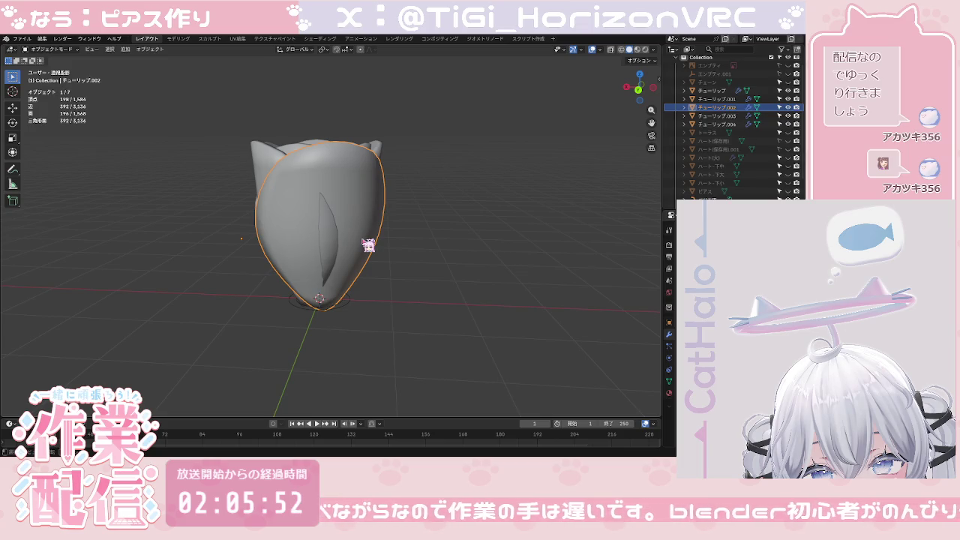
{"action": "key", "text": "g"}
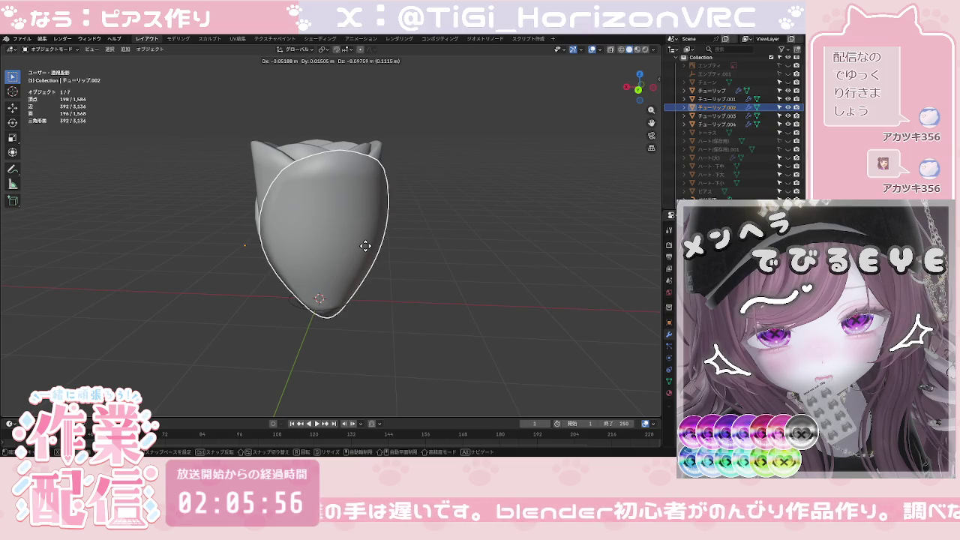
{"action": "key", "text": "z"}
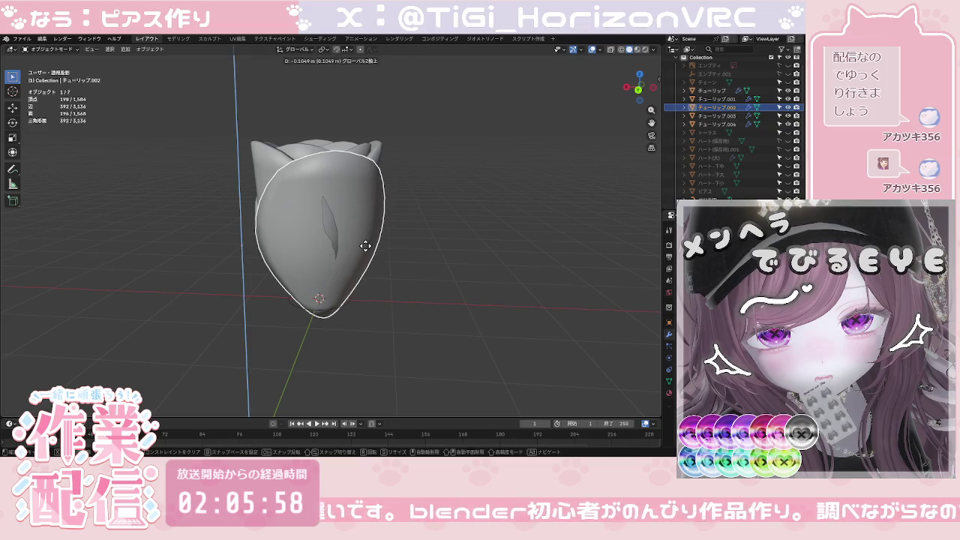
{"action": "key", "text": "y"}
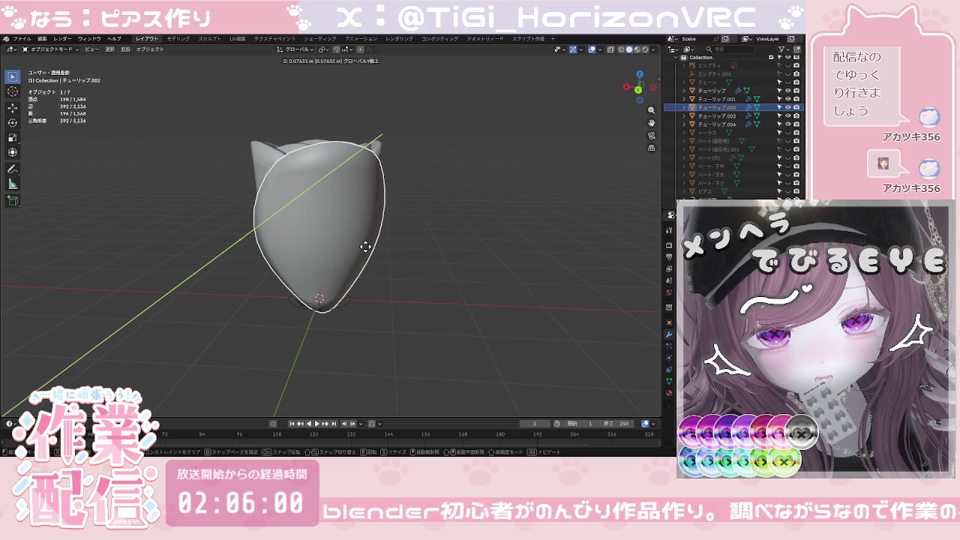
{"action": "left_click", "coordinate": [370, 252]}
{"action": "left_click", "coordinate": [405, 259]}
{"action": "mouse_move", "coordinate": [345, 248]}
{"action": "middle_mouse_down"}
{"action": "mouse_move", "coordinate": [455, 257]}
{"action": "mouse_move", "coordinate": [375, 280]}
{"action": "mouse_move", "coordinate": [416, 290]}
{"action": "mouse_move", "coordinate": [444, 279]}
{"action": "middle_mouse_up"}
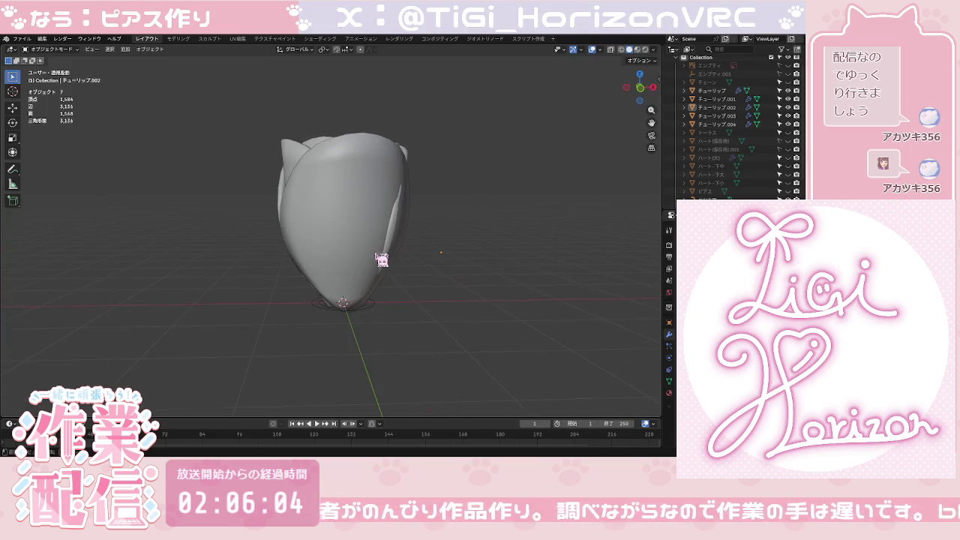
{"action": "middle_click_drag", "start_coordinate": [381, 259], "coordinate": [388, 258]}
Step: Move petal チューリップ.001 along the Y axis to close the bud
{"action": "left_click", "coordinate": [357, 247]}
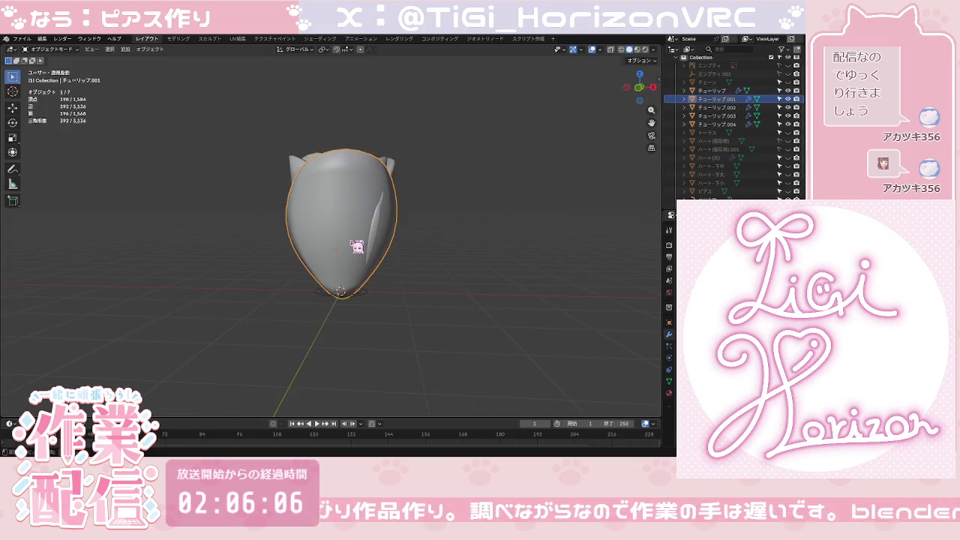
{"action": "key", "text": "g"}
{"action": "key", "text": "z"}
{"action": "key", "text": "y"}
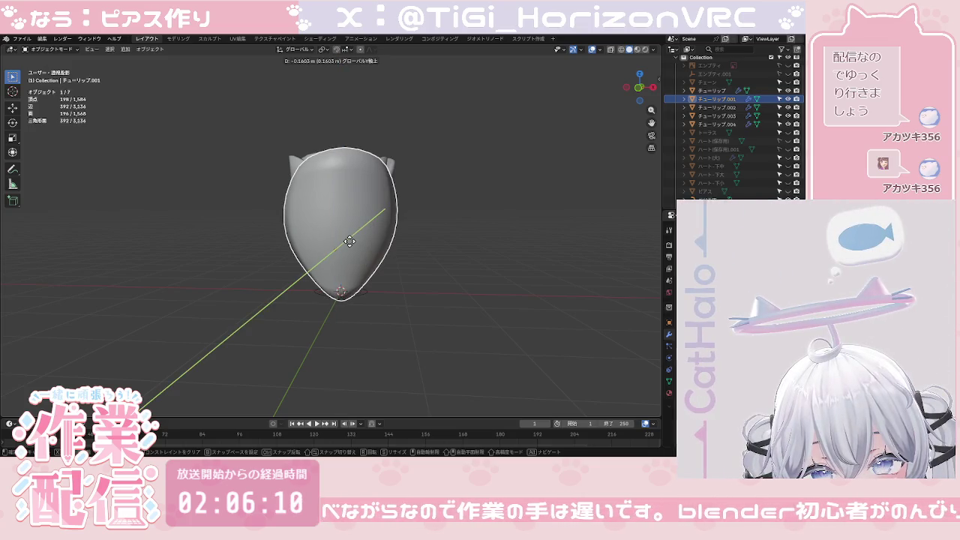
{"action": "left_click", "coordinate": [349, 240]}
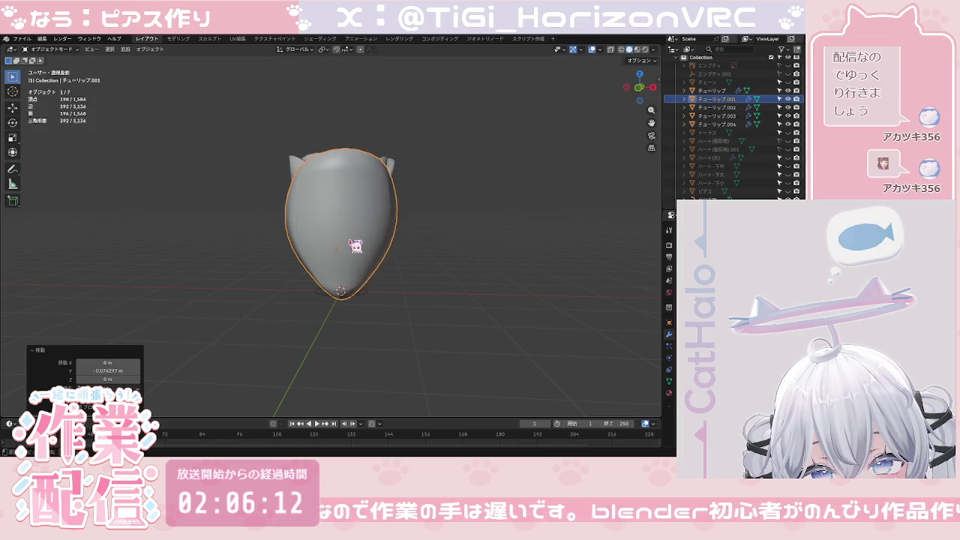
{"action": "left_click", "coordinate": [427, 293]}
{"action": "mouse_move", "coordinate": [427, 293]}
{"action": "middle_mouse_down"}
{"action": "mouse_move", "coordinate": [455, 382]}
{"action": "mouse_move", "coordinate": [400, 364]}
{"action": "mouse_move", "coordinate": [413, 331]}
{"action": "middle_mouse_up"}
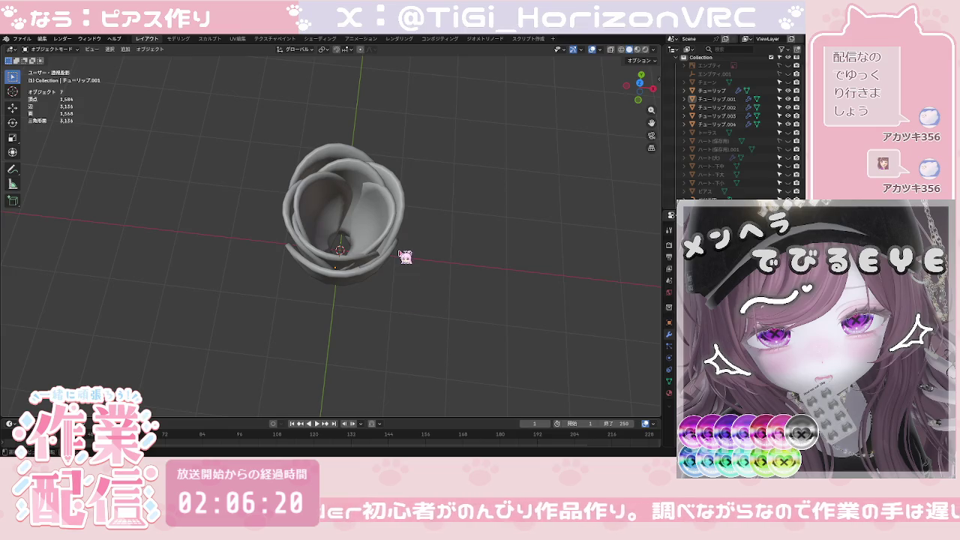
{"action": "middle_click_drag", "start_coordinate": [418, 254], "coordinate": [414, 256]}
{"action": "middle_click_drag", "start_coordinate": [440, 225], "coordinate": [422, 260]}
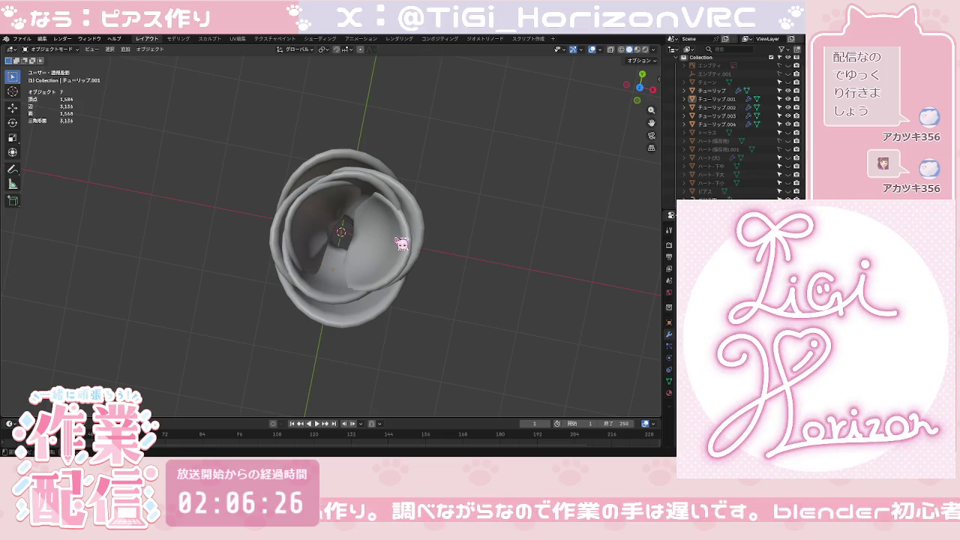
Step: Leave inner petal チューリップ.004 unchanged after cancelling a resize, then check the bud from the front
{"action": "left_click", "coordinate": [401, 244]}
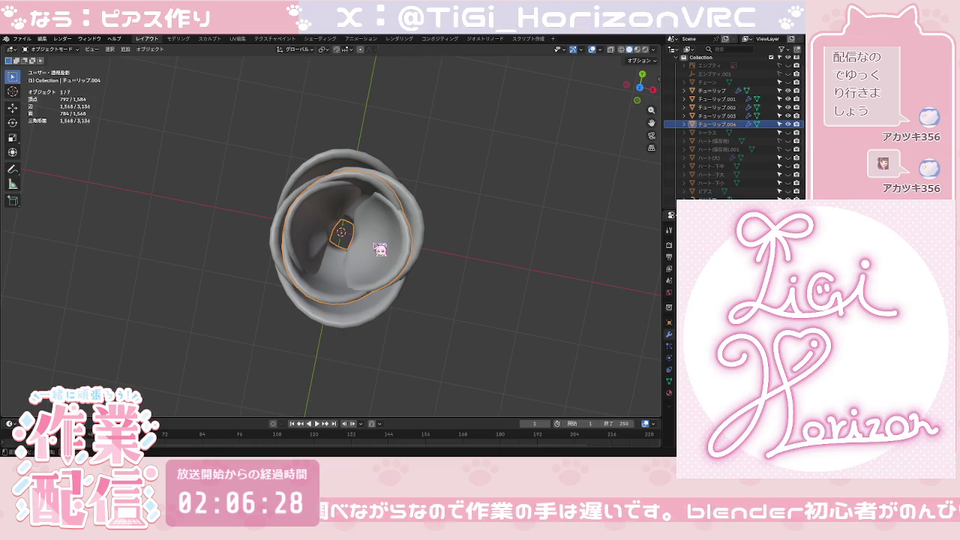
{"action": "key", "text": "g"}
{"action": "left_click", "coordinate": [373, 243]}
{"action": "key", "text": "s"}
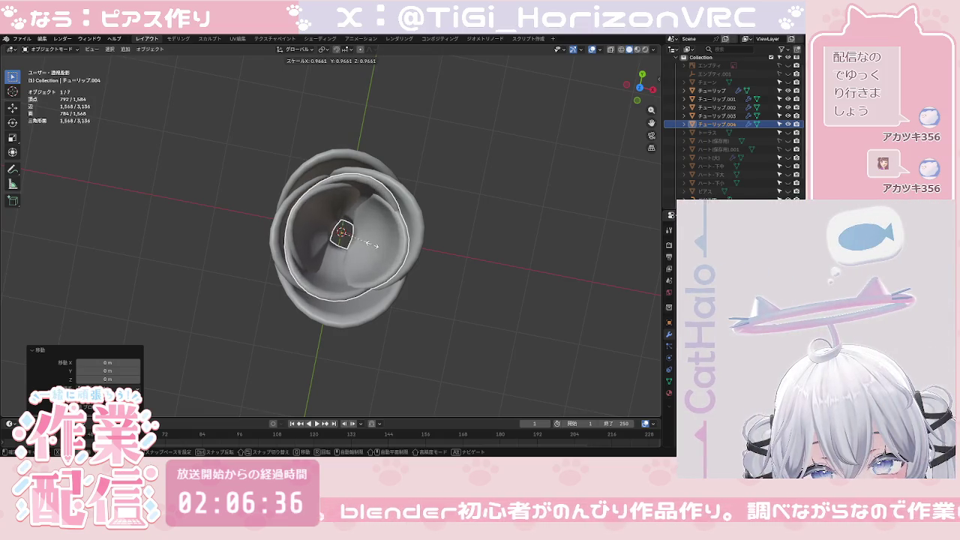
{"action": "right_click", "coordinate": [370, 243]}
{"action": "left_click", "coordinate": [454, 253]}
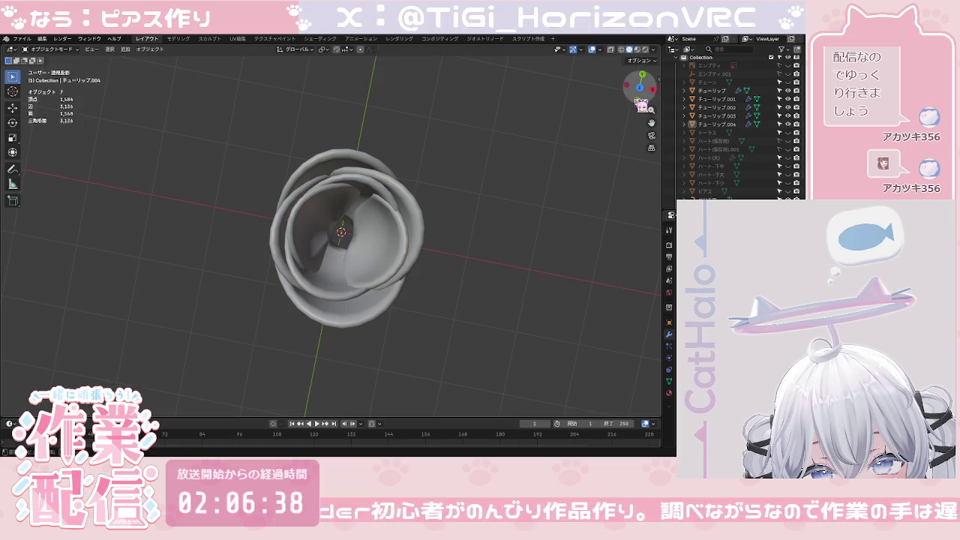
{"action": "left_click", "coordinate": [637, 88]}
{"action": "mouse_move", "coordinate": [499, 254]}
{"action": "middle_mouse_down"}
{"action": "mouse_move", "coordinate": [328, 280]}
{"action": "mouse_move", "coordinate": [215, 278]}
{"action": "mouse_move", "coordinate": [58, 294]}
{"action": "mouse_move", "coordinate": [644, 292]}
{"action": "mouse_move", "coordinate": [101, 285]}
{"action": "mouse_move", "coordinate": [407, 278]}
{"action": "mouse_move", "coordinate": [514, 261]}
{"action": "mouse_move", "coordinate": [529, 268]}
{"action": "mouse_move", "coordinate": [532, 303]}
{"action": "middle_mouse_up"}
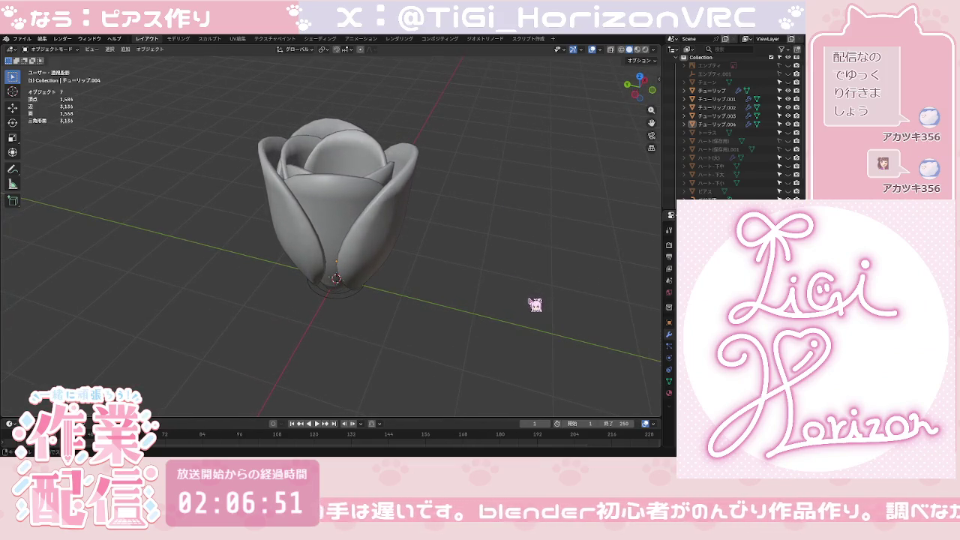
Step: Put petal チューリップ.001 in Edit Mode and box-select its tip vertices in front view
{"action": "left_click", "coordinate": [635, 95]}
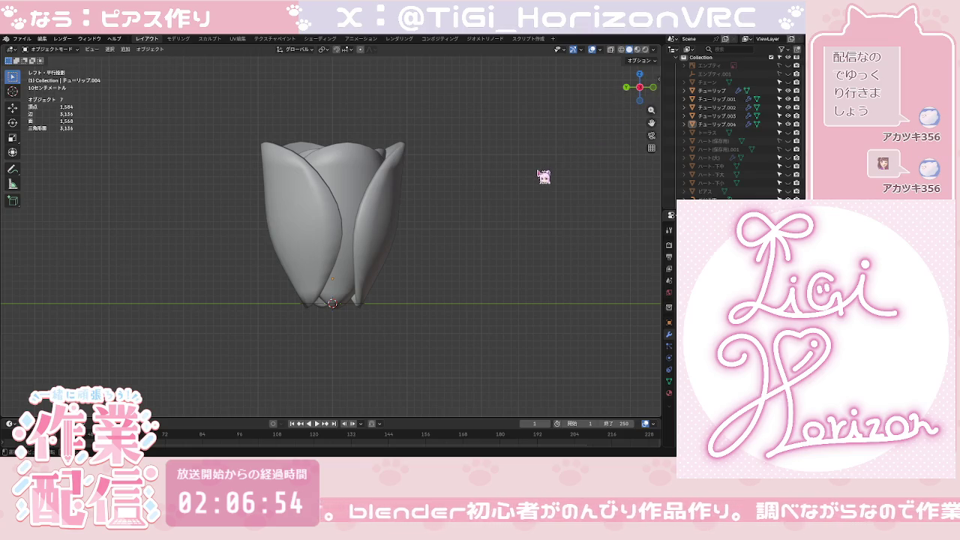
{"action": "scroll", "coordinate": [402, 294], "scroll_direction": "up", "scroll_amount": 2}
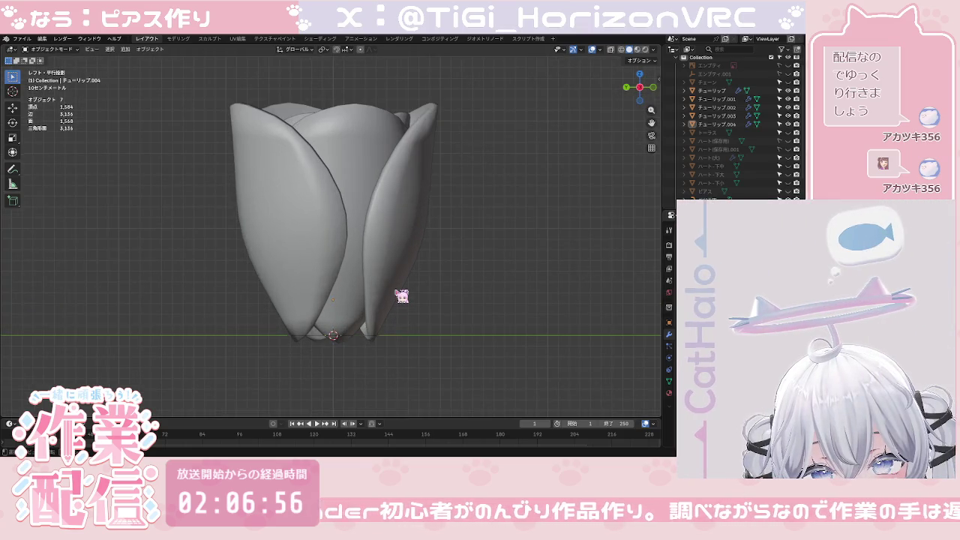
{"action": "middle_click_drag", "start_coordinate": [402, 296], "coordinate": [396, 196], "text": "shift"}
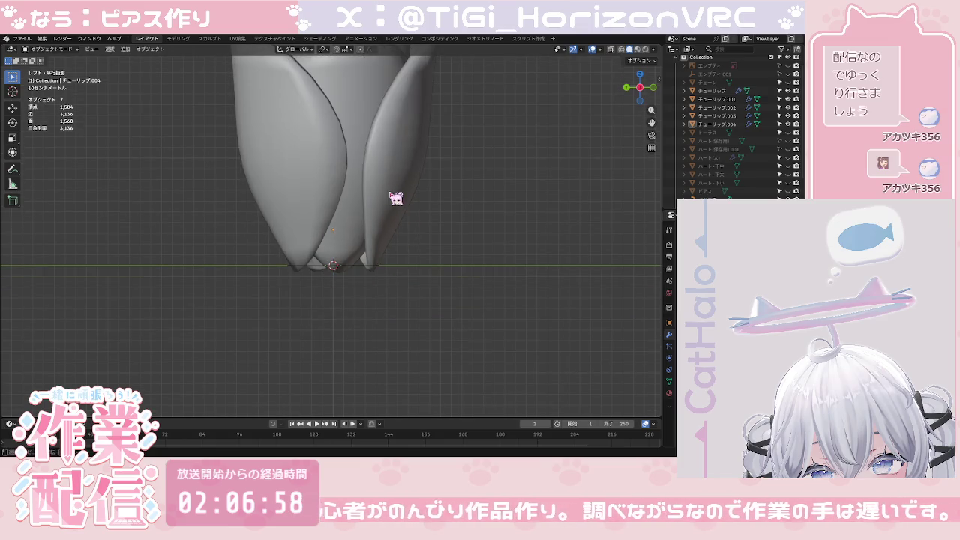
{"action": "left_click", "coordinate": [385, 255]}
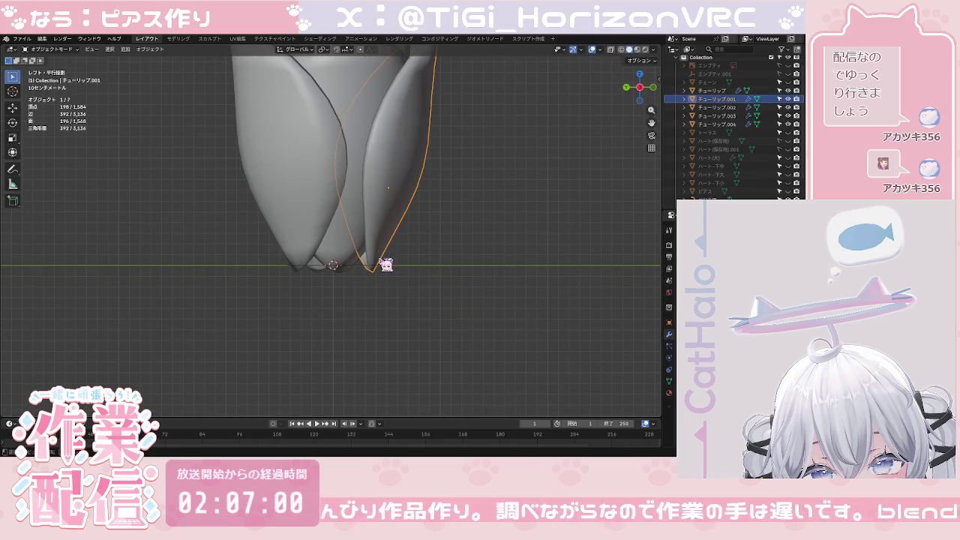
{"action": "key", "text": "Tab"}
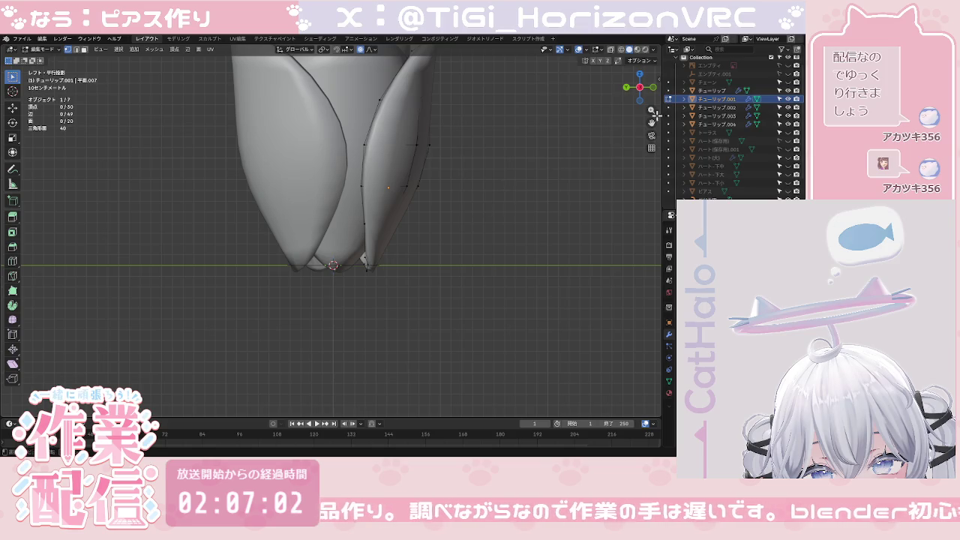
{"action": "left_click", "coordinate": [655, 88]}
{"action": "left_click_drag", "start_coordinate": [303, 249], "coordinate": [443, 310]}
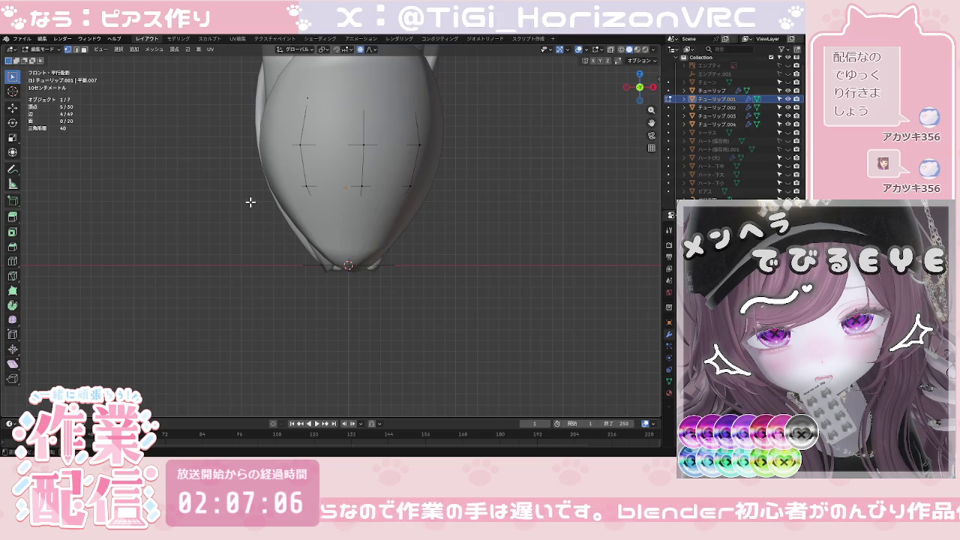
{"action": "left_click_drag", "start_coordinate": [277, 235], "coordinate": [425, 289]}
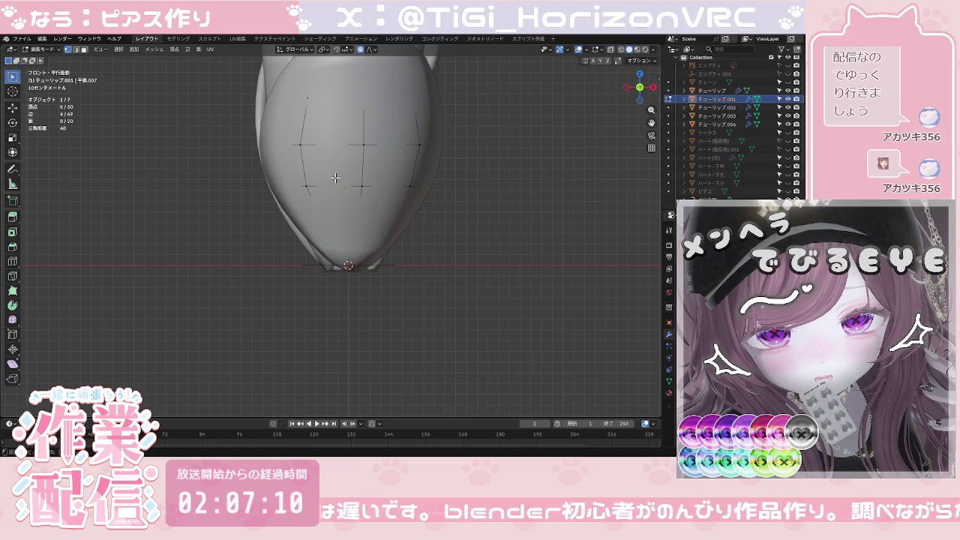
{"action": "left_click", "coordinate": [361, 187]}
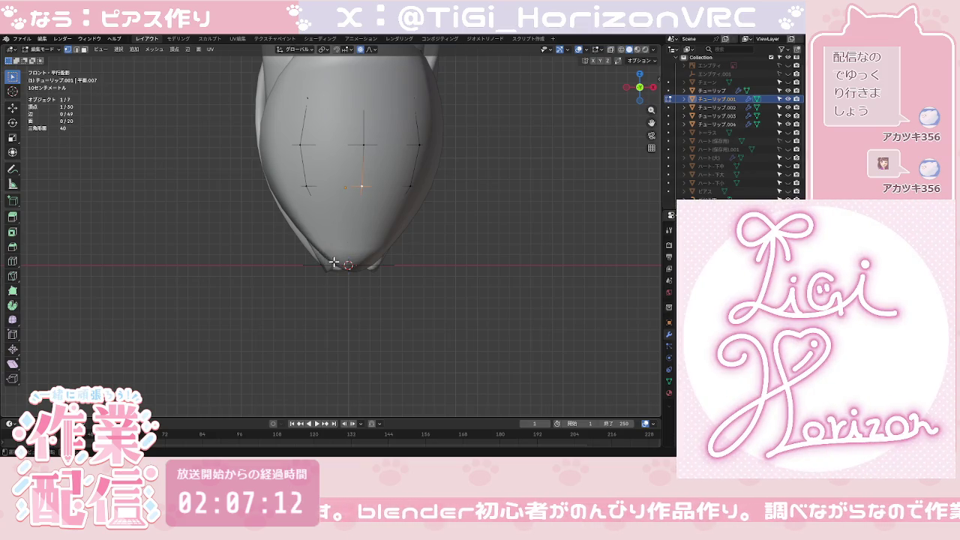
Step: Reselect the tip vertices in vertex mode and pull them inward with proportional falloff
{"action": "scroll", "coordinate": [350, 265], "scroll_direction": "up", "scroll_amount": 1}
{"action": "scroll", "coordinate": [349, 264], "scroll_direction": "up", "scroll_amount": 3}
{"action": "left_click_drag", "start_coordinate": [288, 265], "coordinate": [488, 339]}
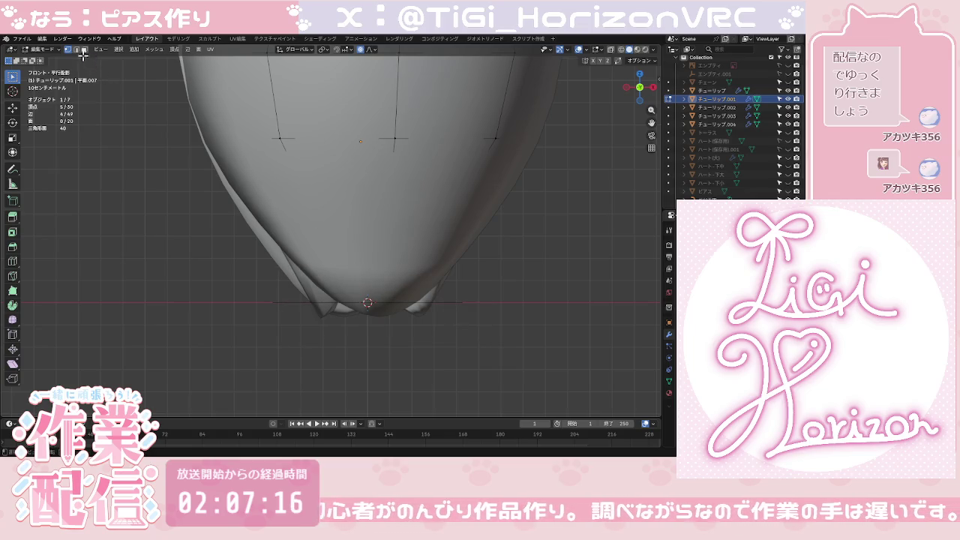
{"action": "left_click_drag", "start_coordinate": [261, 257], "coordinate": [475, 360]}
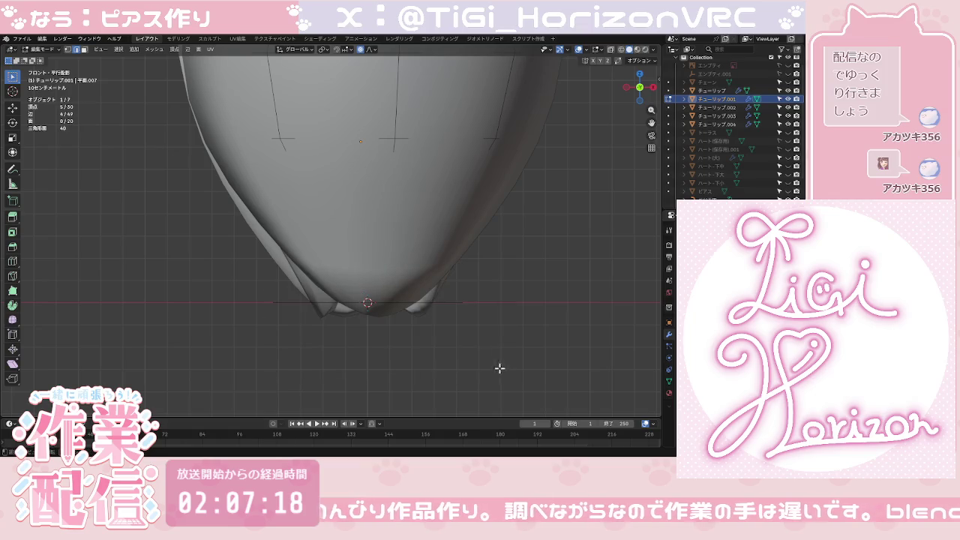
{"action": "left_click", "coordinate": [68, 50]}
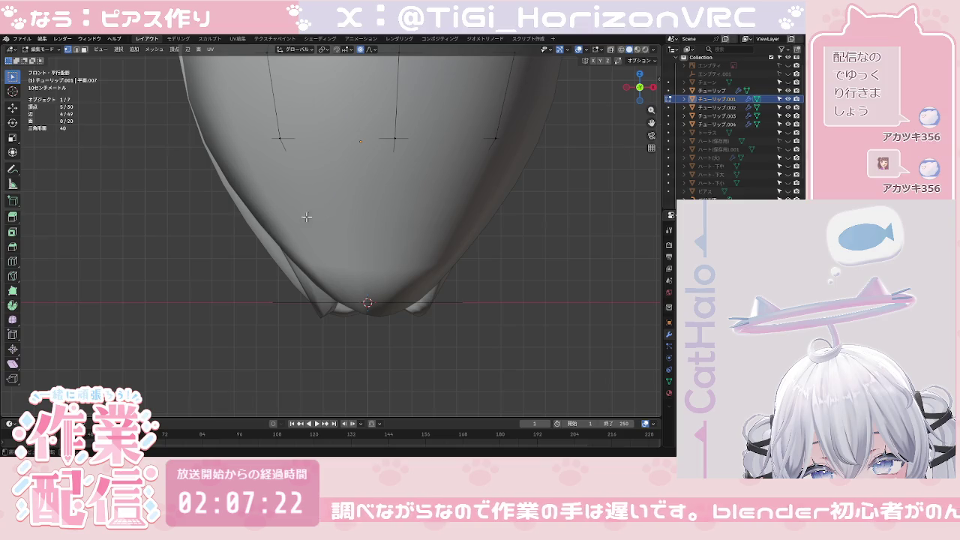
{"action": "left_click_drag", "start_coordinate": [246, 234], "coordinate": [597, 370]}
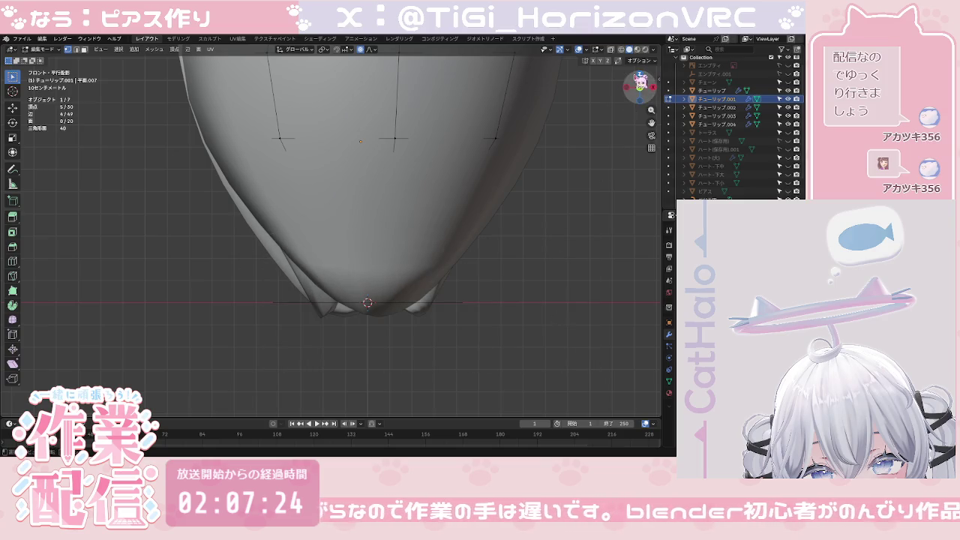
{"action": "left_click", "coordinate": [633, 89]}
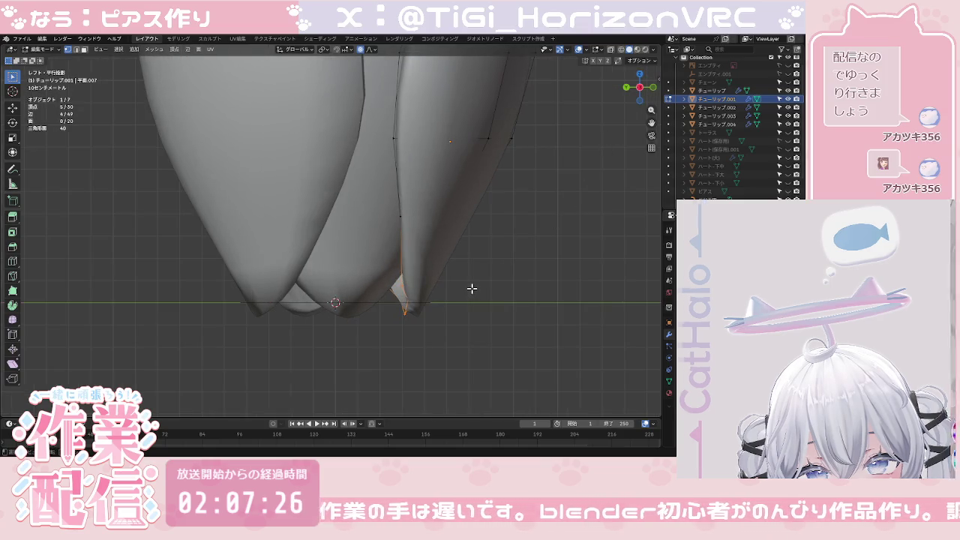
{"action": "key", "text": "g"}
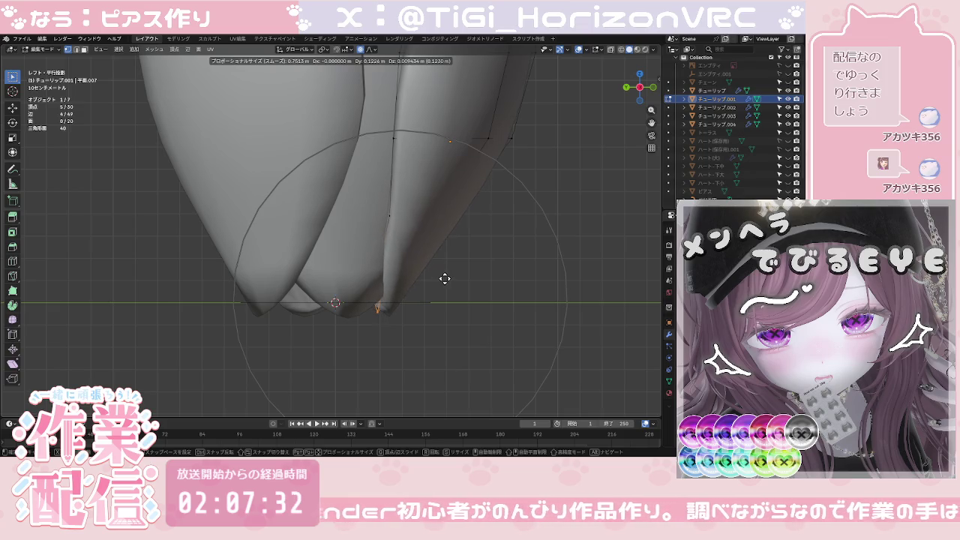
{"action": "left_click", "coordinate": [445, 279]}
{"action": "scroll", "coordinate": [450, 278], "scroll_direction": "down", "scroll_amount": 2}
{"action": "key", "text": "Tab"}
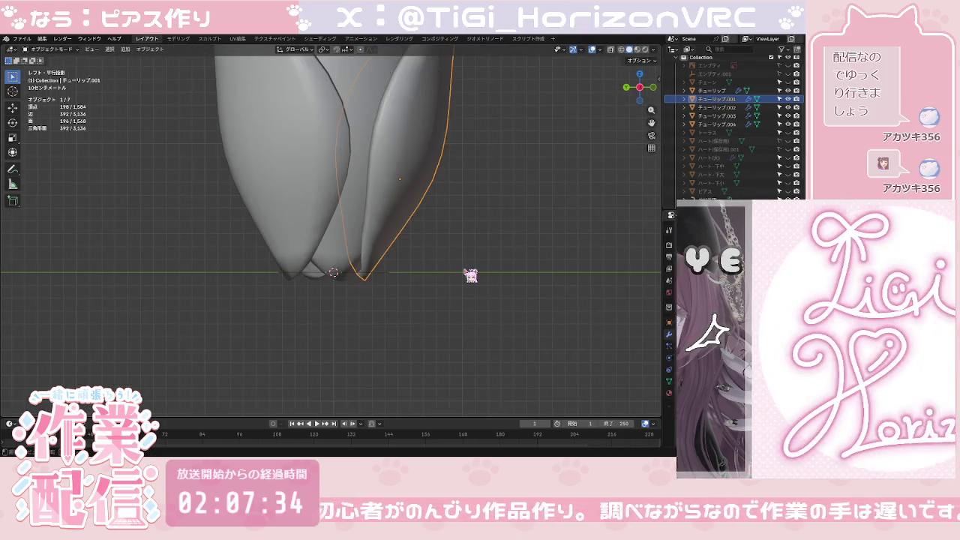
{"action": "scroll", "coordinate": [470, 276], "scroll_direction": "down", "scroll_amount": 3}
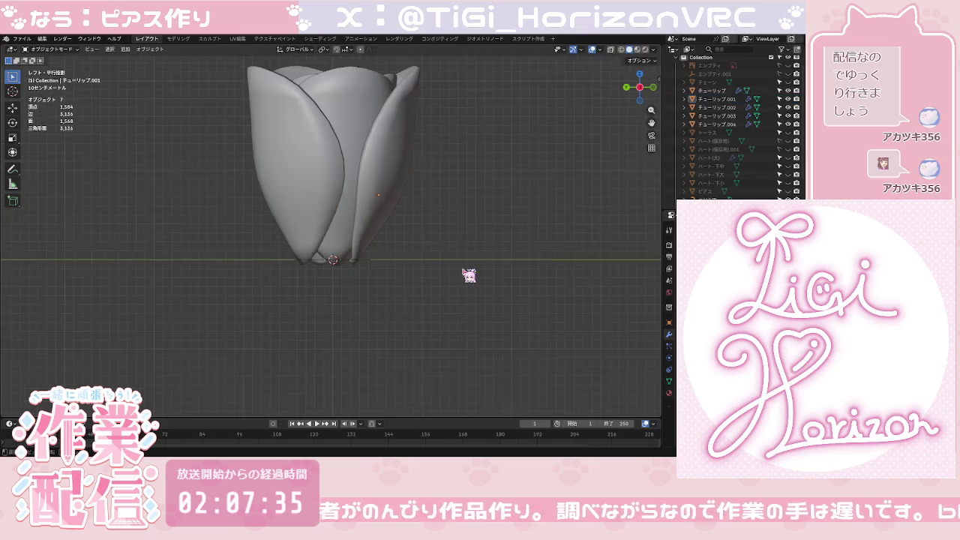
Step: Tuck petal チューリップ.002's tip inward with proportional editing, using X-ray to select it
{"action": "left_click", "coordinate": [318, 249]}
{"action": "scroll", "coordinate": [318, 250], "scroll_direction": "up", "scroll_amount": 3}
{"action": "key", "text": "Tab"}
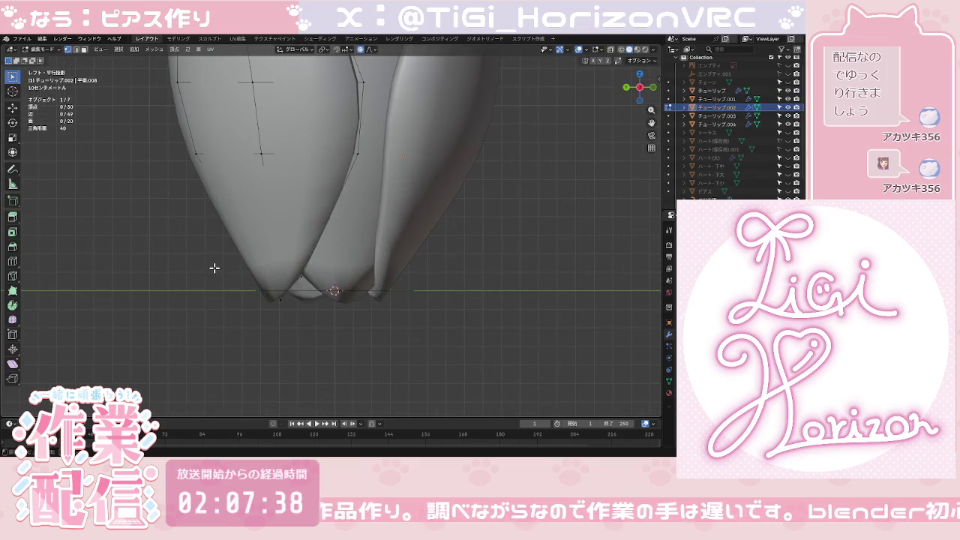
{"action": "left_click", "coordinate": [620, 48]}
{"action": "left_click_drag", "start_coordinate": [208, 248], "coordinate": [350, 316]}
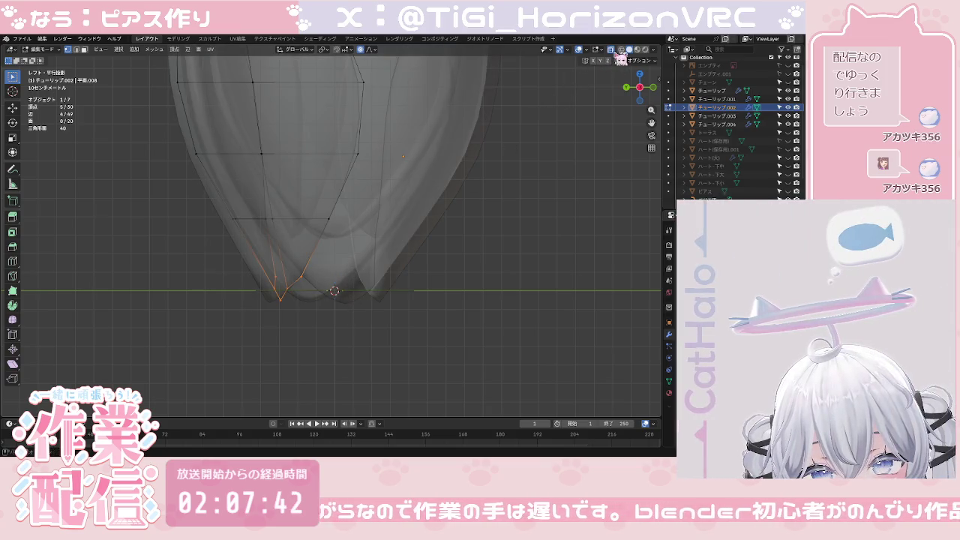
{"action": "left_click", "coordinate": [613, 49]}
{"action": "key", "text": "g"}
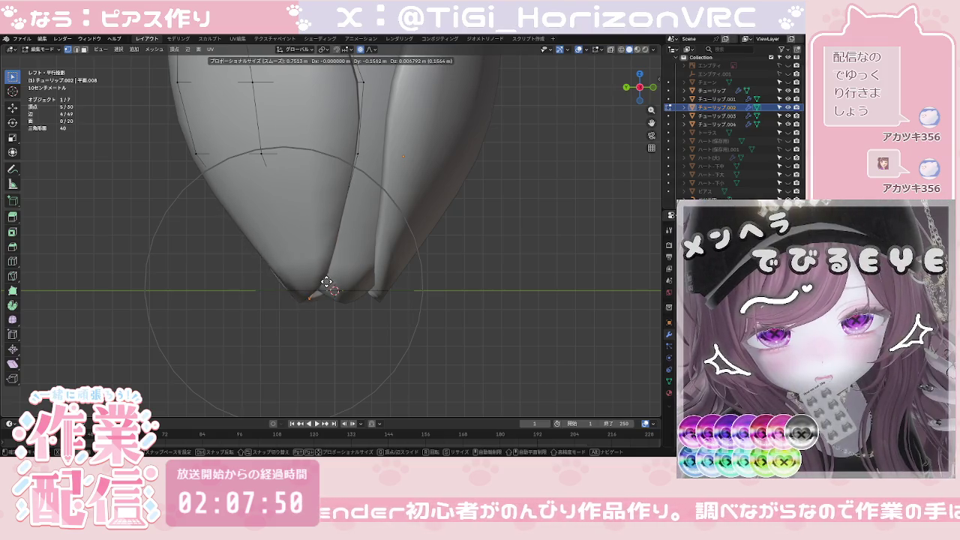
{"action": "left_click", "coordinate": [324, 282]}
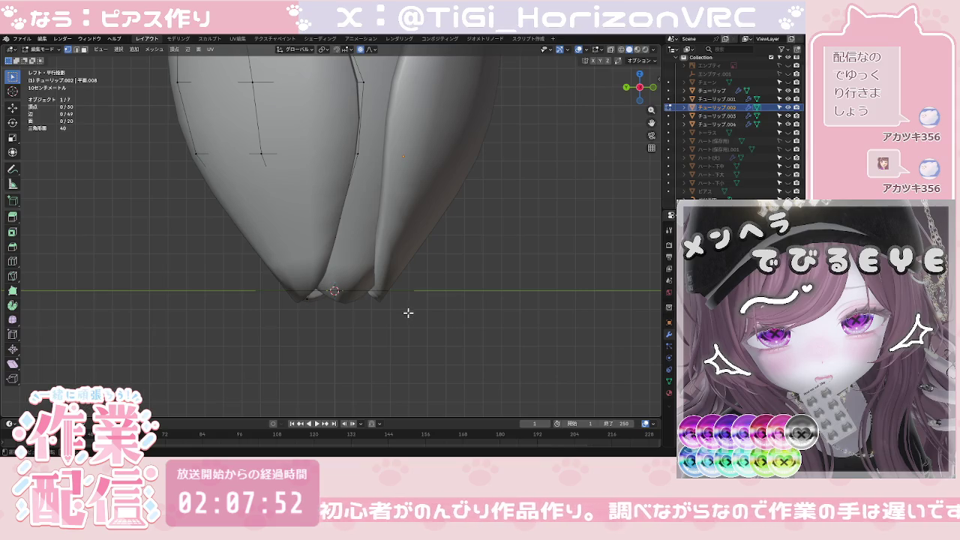
{"action": "key", "text": "Tab"}
Step: Inspect the tucked tip from the back and right-side views
{"action": "left_click", "coordinate": [413, 317]}
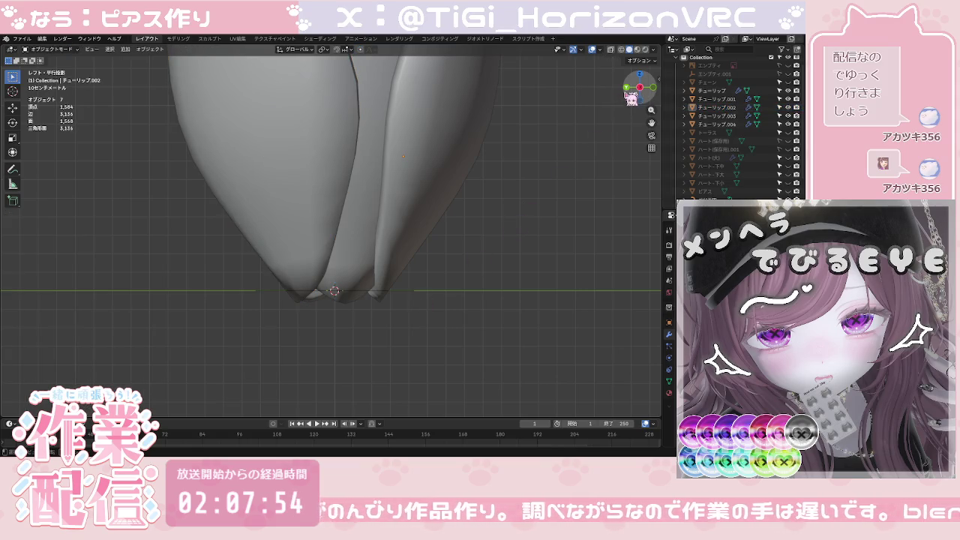
{"action": "scroll", "coordinate": [592, 115], "scroll_direction": "down", "scroll_amount": 6}
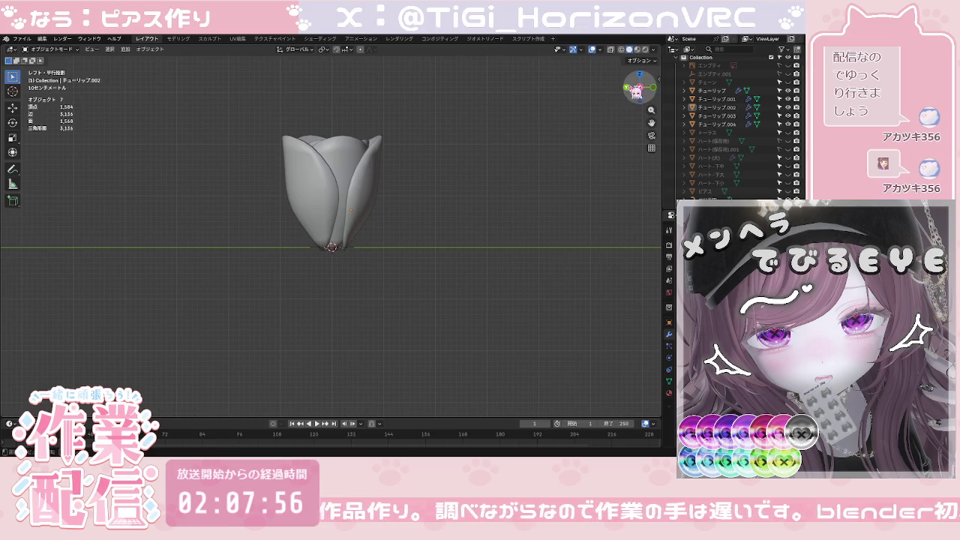
{"action": "left_click", "coordinate": [627, 88]}
{"action": "left_click", "coordinate": [632, 90]}
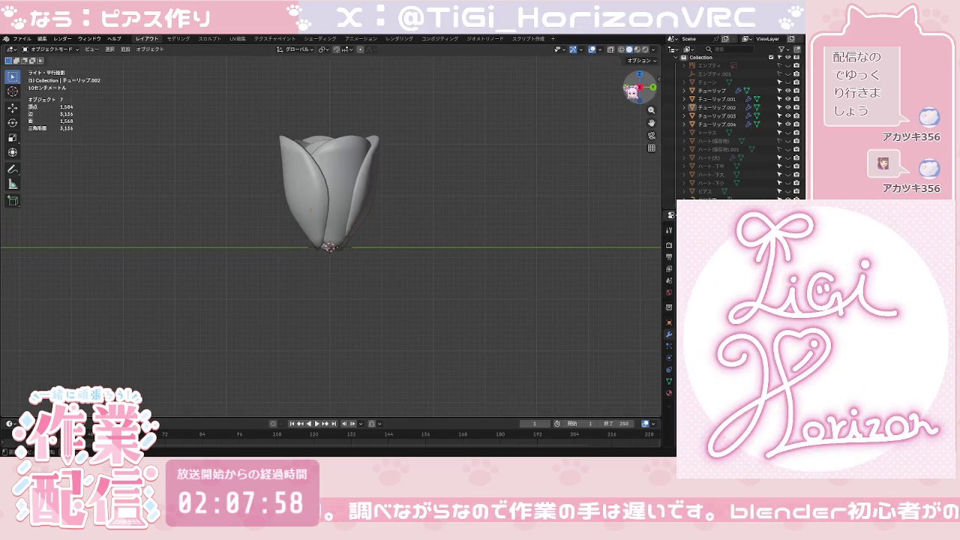
{"action": "scroll", "coordinate": [422, 229], "scroll_direction": "up", "scroll_amount": 3}
{"action": "scroll", "coordinate": [422, 233], "scroll_direction": "up", "scroll_amount": 3}
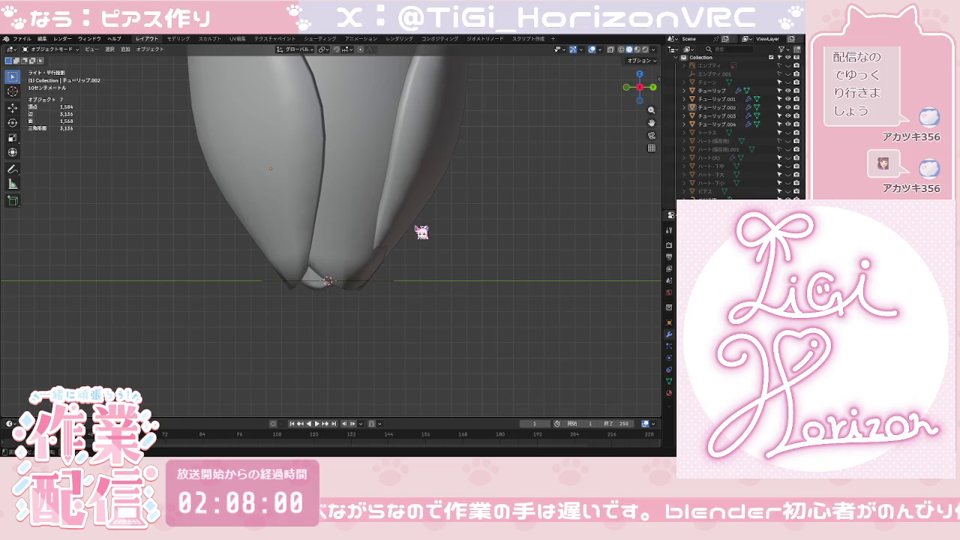
Step: Pull petal チューリップ.003's tip vertices inward with a smooth proportional falloff
{"action": "left_click", "coordinate": [371, 260]}
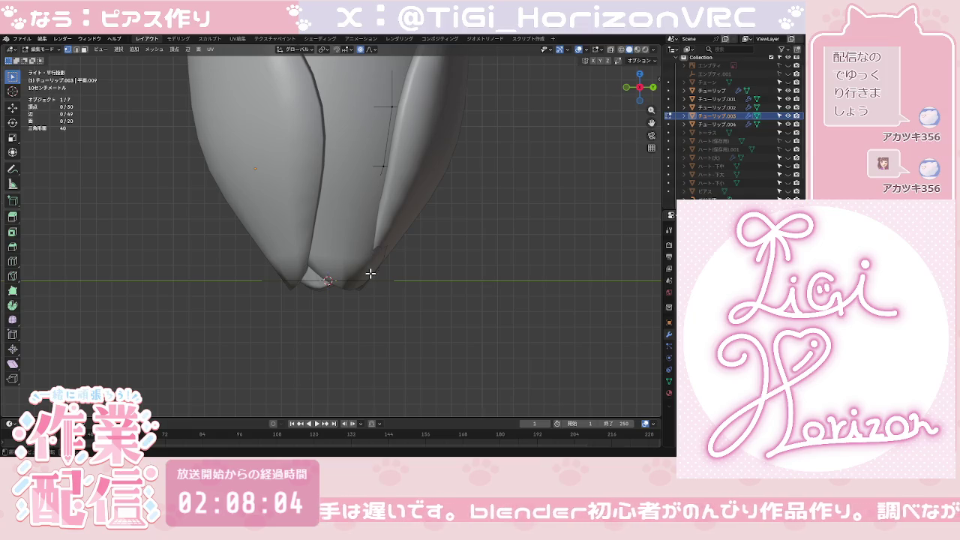
{"action": "middle_click_drag", "start_coordinate": [385, 259], "coordinate": [339, 248], "text": "shift"}
{"action": "left_click_drag", "start_coordinate": [237, 198], "coordinate": [371, 290]}
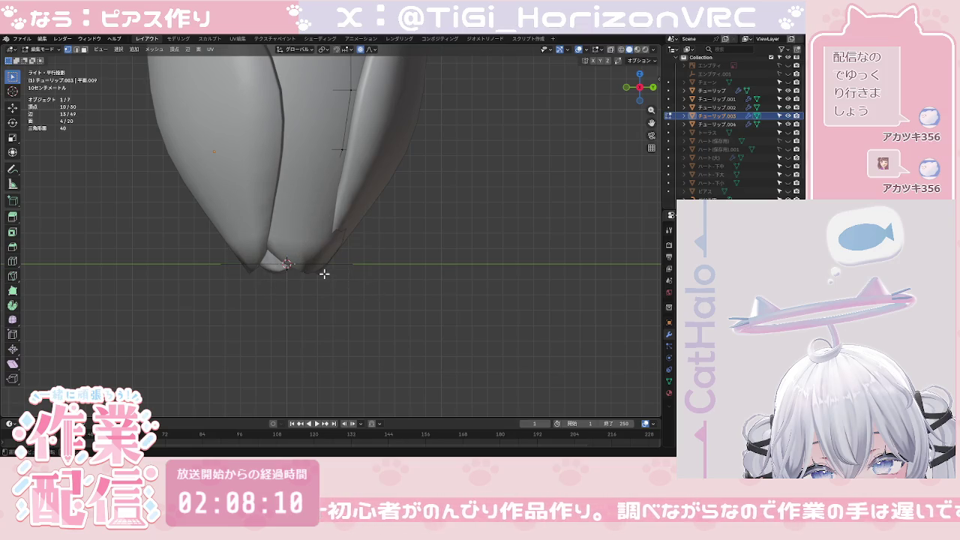
{"action": "key", "text": "g"}
{"action": "scroll", "coordinate": [314, 272], "scroll_direction": "up", "scroll_amount": 2}
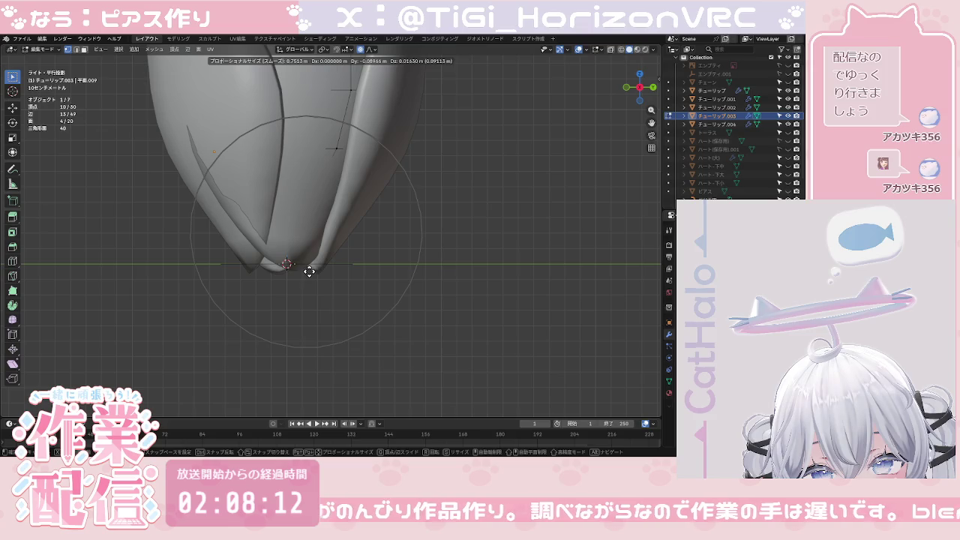
{"action": "scroll", "coordinate": [308, 270], "scroll_direction": "down", "scroll_amount": 3}
{"action": "scroll", "coordinate": [305, 268], "scroll_direction": "up", "scroll_amount": 7}
{"action": "scroll", "coordinate": [306, 269], "scroll_direction": "up", "scroll_amount": 3}
{"action": "scroll", "coordinate": [307, 269], "scroll_direction": "up", "scroll_amount": 1}
{"action": "scroll", "coordinate": [308, 270], "scroll_direction": "up", "scroll_amount": 1}
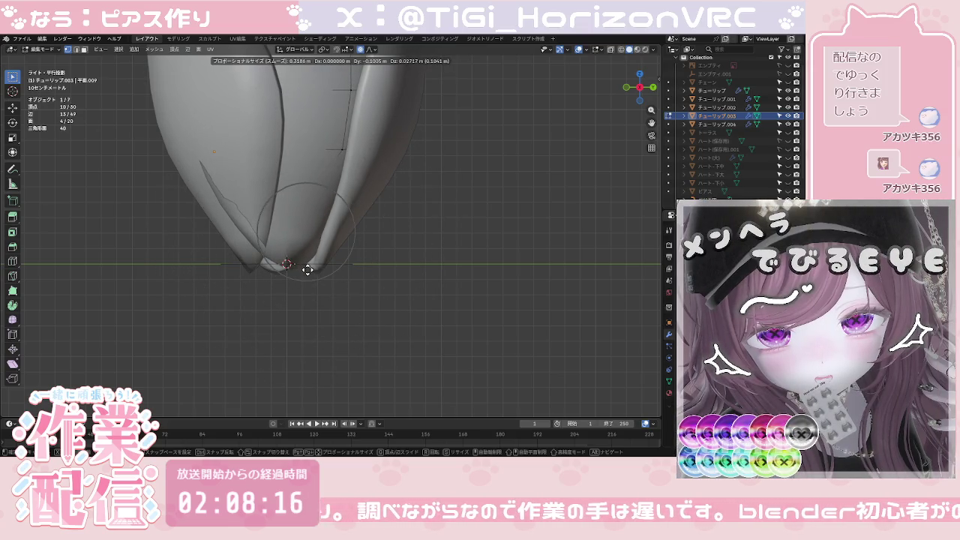
{"action": "left_click", "coordinate": [314, 269]}
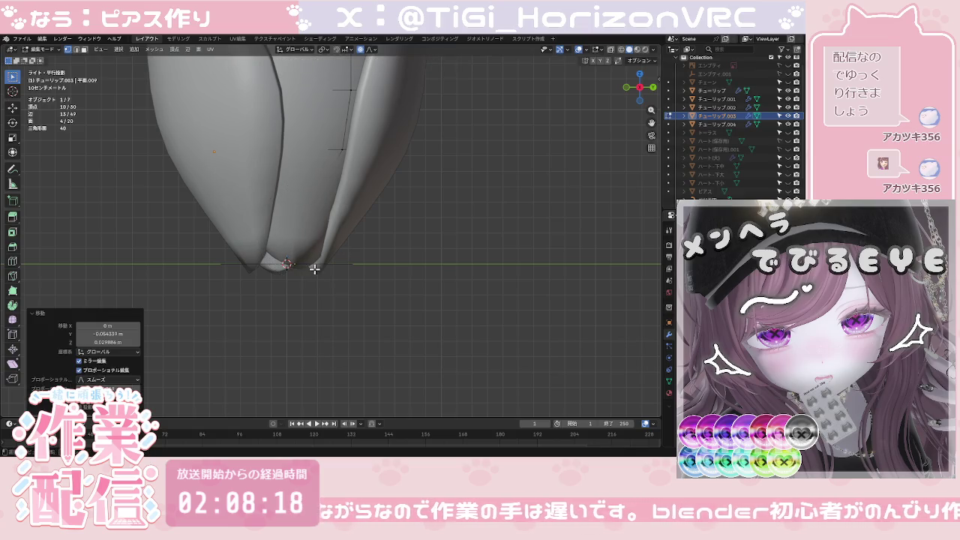
{"action": "key", "text": "Tab"}
Step: Review the closed bud base from the back and right, then centre the tulip in view
{"action": "left_click", "coordinate": [361, 287]}
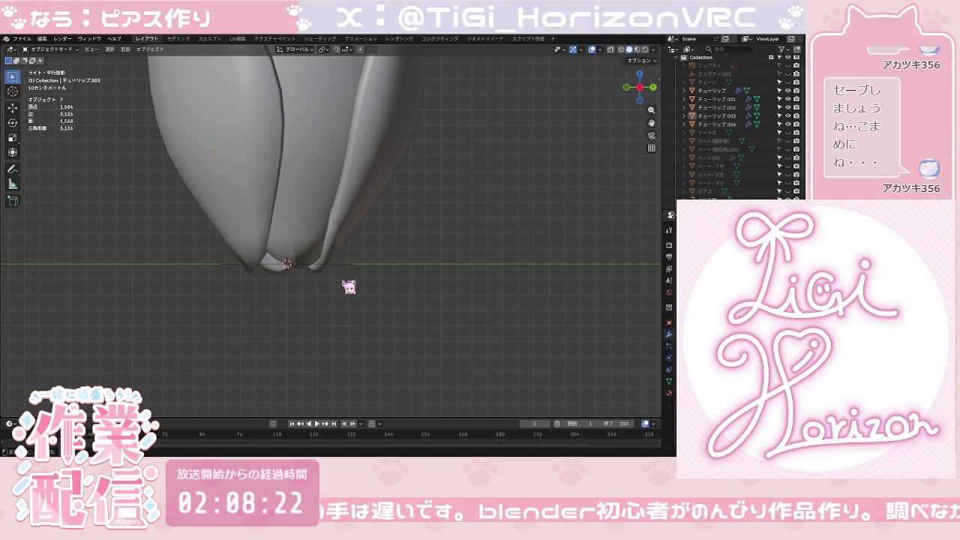
{"action": "left_click", "coordinate": [653, 88]}
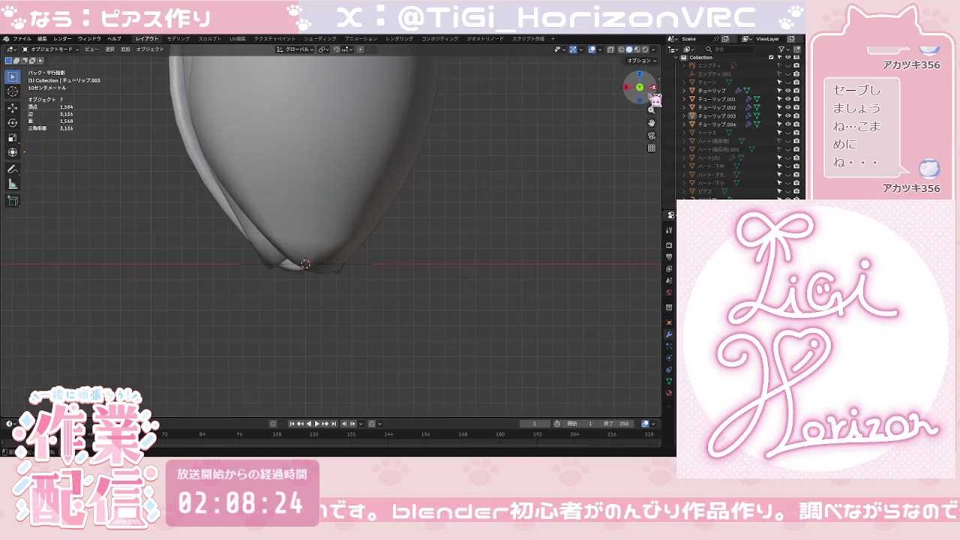
{"action": "left_click", "coordinate": [652, 90]}
{"action": "left_click", "coordinate": [652, 90]}
{"action": "left_click", "coordinate": [652, 90]}
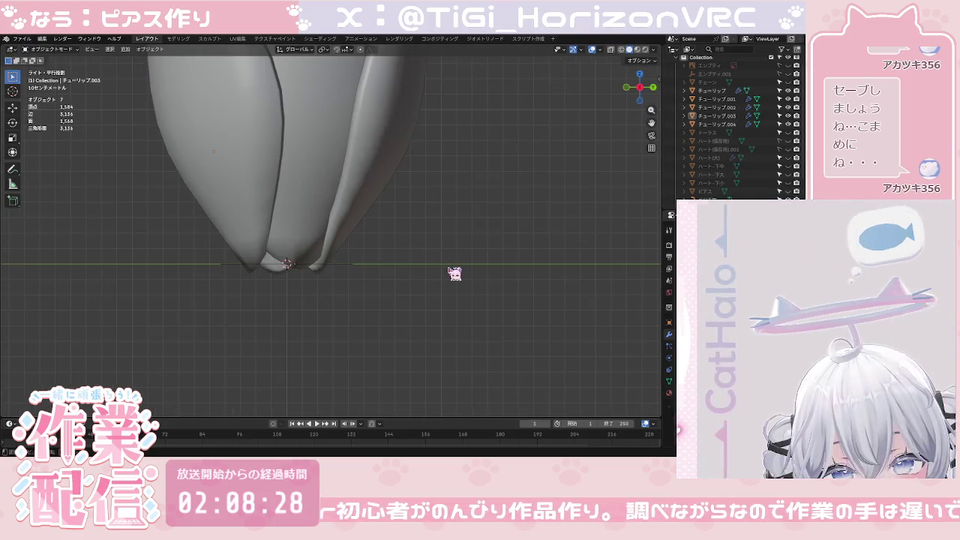
{"action": "scroll", "coordinate": [455, 274], "scroll_direction": "down", "scroll_amount": 2}
{"action": "scroll", "coordinate": [430, 273], "scroll_direction": "down", "scroll_amount": 2}
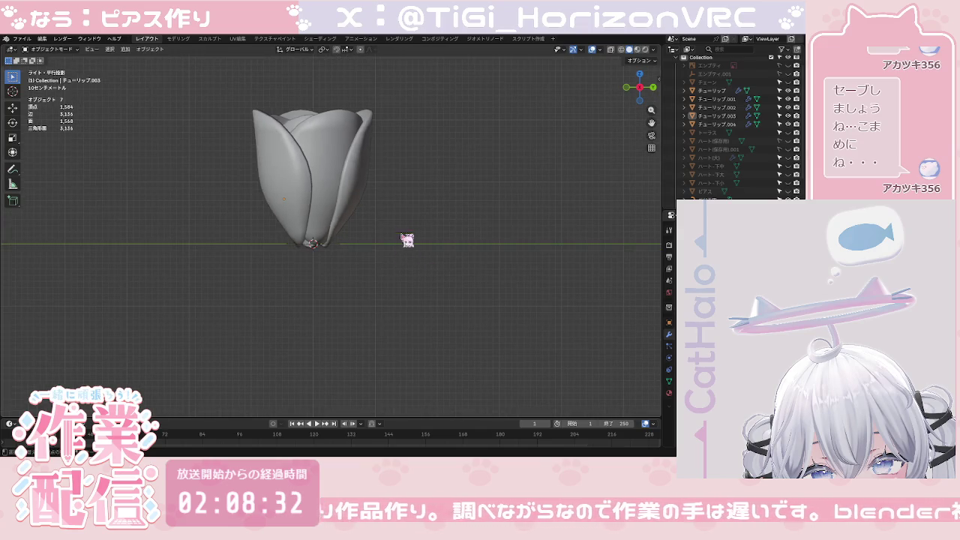
{"action": "middle_click_drag", "start_coordinate": [405, 246], "coordinate": [439, 337], "text": "shift"}
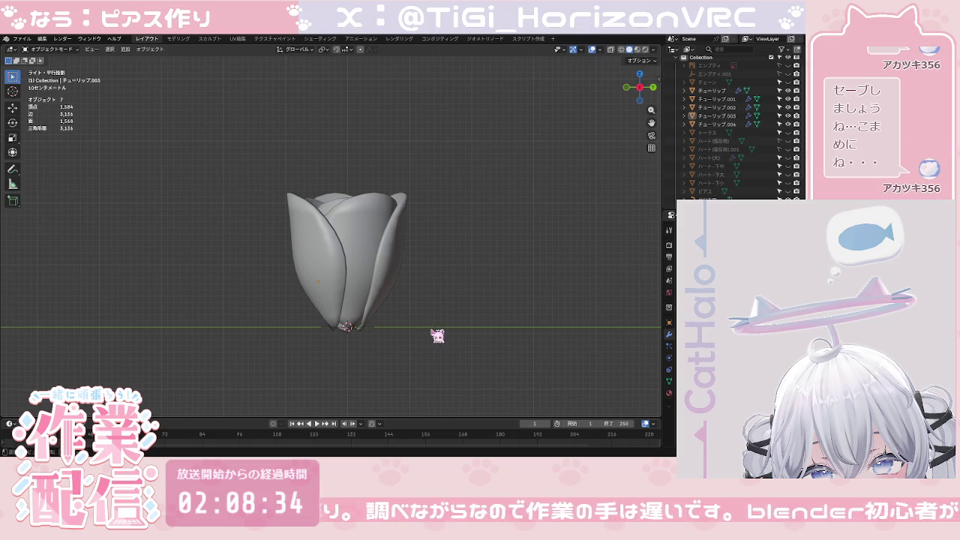
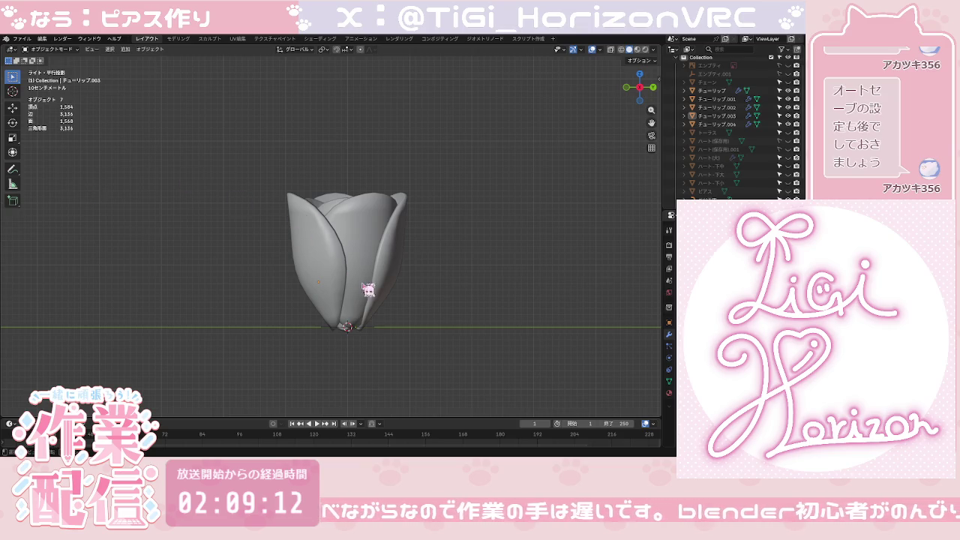
Step: From the right side view, Shift-select petals チューリップ through チューリップ.004 in the Outliner
{"action": "mouse_move", "coordinate": [480, 255]}
{"action": "middle_mouse_down"}
{"action": "mouse_move", "coordinate": [444, 317]}
{"action": "mouse_move", "coordinate": [444, 337]}
{"action": "mouse_move", "coordinate": [450, 253]}
{"action": "middle_mouse_up"}
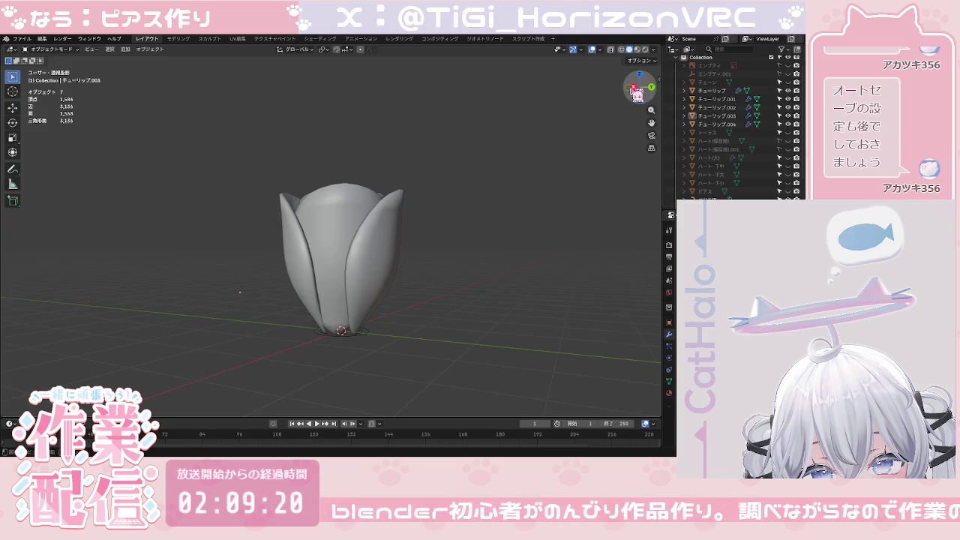
{"action": "left_click", "coordinate": [634, 89]}
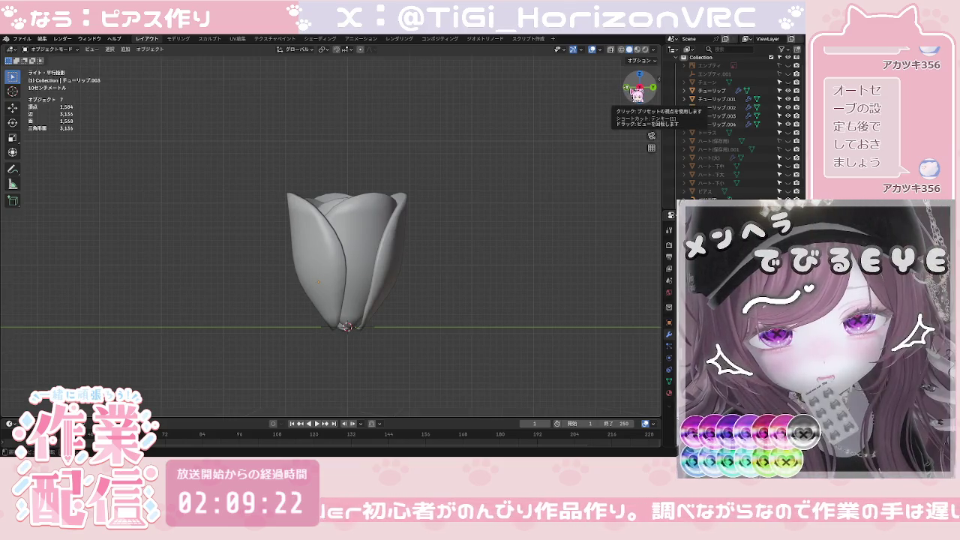
{"action": "left_click", "coordinate": [709, 90]}
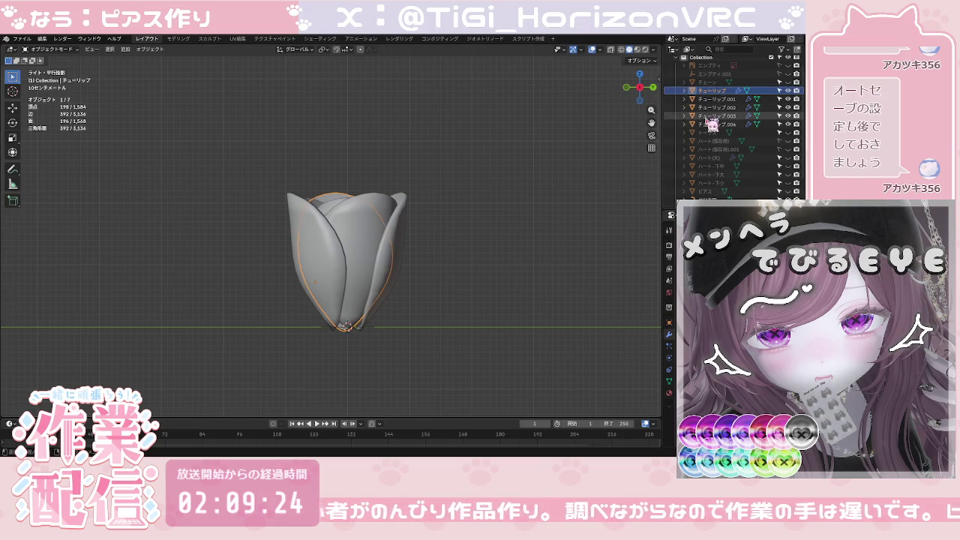
{"action": "left_click", "coordinate": [708, 126], "text": "shift"}
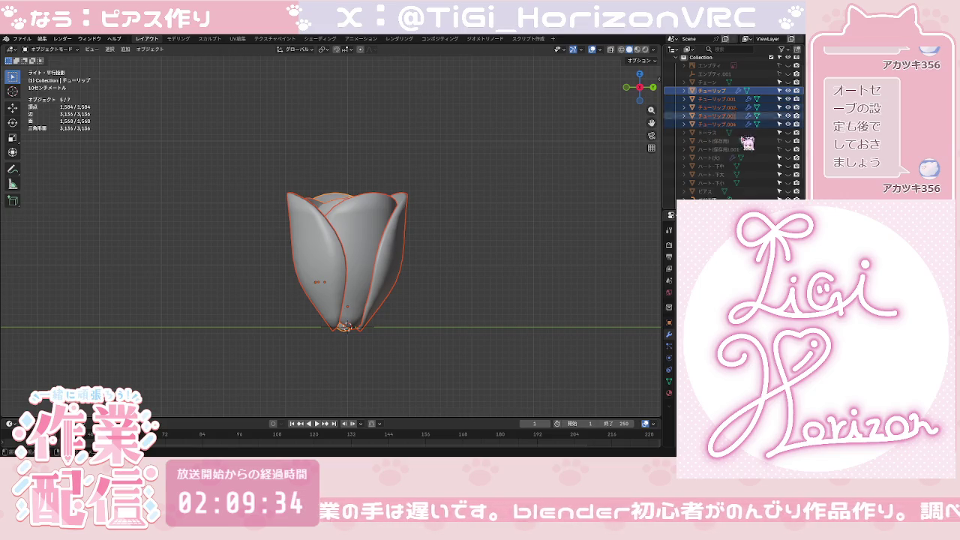
{"action": "left_click", "coordinate": [718, 123]}
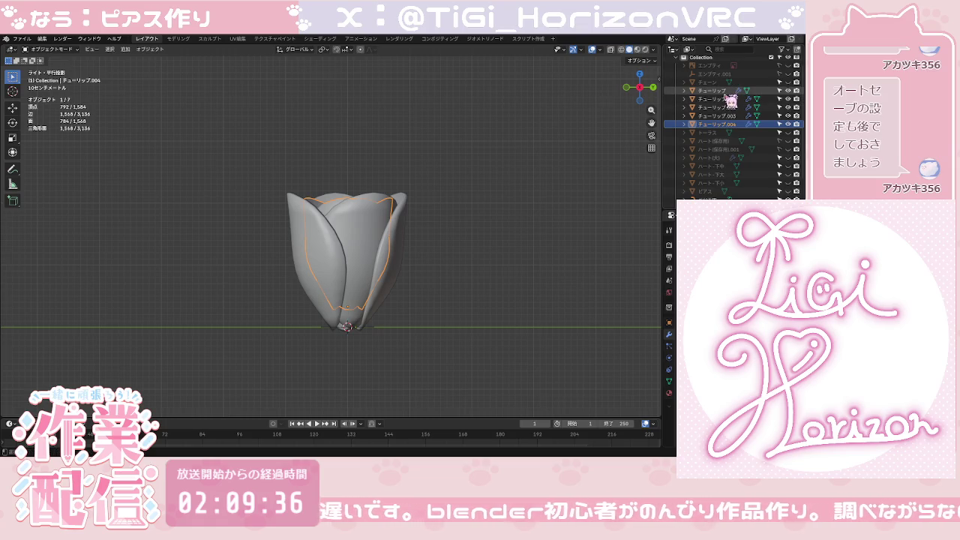
{"action": "left_click", "coordinate": [724, 91], "text": "ctrl"}
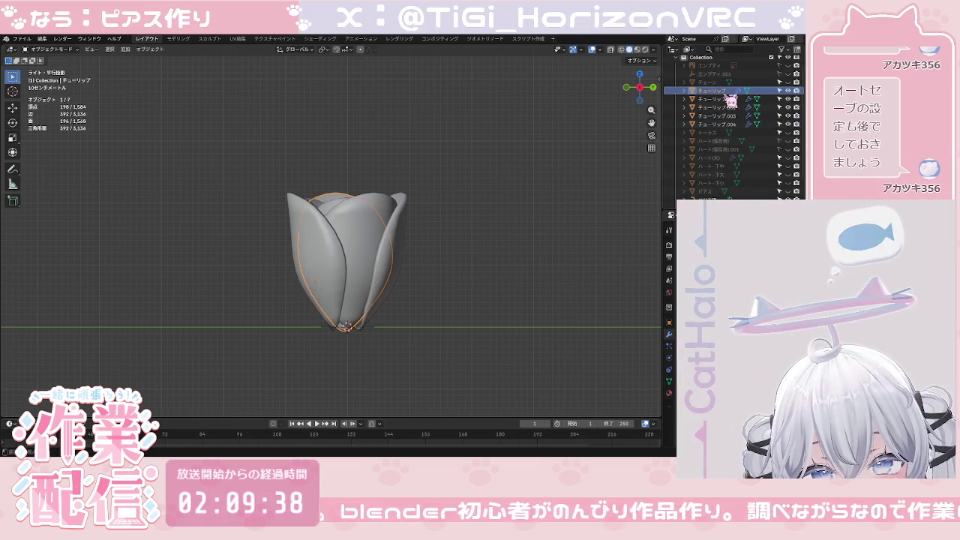
{"action": "left_click", "coordinate": [725, 124], "text": "ctrl"}
{"action": "left_click", "coordinate": [727, 125], "text": "shift"}
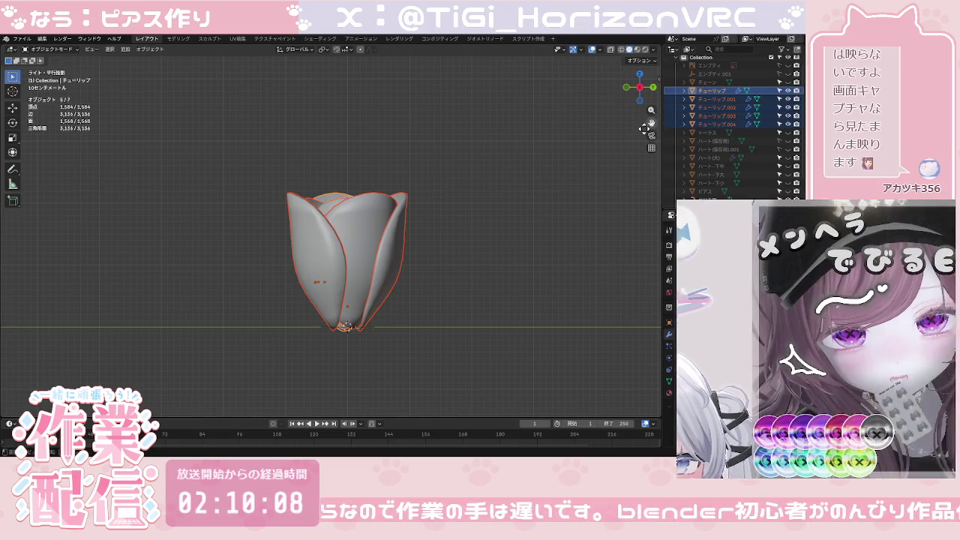
Step: Join the five selected tulip petals into one object with Join (統合)
{"action": "right_click", "coordinate": [424, 238]}
{"action": "left_click", "coordinate": [471, 222]}
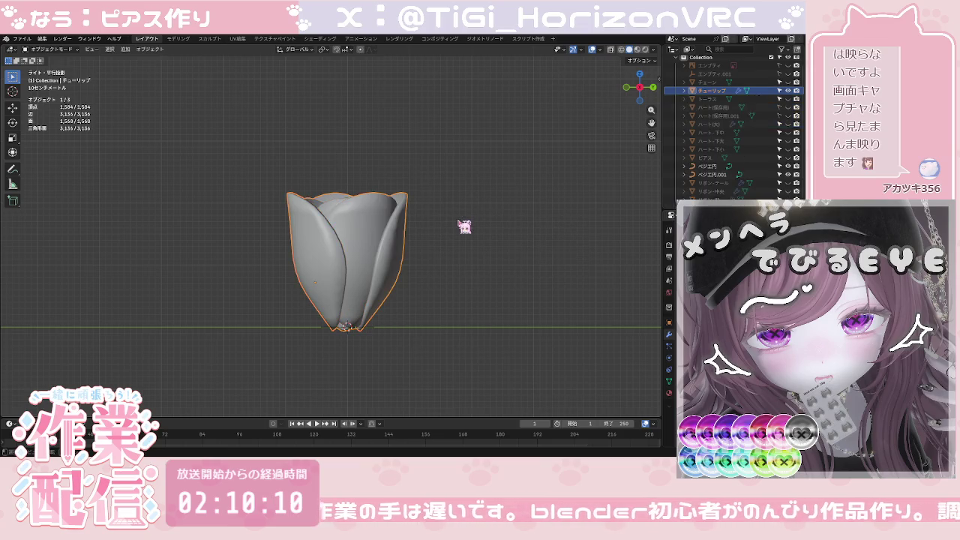
{"action": "left_click", "coordinate": [491, 280]}
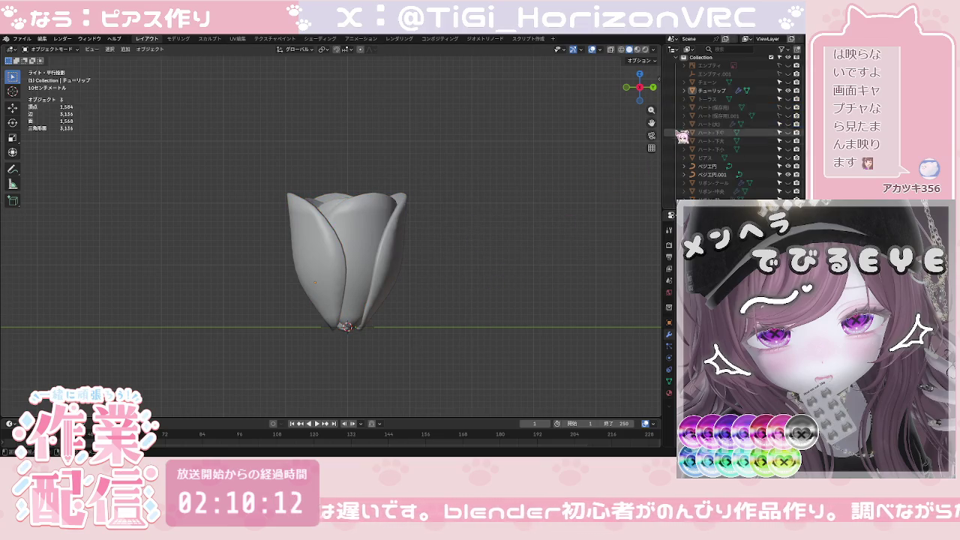
Step: Unhide the chain, hearts and bow, and hide the two spare ハート(保存用) hearts
{"action": "left_click_drag", "start_coordinate": [787, 99], "coordinate": [787, 198]}
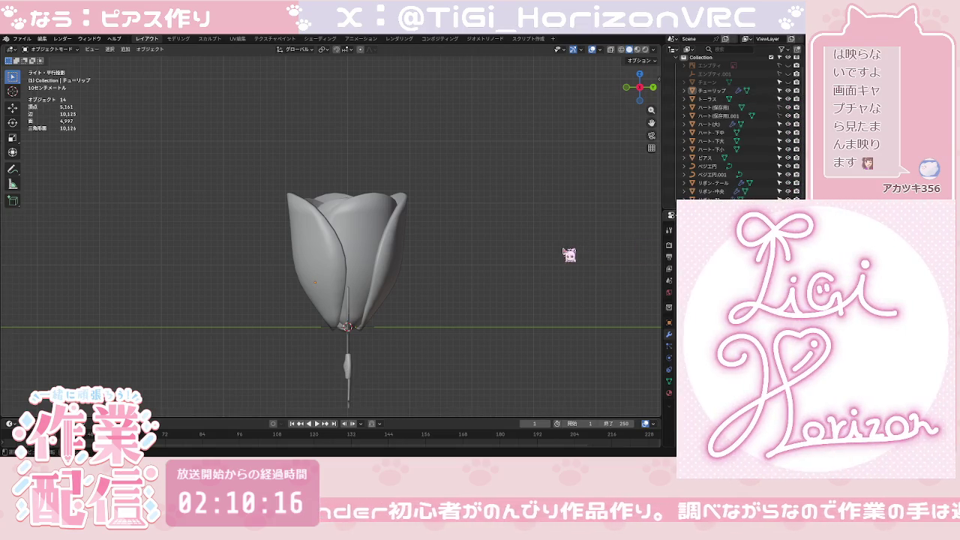
{"action": "left_click", "coordinate": [631, 89]}
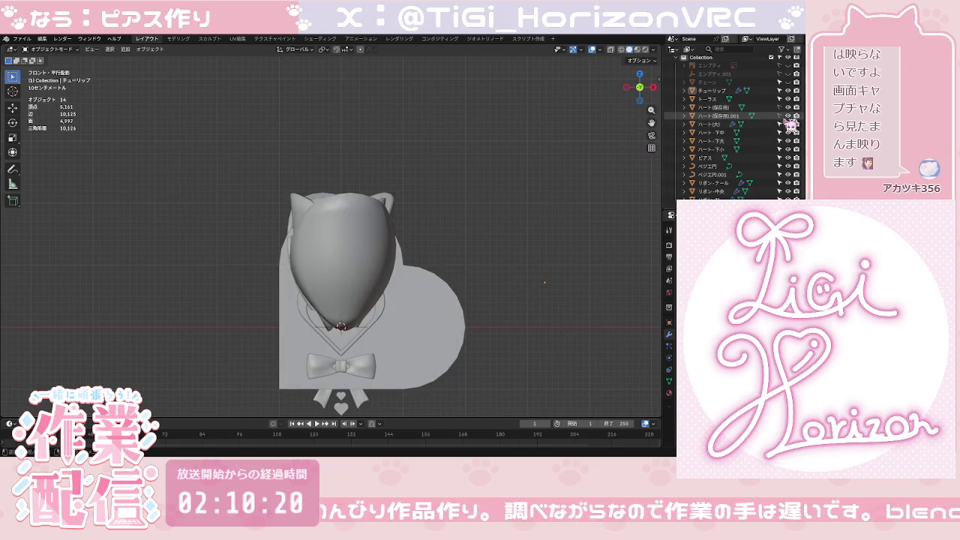
{"action": "left_click_drag", "start_coordinate": [787, 116], "coordinate": [787, 107]}
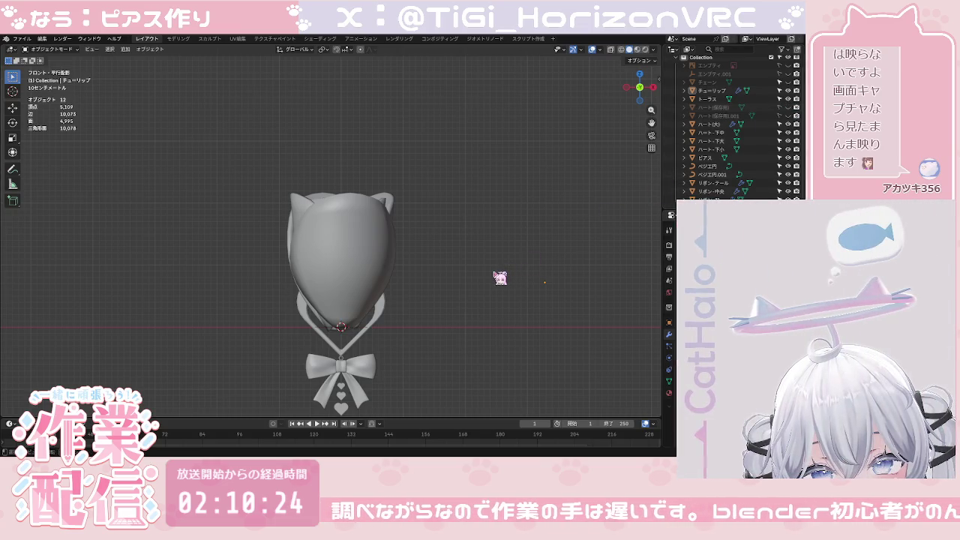
{"action": "middle_click_drag", "start_coordinate": [469, 272], "coordinate": [490, 207], "text": "shift"}
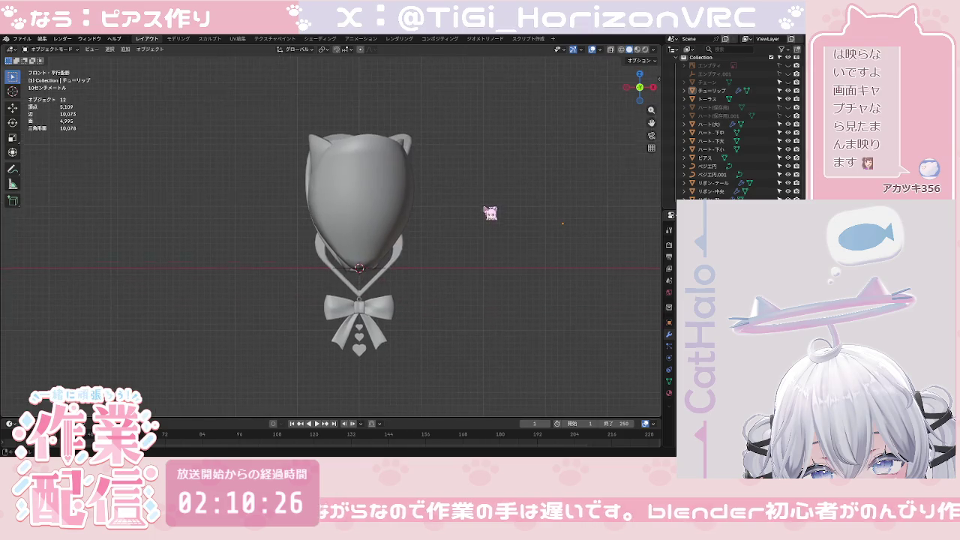
{"action": "left_click", "coordinate": [393, 237]}
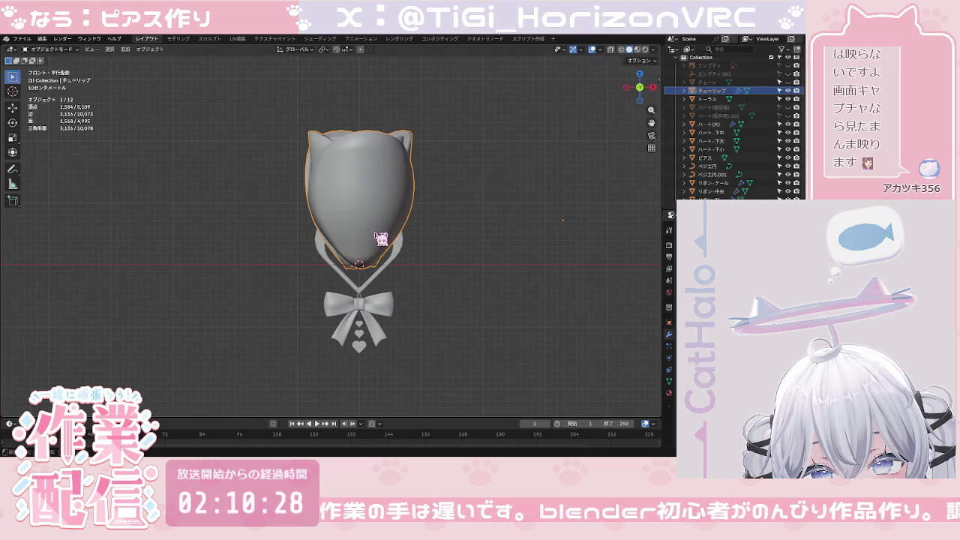
Step: Set the tulip's origin to the 3D cursor and scale it down to 0.213
{"action": "key", "text": "s"}
{"action": "left_click", "coordinate": [376, 234]}
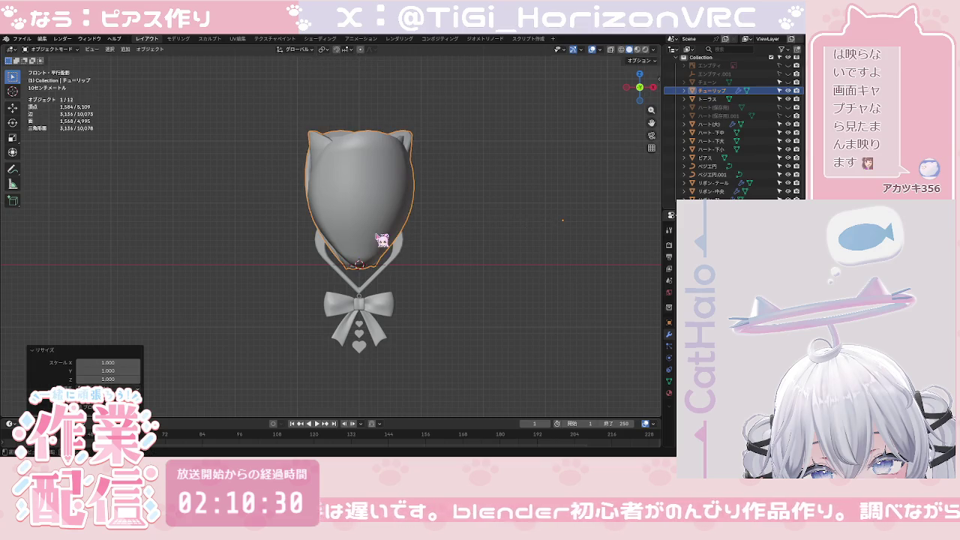
{"action": "right_click", "coordinate": [381, 240]}
{"action": "mouse_move", "coordinate": [330, 270]}
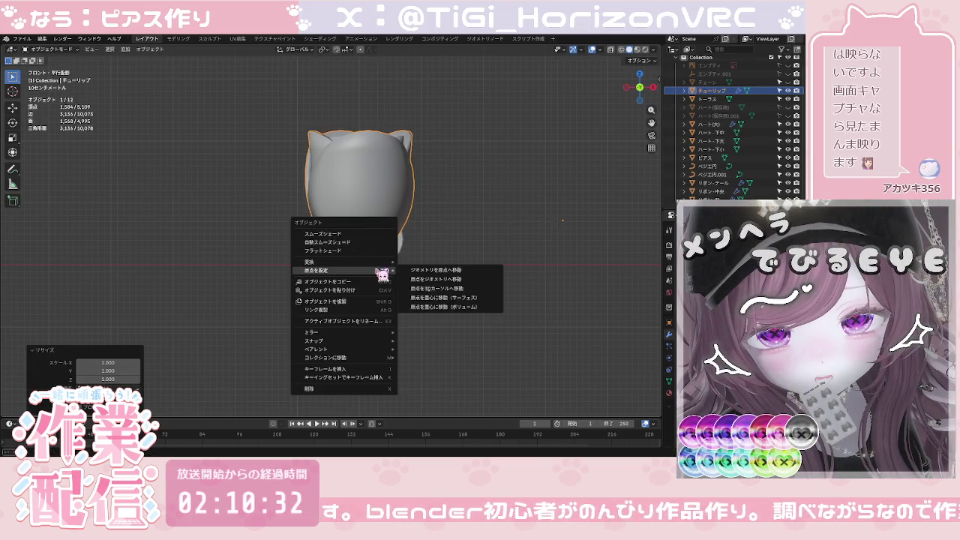
{"action": "left_click", "coordinate": [409, 288]}
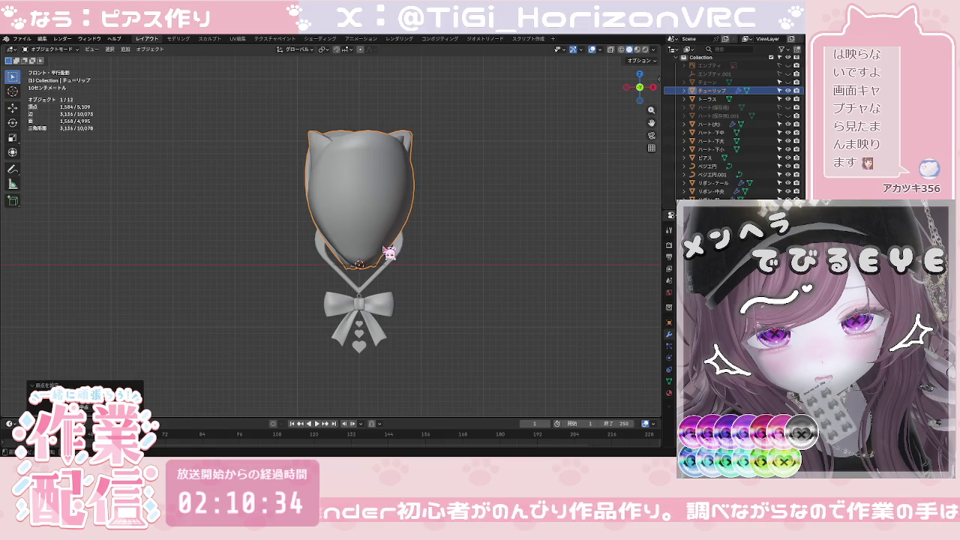
{"action": "key", "text": "s"}
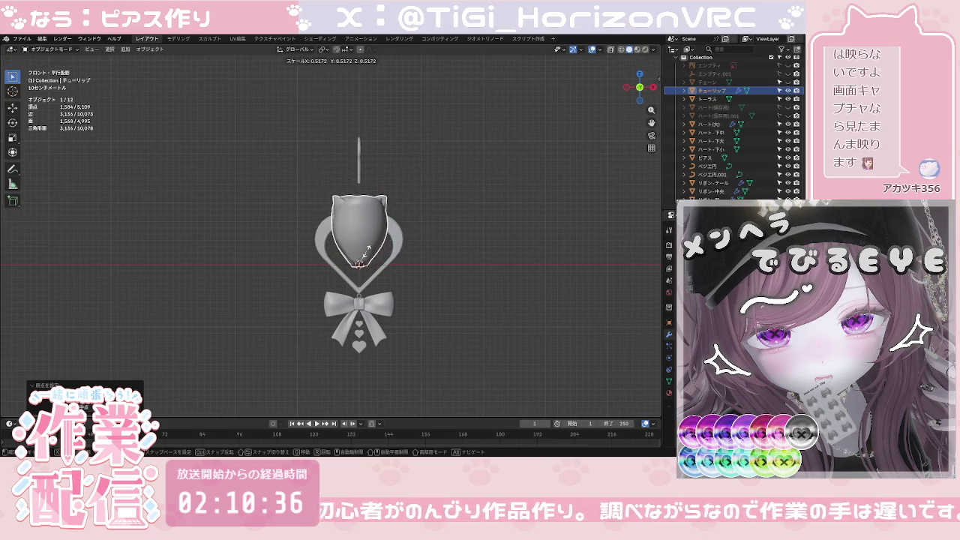
{"action": "left_click", "coordinate": [361, 258]}
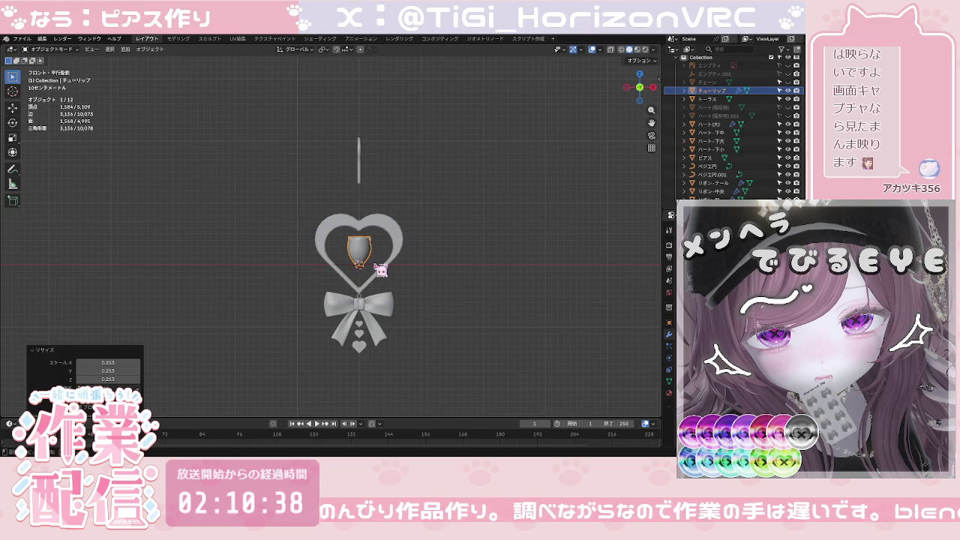
{"action": "left_click", "coordinate": [413, 281]}
Step: Hide the Bezier circles ベジエ円 and ベジエ円.001 in the Outliner
{"action": "scroll", "coordinate": [369, 272], "scroll_direction": "up", "scroll_amount": 6}
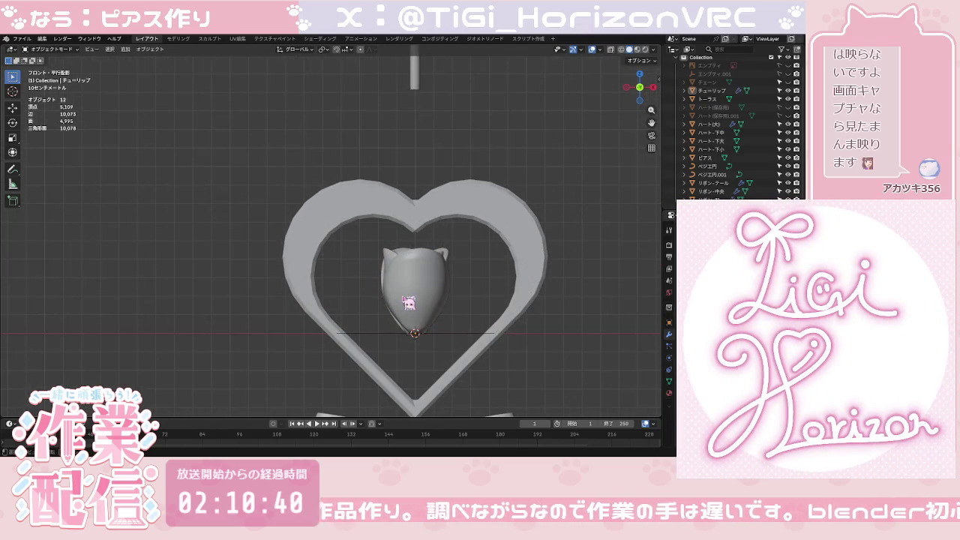
{"action": "mouse_move", "coordinate": [482, 292]}
{"action": "middle_mouse_down"}
{"action": "mouse_move", "coordinate": [440, 307]}
{"action": "mouse_move", "coordinate": [443, 332]}
{"action": "middle_mouse_up"}
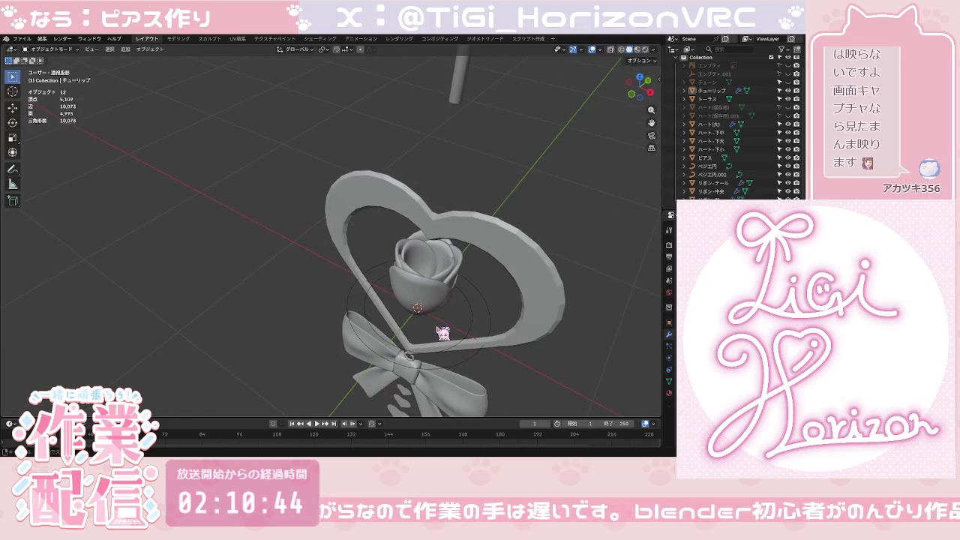
{"action": "left_click", "coordinate": [635, 101]}
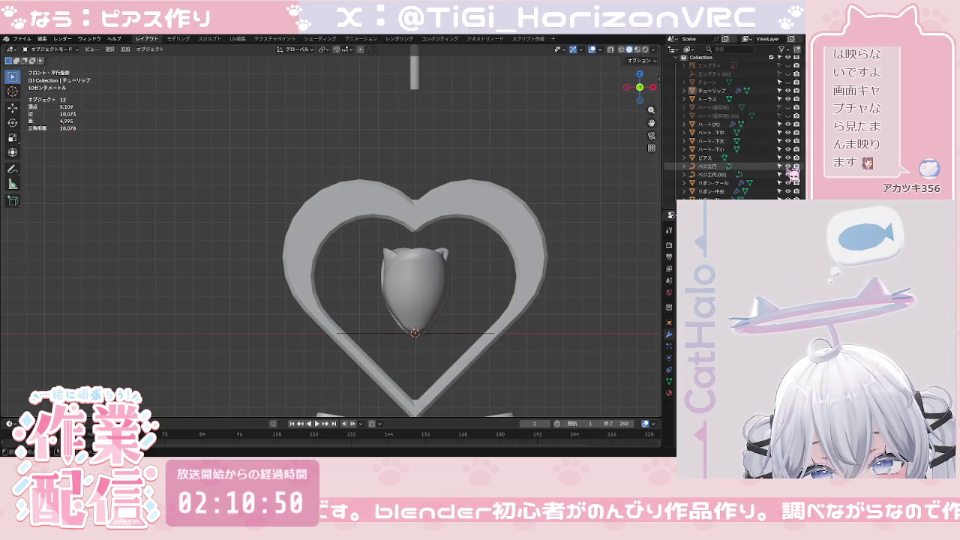
{"action": "left_click_drag", "start_coordinate": [787, 167], "coordinate": [787, 175]}
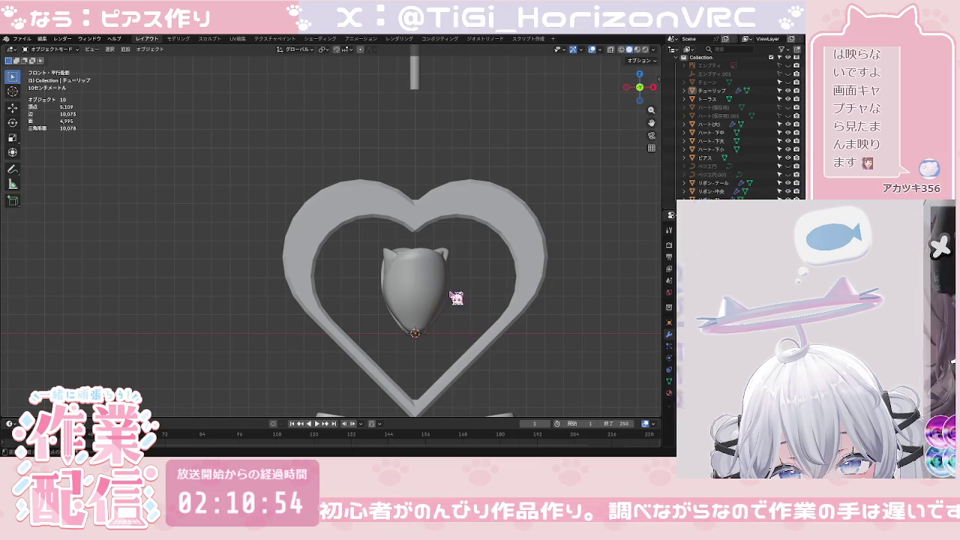
{"action": "middle_click_drag", "start_coordinate": [456, 297], "coordinate": [390, 213], "text": "shift"}
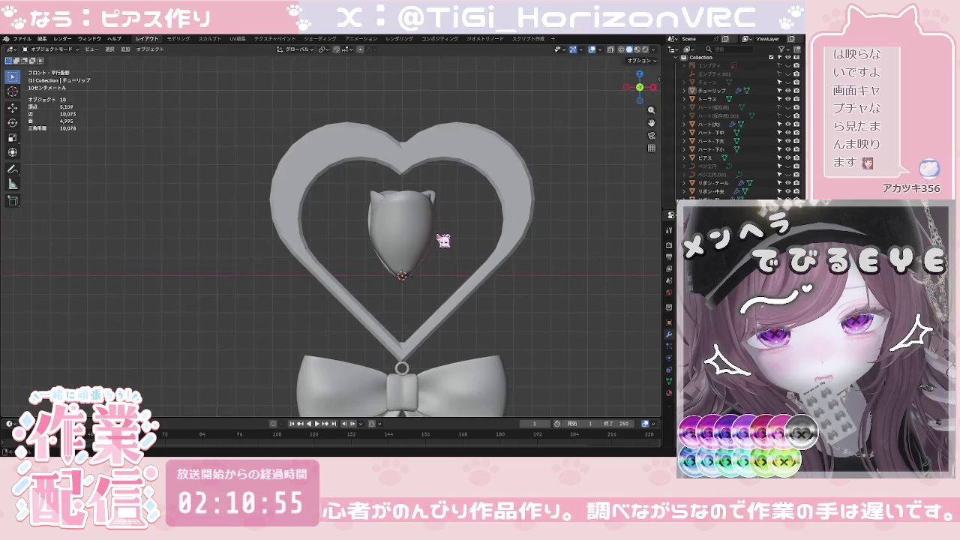
{"action": "left_click", "coordinate": [391, 214]}
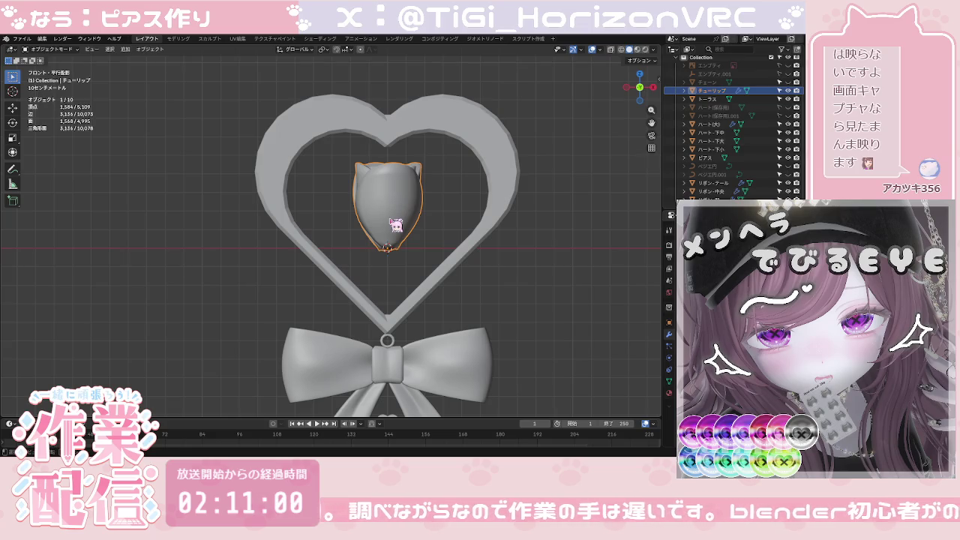
Step: Move the tulip lower along Z and orbit to check it inside the heart
{"action": "key", "text": "g"}
{"action": "key", "text": "z"}
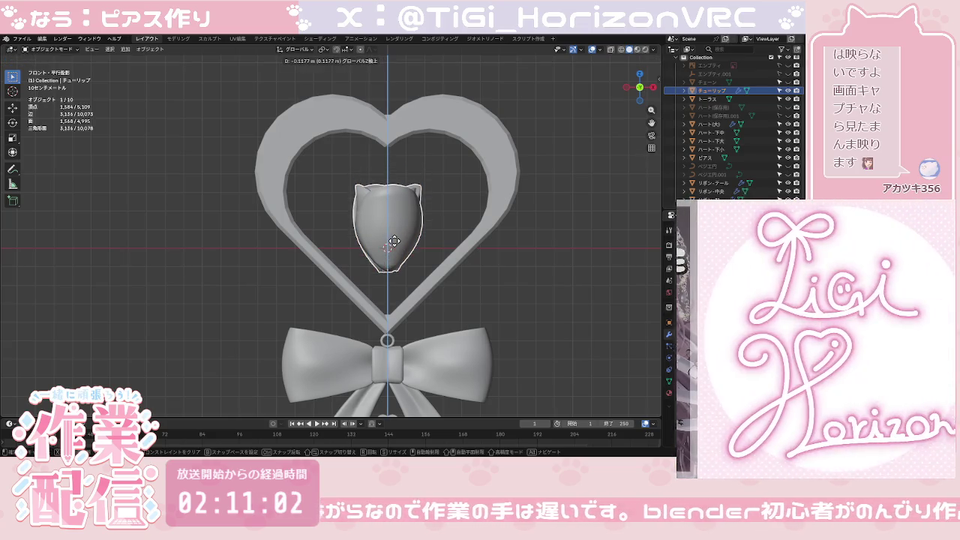
{"action": "left_click", "coordinate": [394, 240]}
{"action": "left_click", "coordinate": [465, 283]}
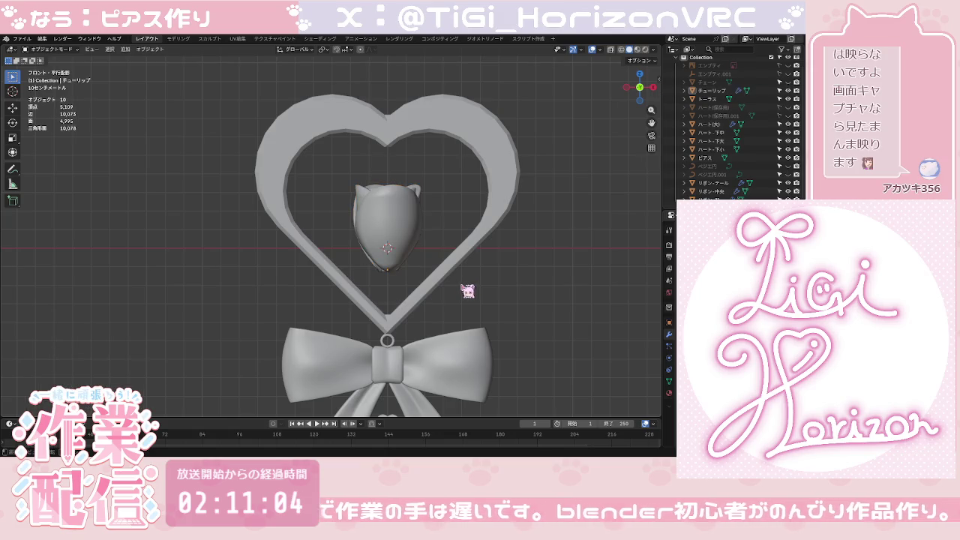
{"action": "scroll", "coordinate": [450, 285], "scroll_direction": "up", "scroll_amount": 1}
{"action": "scroll", "coordinate": [440, 284], "scroll_direction": "up", "scroll_amount": 2}
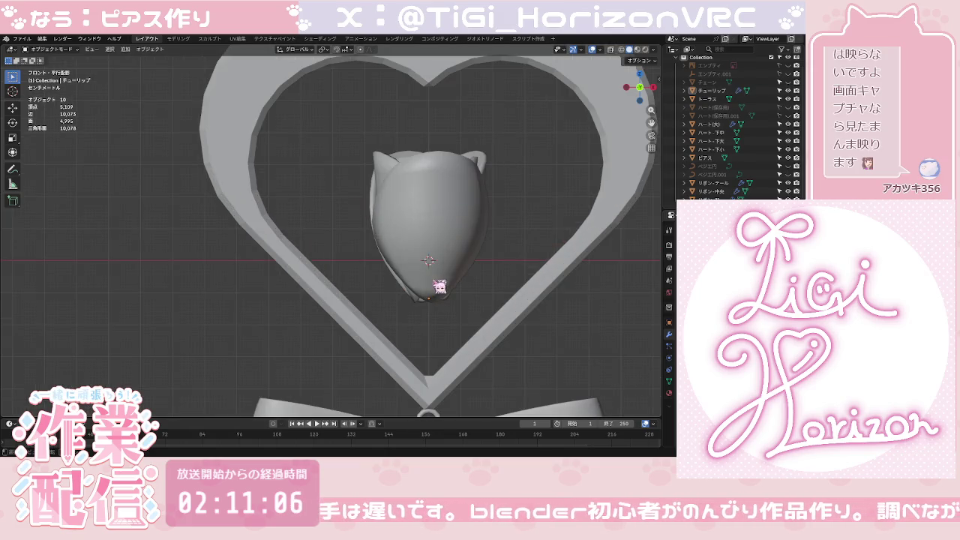
{"action": "scroll", "coordinate": [441, 289], "scroll_direction": "up", "scroll_amount": 2}
{"action": "mouse_move", "coordinate": [441, 289]}
{"action": "middle_mouse_down"}
{"action": "mouse_move", "coordinate": [497, 278]}
{"action": "mouse_move", "coordinate": [488, 278]}
{"action": "middle_mouse_up"}
{"action": "scroll", "coordinate": [391, 278], "scroll_direction": "up", "scroll_amount": 3}
{"action": "scroll", "coordinate": [508, 272], "scroll_direction": "down", "scroll_amount": 3}
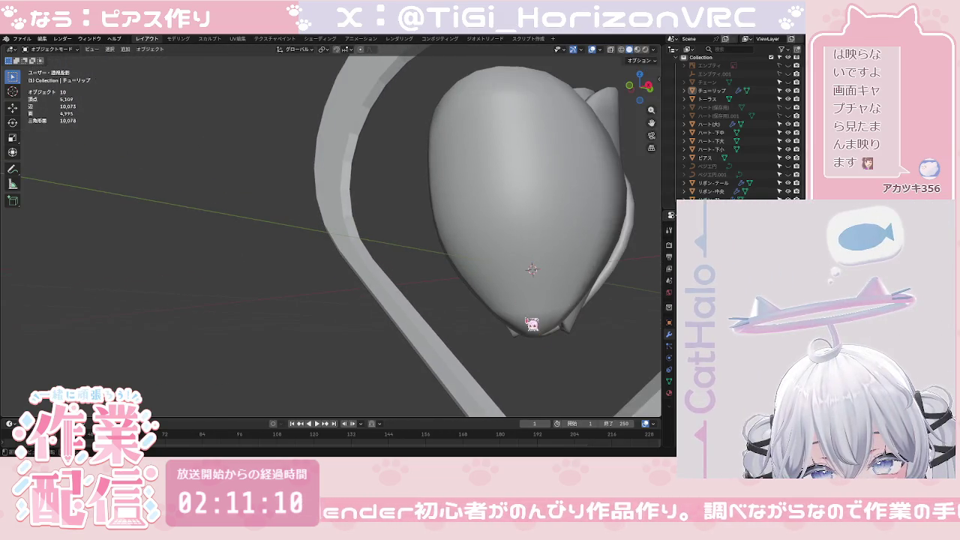
{"action": "left_click", "coordinate": [579, 327]}
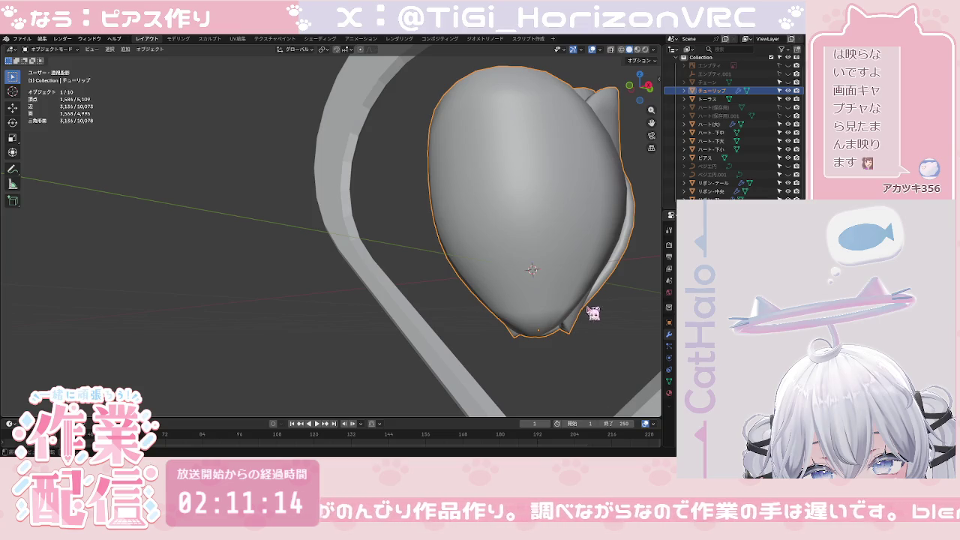
{"action": "key", "text": "ctrl+z"}
{"action": "key", "text": "ctrl+z"}
{"action": "key", "text": "ctrl+z"}
Step: Isolate the tulip in local view and separate it into loose-part petals
{"action": "left_click", "coordinate": [622, 164]}
{"action": "key", "text": "KP_Divide"}
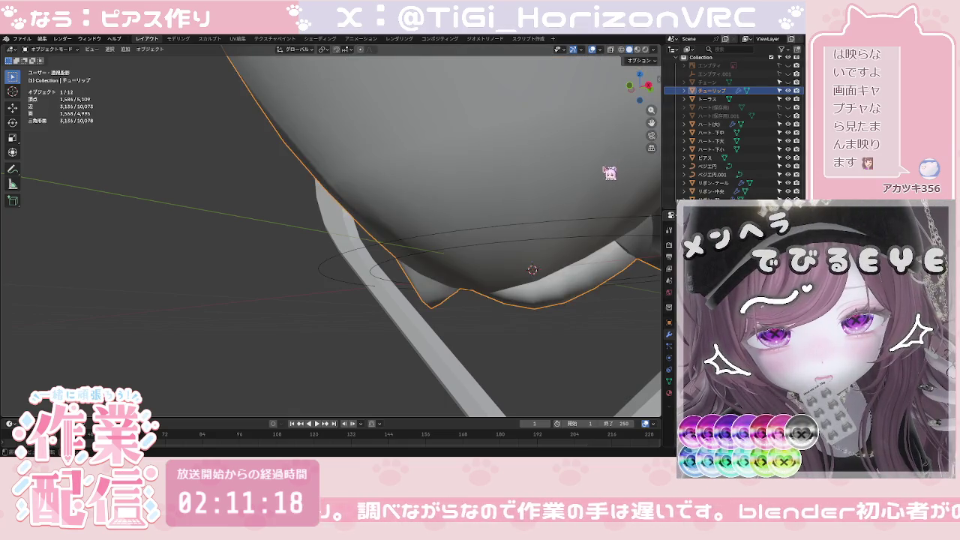
{"action": "key", "text": "alt+a"}
{"action": "left_click", "coordinate": [572, 219]}
{"action": "key", "text": "shift+d"}
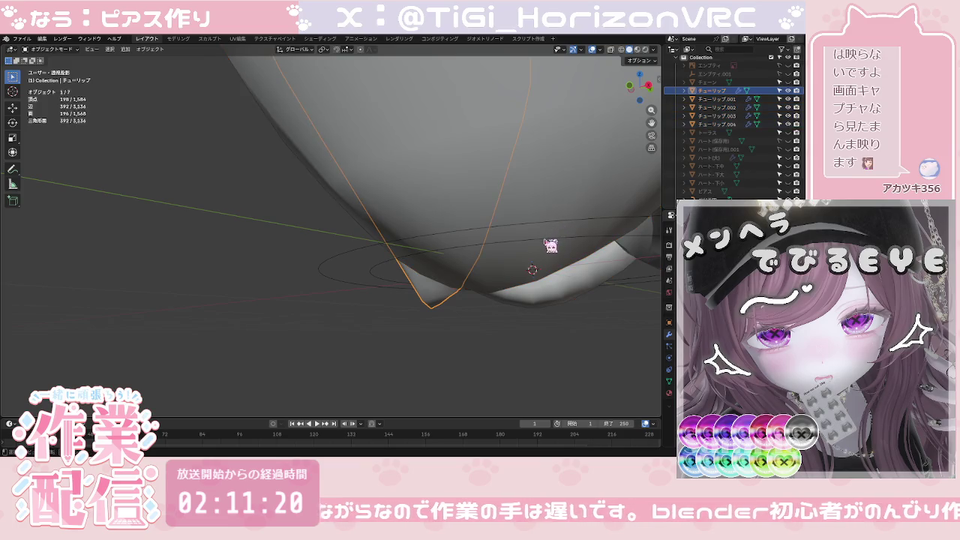
{"action": "key", "text": "alt+a"}
Step: In front view, select the inner petal チューリップ and enter Edit Mode
{"action": "left_click", "coordinate": [630, 86]}
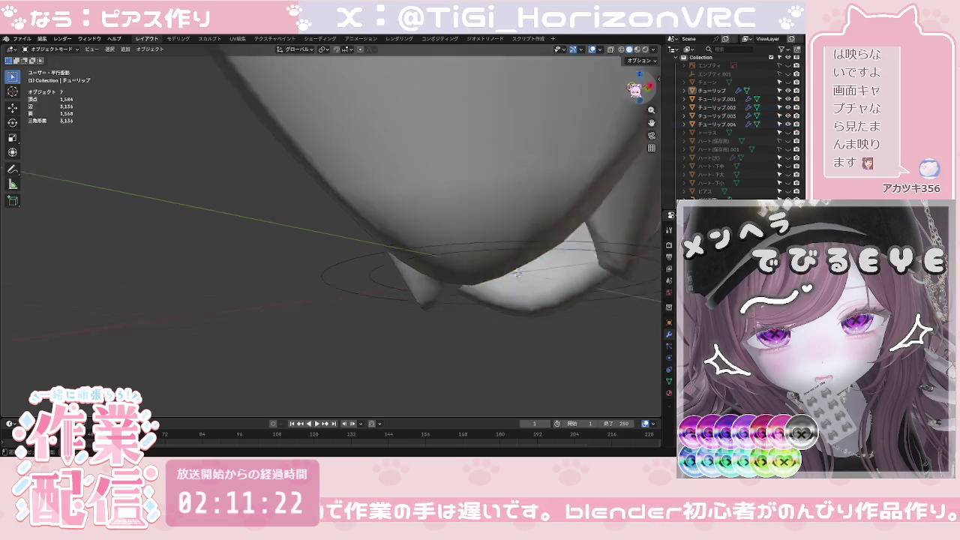
{"action": "left_click", "coordinate": [486, 260]}
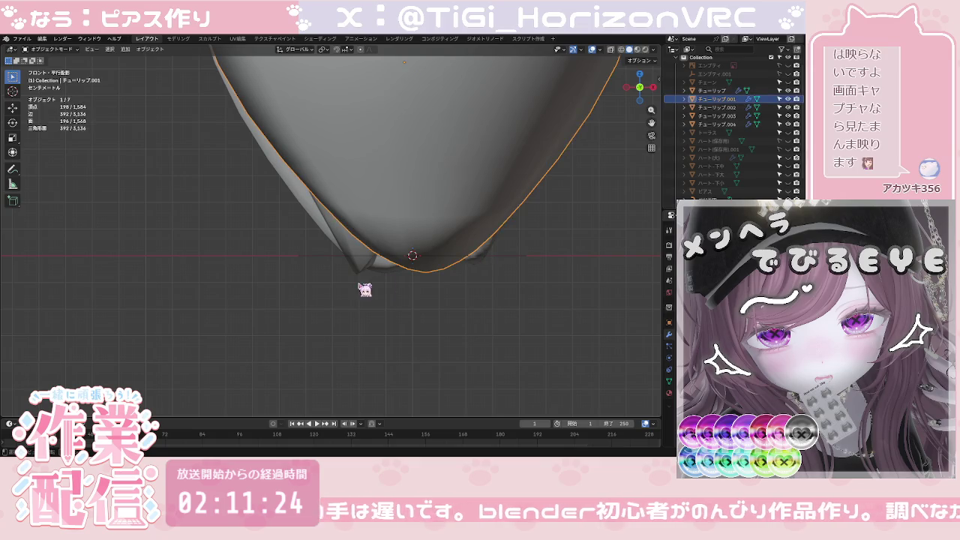
{"action": "left_click", "coordinate": [364, 269]}
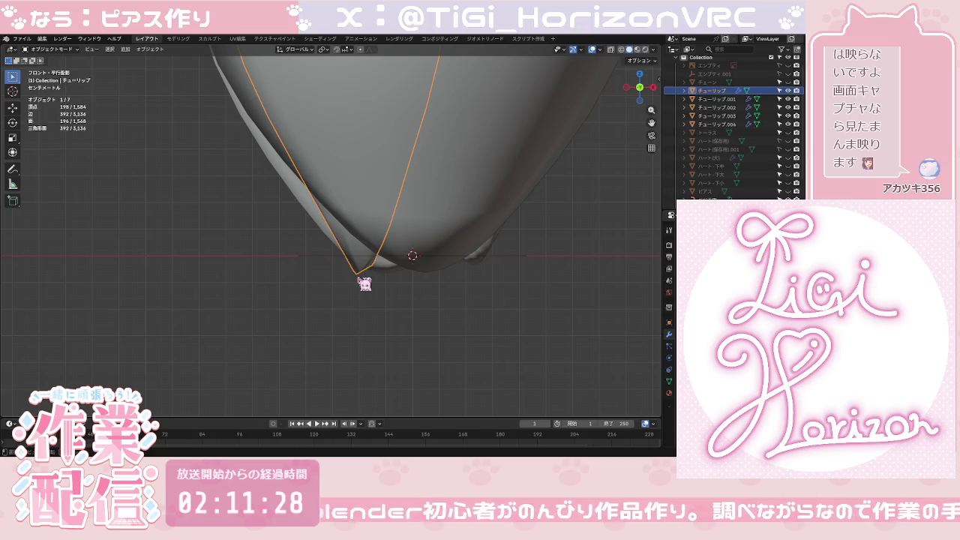
{"action": "key", "text": "Tab"}
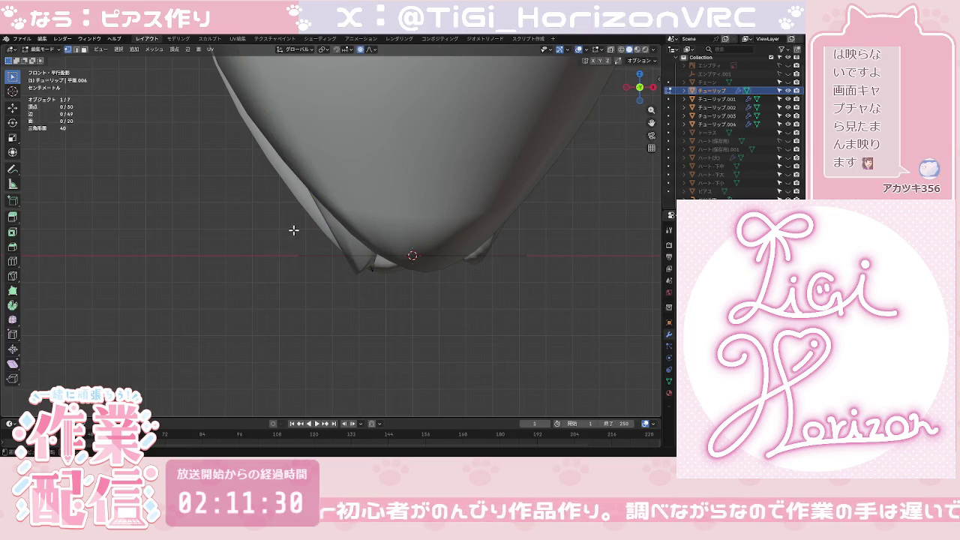
Step: Box-select the inner petal's lower tip in X-ray and move it with proportional editing
{"action": "left_click", "coordinate": [610, 49]}
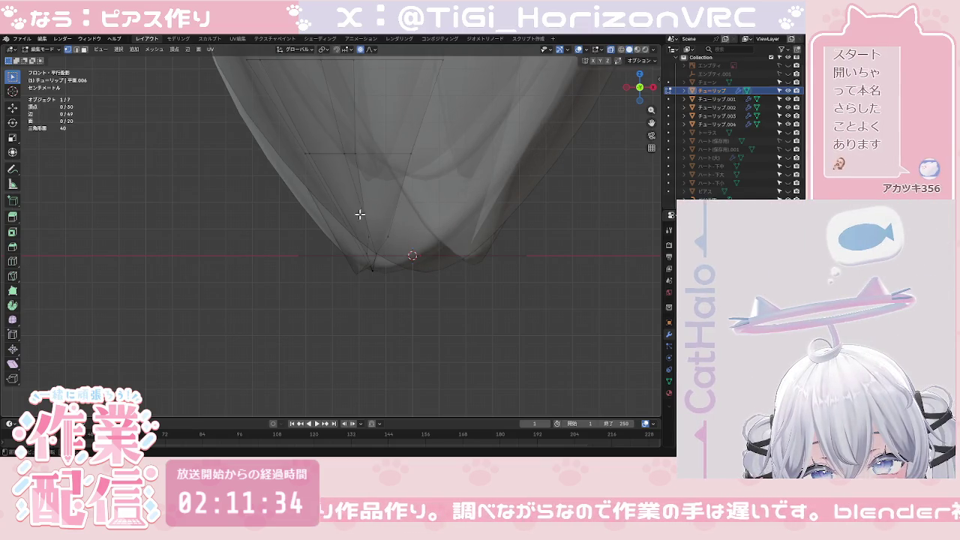
{"action": "left_click_drag", "start_coordinate": [287, 218], "coordinate": [415, 298]}
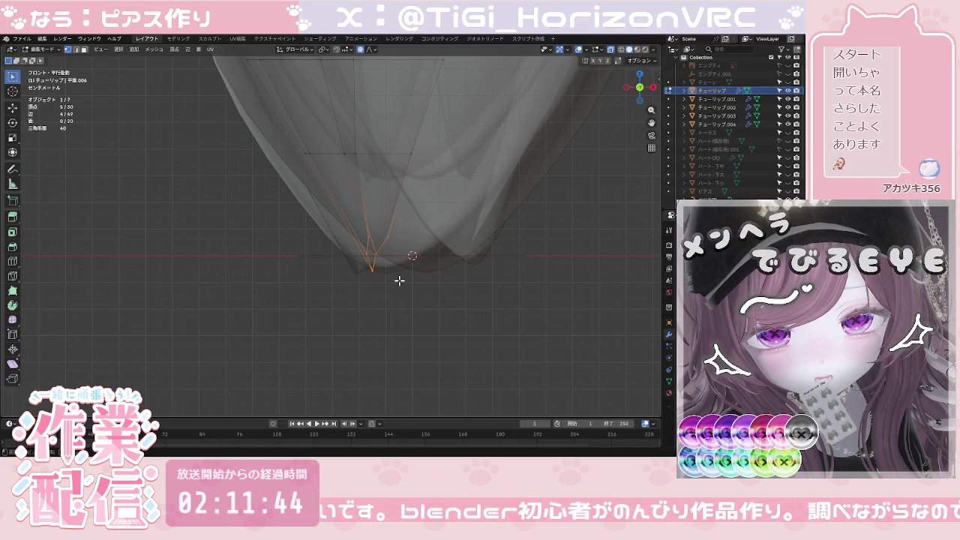
{"action": "left_click", "coordinate": [610, 49]}
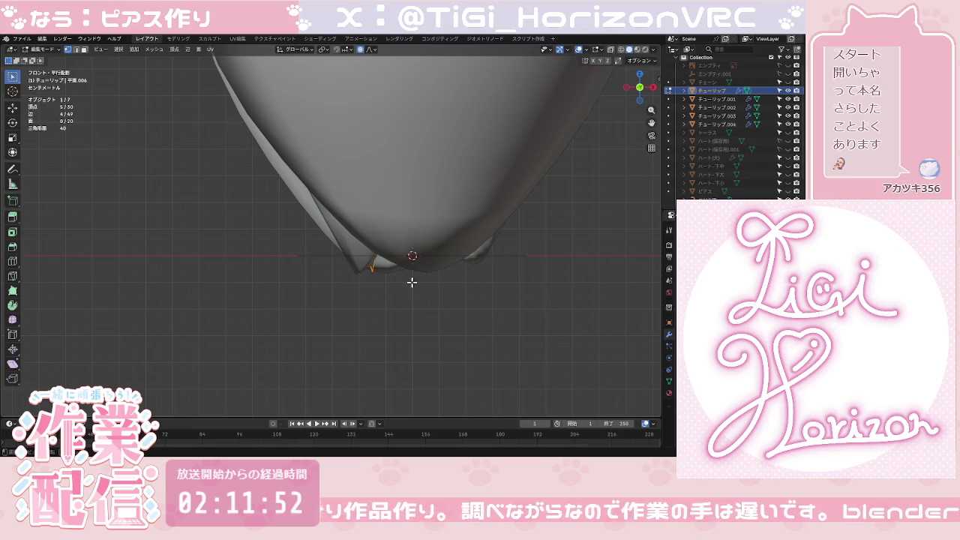
{"action": "key", "text": "g"}
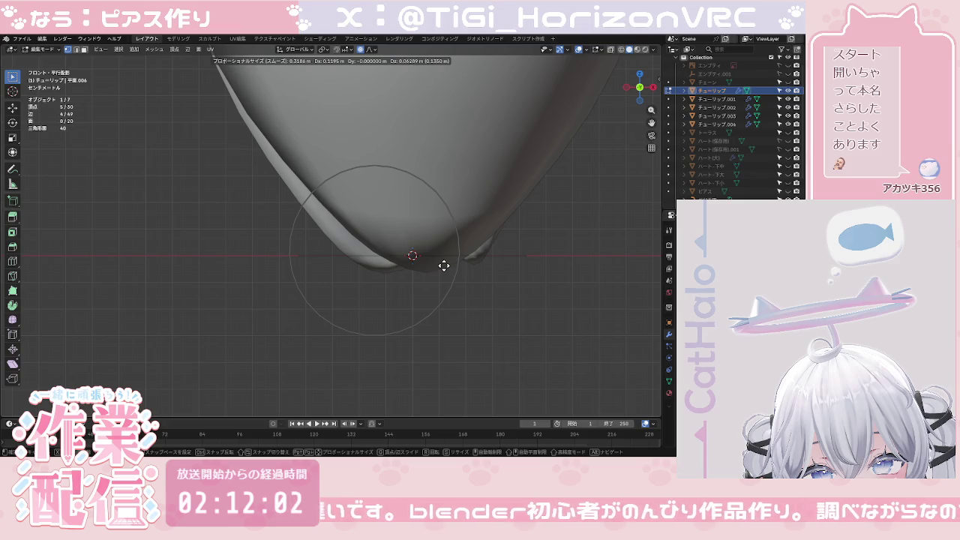
{"action": "left_click", "coordinate": [444, 265]}
{"action": "left_click", "coordinate": [439, 348]}
Step: Check the reshaped tip from the left view and leave Edit Mode
{"action": "key", "text": "ctrl+KP_3"}
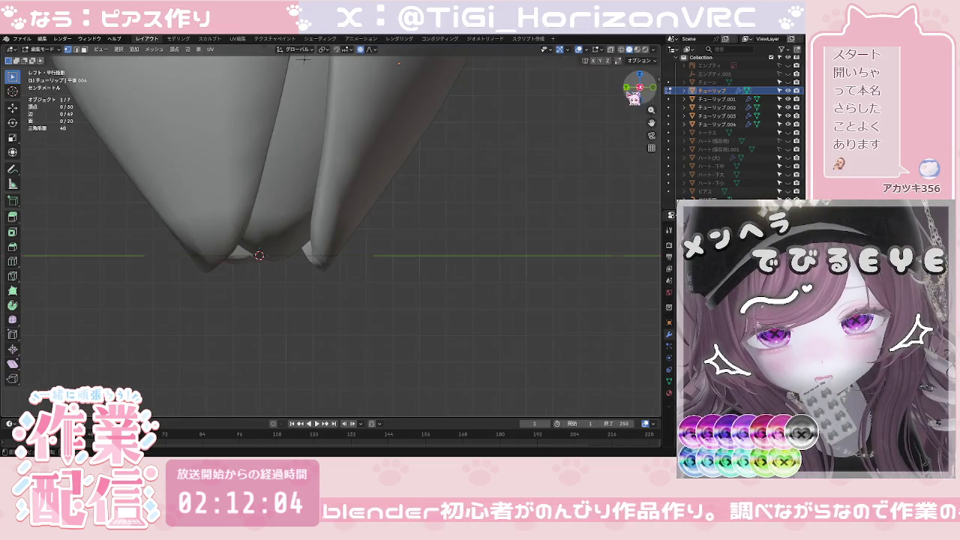
{"action": "scroll", "coordinate": [488, 203], "scroll_direction": "down", "scroll_amount": 2}
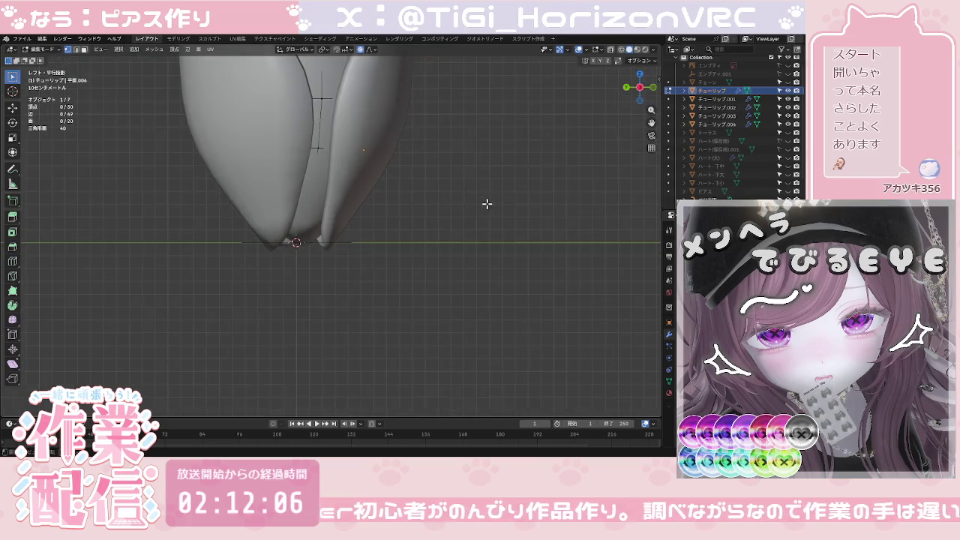
{"action": "scroll", "coordinate": [431, 216], "scroll_direction": "down", "scroll_amount": 3}
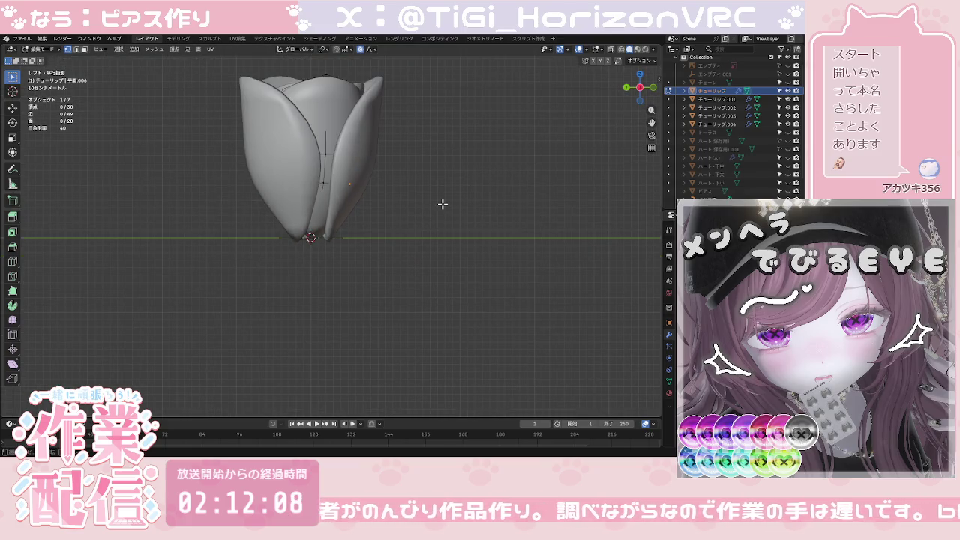
{"action": "middle_click_drag", "start_coordinate": [441, 202], "coordinate": [454, 278], "text": "shift"}
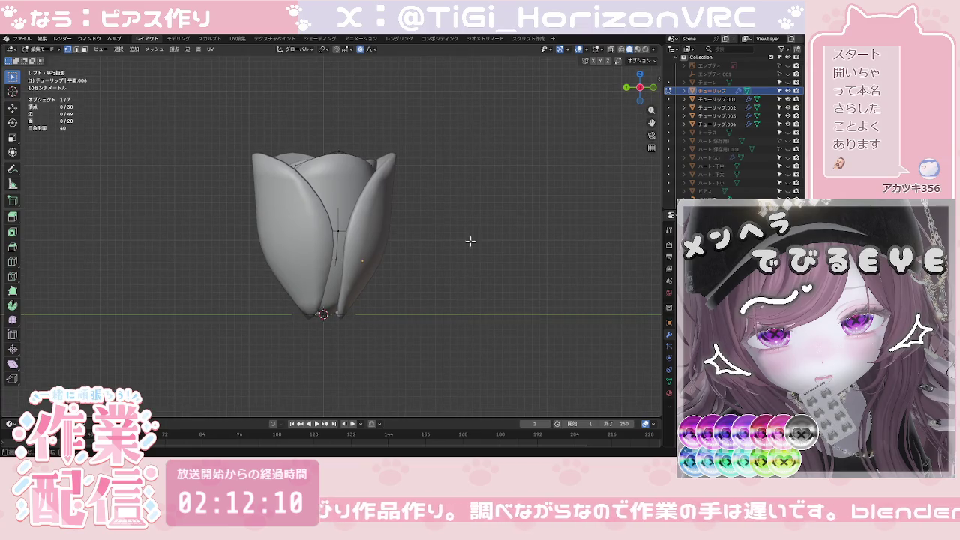
{"action": "key", "text": "Tab"}
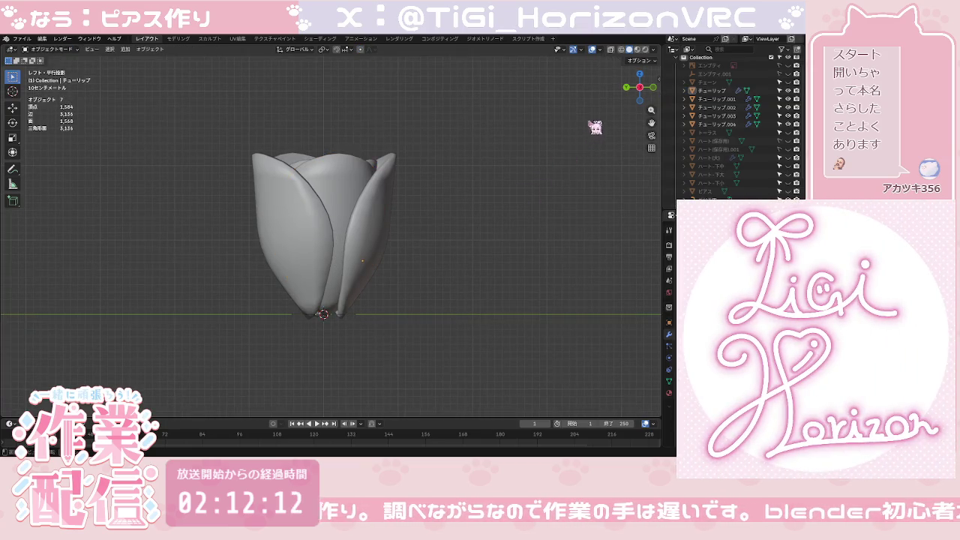
Step: Inspect the tulip from the right side view, zoomed in
{"action": "left_click", "coordinate": [629, 94]}
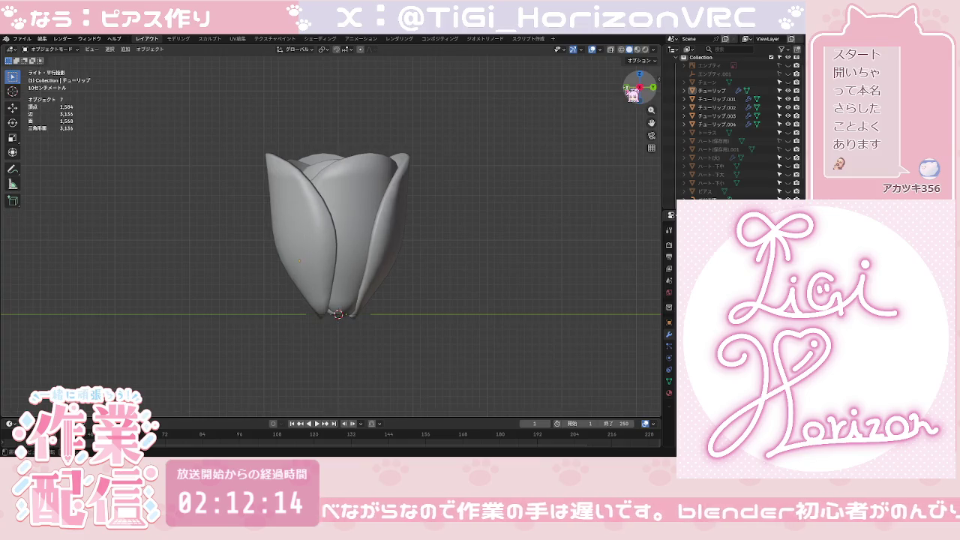
{"action": "scroll", "coordinate": [446, 285], "scroll_direction": "up", "scroll_amount": 3}
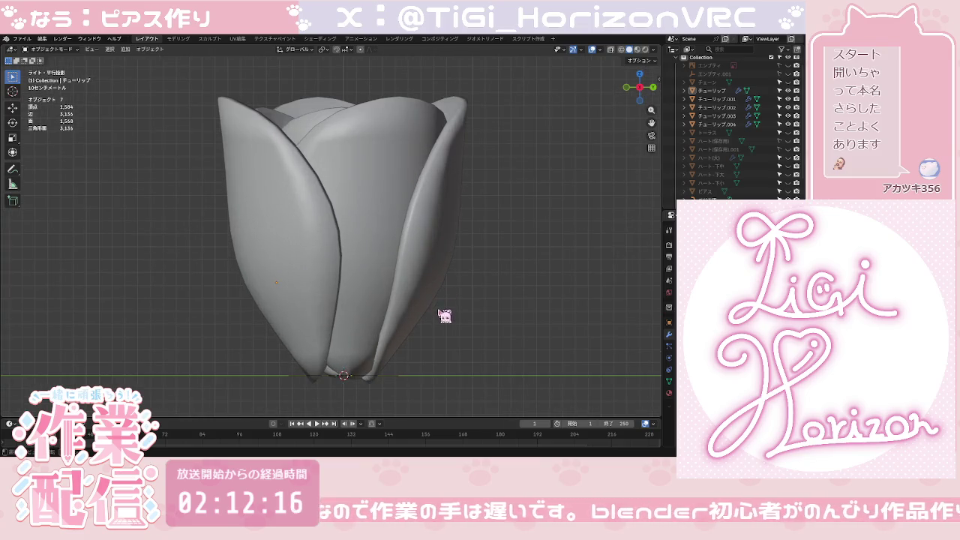
{"action": "scroll", "coordinate": [442, 300], "scroll_direction": "up", "scroll_amount": 2}
{"action": "middle_click_drag", "start_coordinate": [443, 235], "coordinate": [439, 215], "text": "shift"}
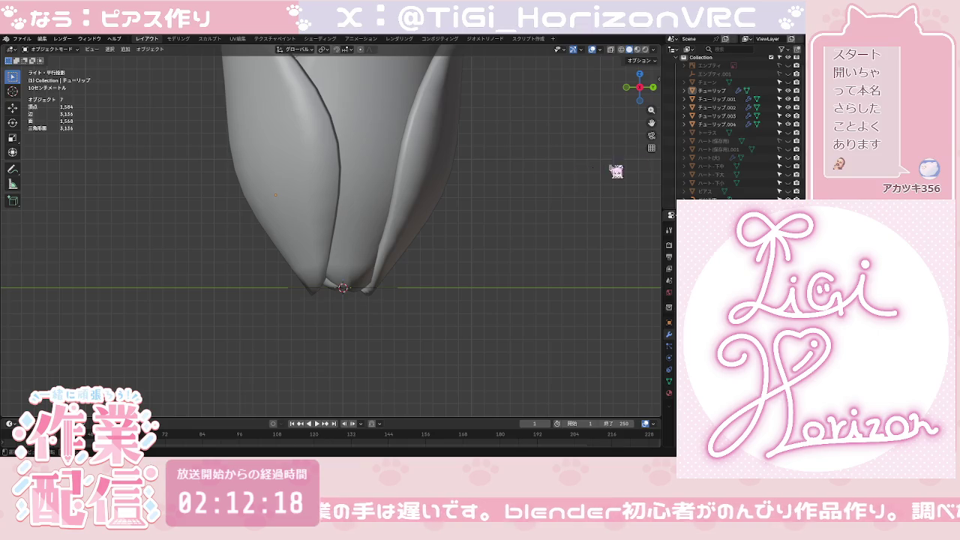
Step: From the back view, select petal チューリップ.003 and enter Edit Mode
{"action": "left_click", "coordinate": [652, 87]}
{"action": "scroll", "coordinate": [347, 280], "scroll_direction": "up", "scroll_amount": 2}
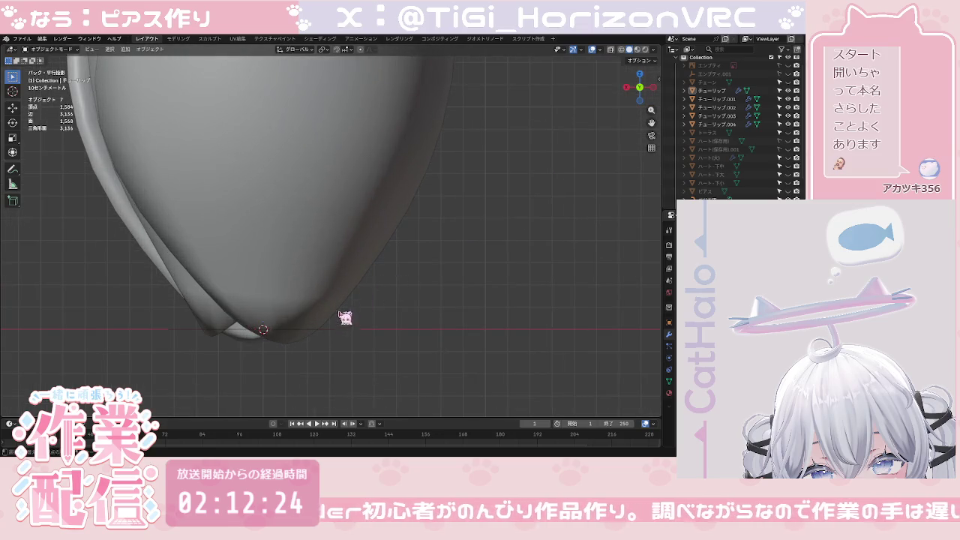
{"action": "middle_click_drag", "start_coordinate": [343, 315], "coordinate": [439, 202], "text": "shift"}
{"action": "left_click", "coordinate": [316, 227]}
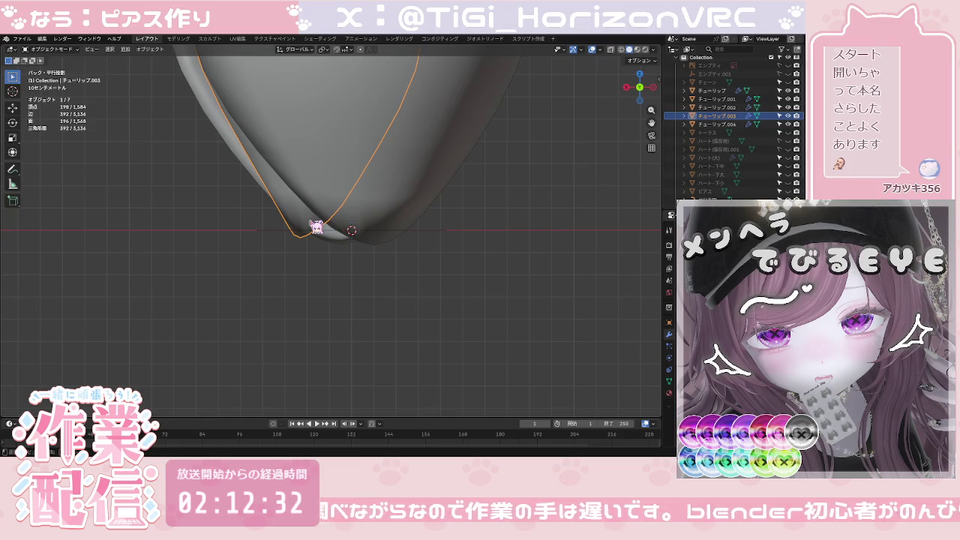
{"action": "key", "text": "Tab"}
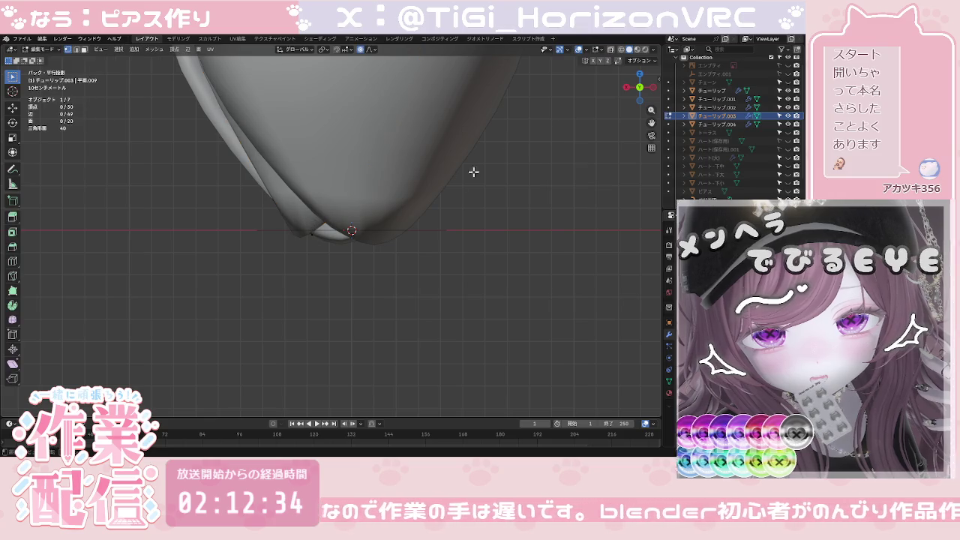
Step: Box-select チューリップ.003's tip vertices in X-ray and pull them inward with proportional editing
{"action": "left_click", "coordinate": [612, 49]}
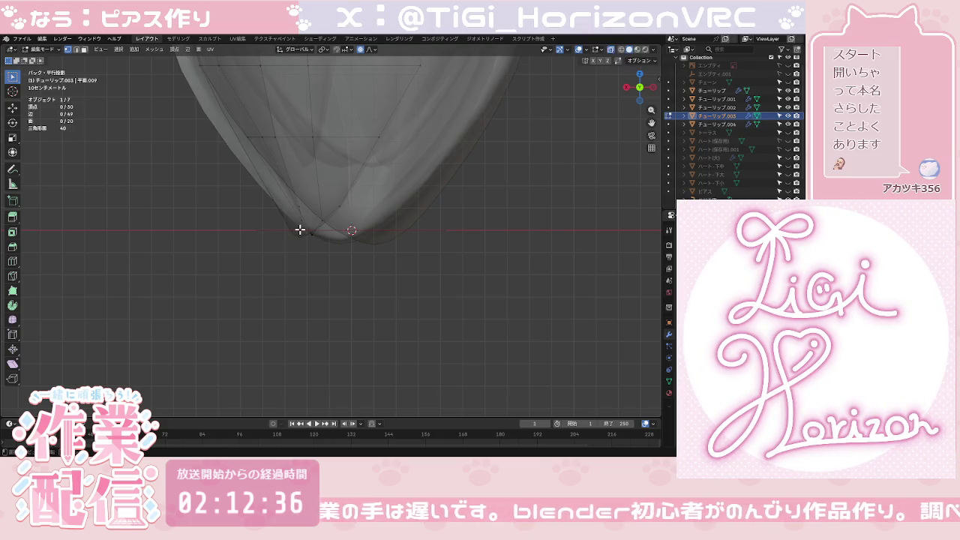
{"action": "left_click_drag", "start_coordinate": [260, 192], "coordinate": [405, 273]}
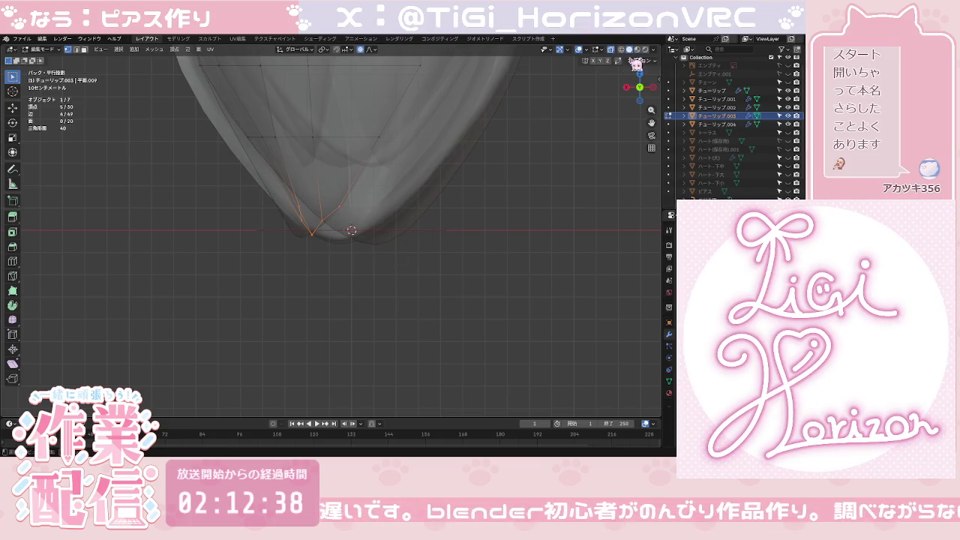
{"action": "left_click", "coordinate": [612, 50]}
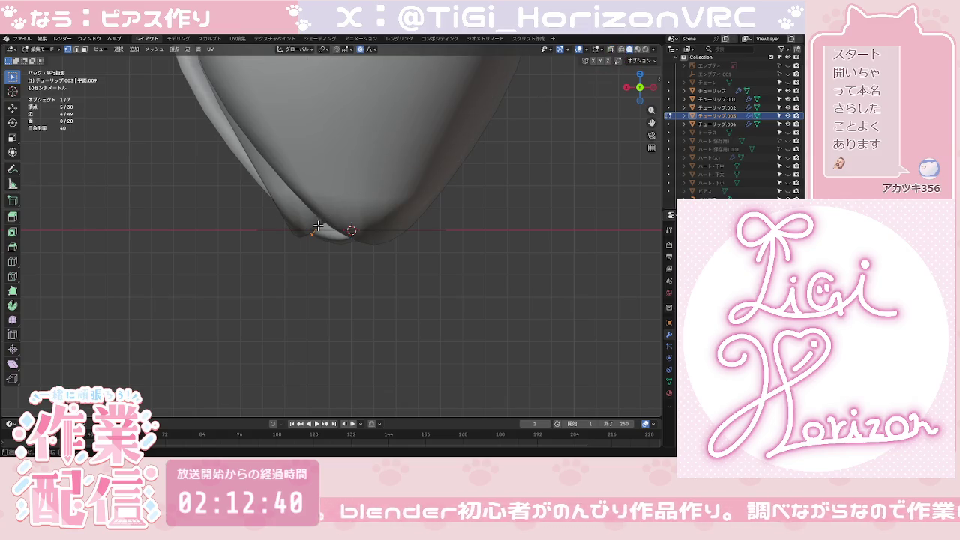
{"action": "key", "text": "g"}
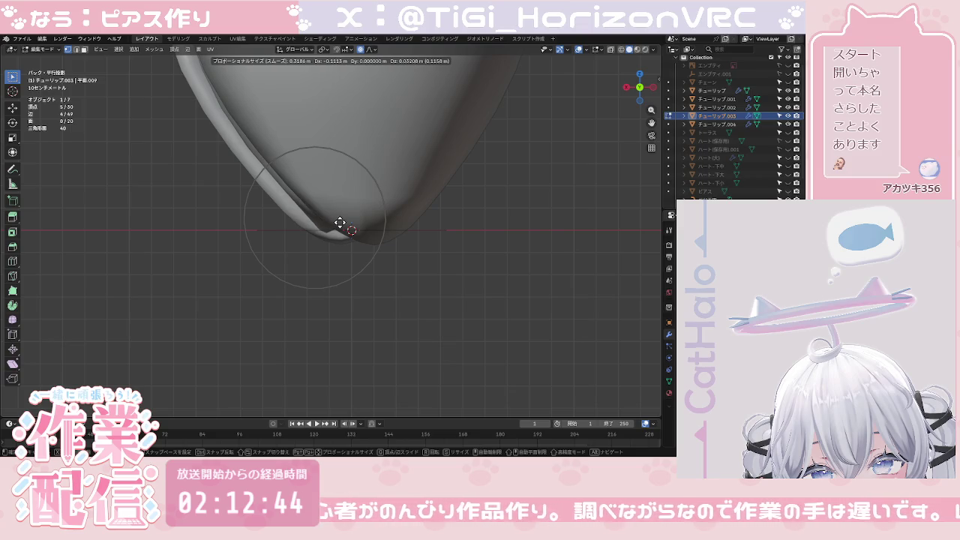
{"action": "left_click", "coordinate": [343, 222]}
{"action": "left_click", "coordinate": [390, 253]}
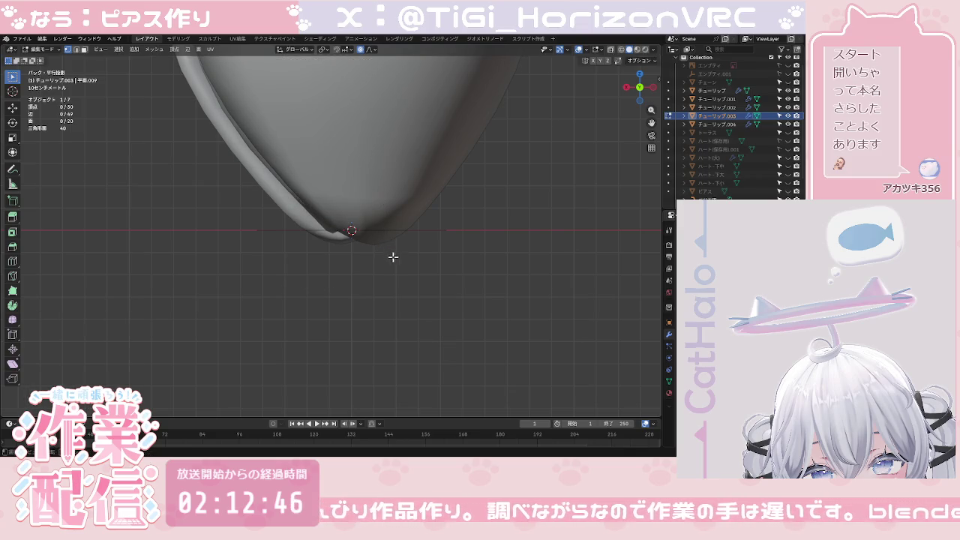
{"action": "scroll", "coordinate": [410, 255], "scroll_direction": "down", "scroll_amount": 5}
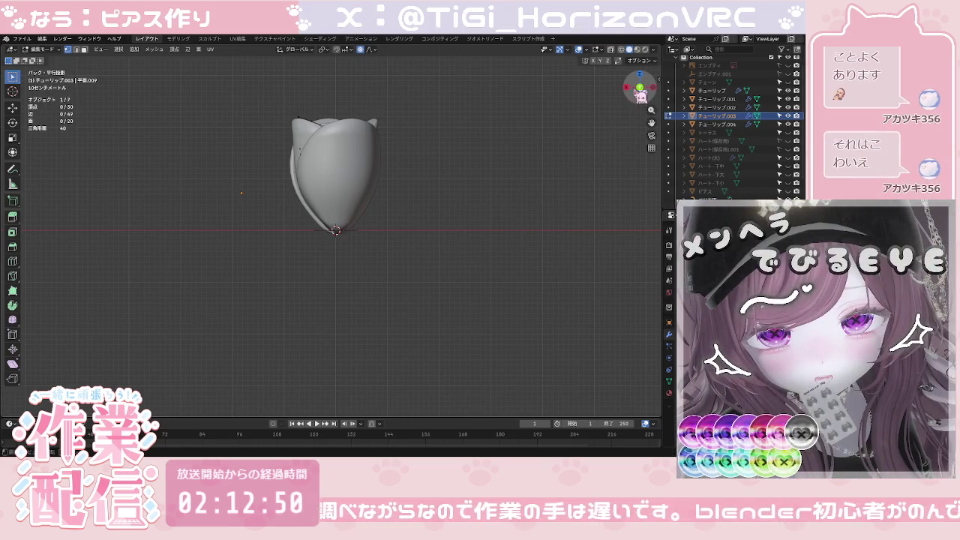
{"action": "left_click", "coordinate": [627, 87]}
Step: Return to Object Mode and zoom into the tulip base in Right Ortho view
{"action": "key", "text": "Tab"}
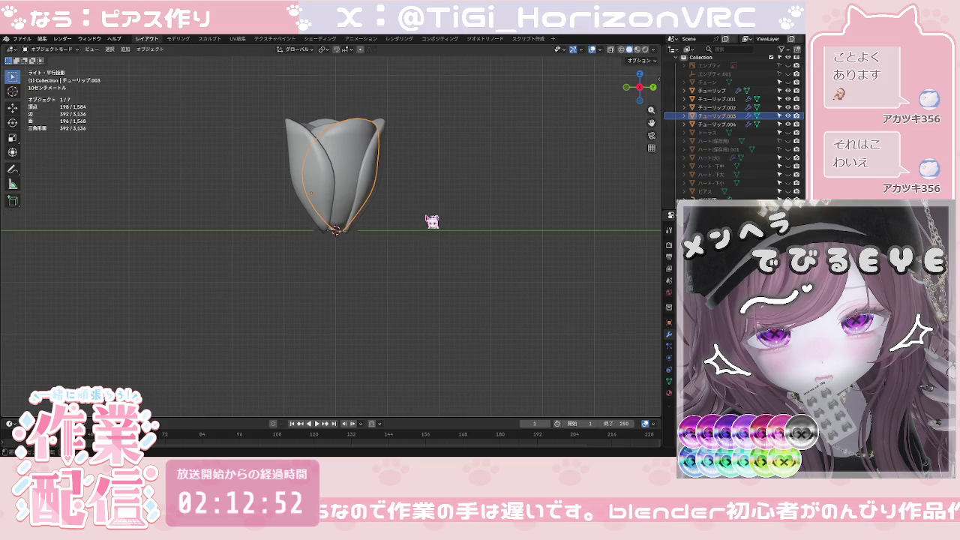
{"action": "left_click", "coordinate": [431, 219]}
{"action": "middle_click_drag", "start_coordinate": [412, 216], "coordinate": [420, 328]}
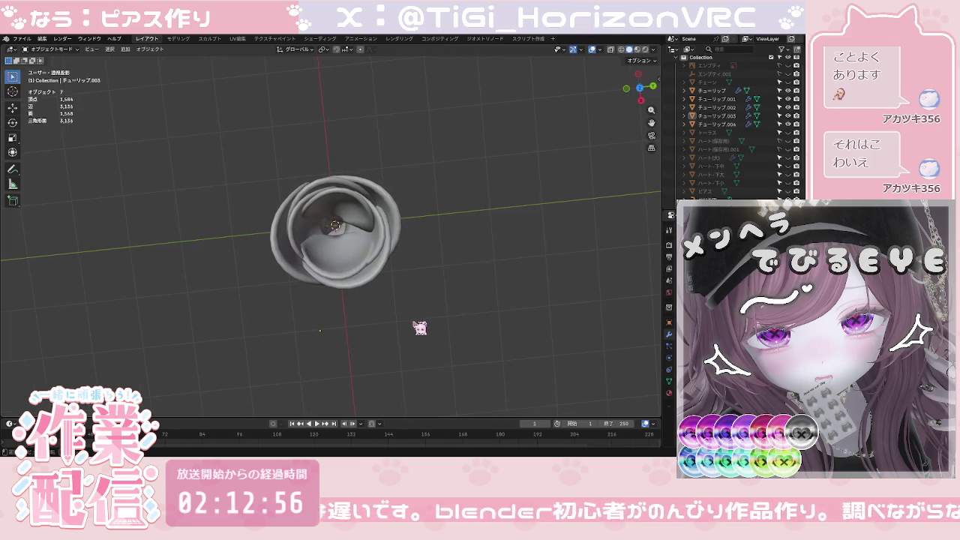
{"action": "left_click", "coordinate": [642, 101]}
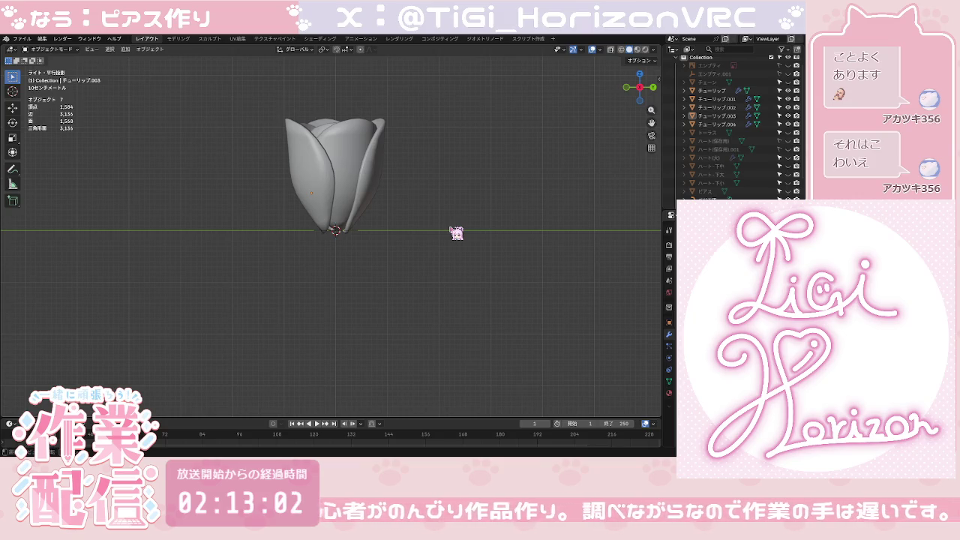
{"action": "scroll", "coordinate": [456, 232], "scroll_direction": "up", "scroll_amount": 2}
{"action": "scroll", "coordinate": [456, 233], "scroll_direction": "up", "scroll_amount": 2}
{"action": "scroll", "coordinate": [456, 232], "scroll_direction": "up", "scroll_amount": 2}
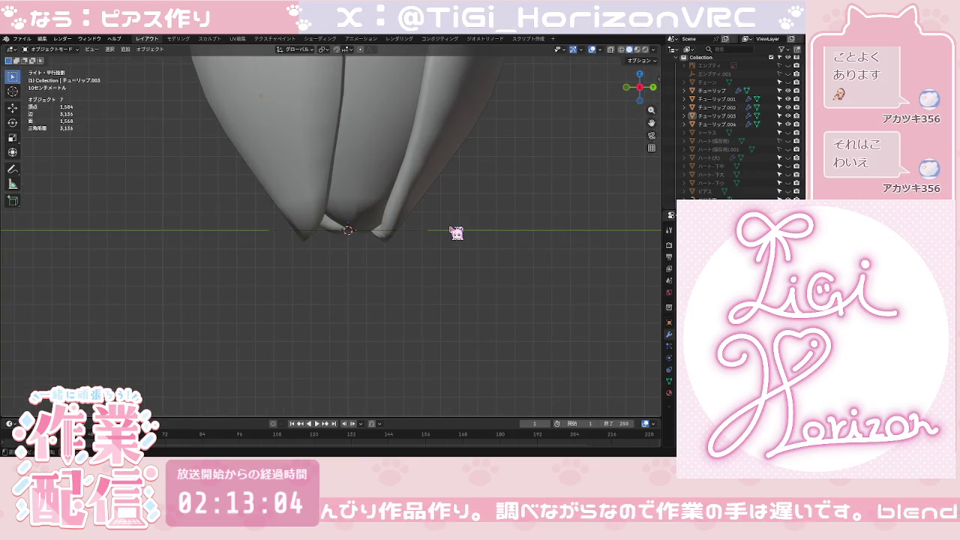
Step: Select petal チューリップ.001 and enter Edit Mode
{"action": "left_click", "coordinate": [321, 234]}
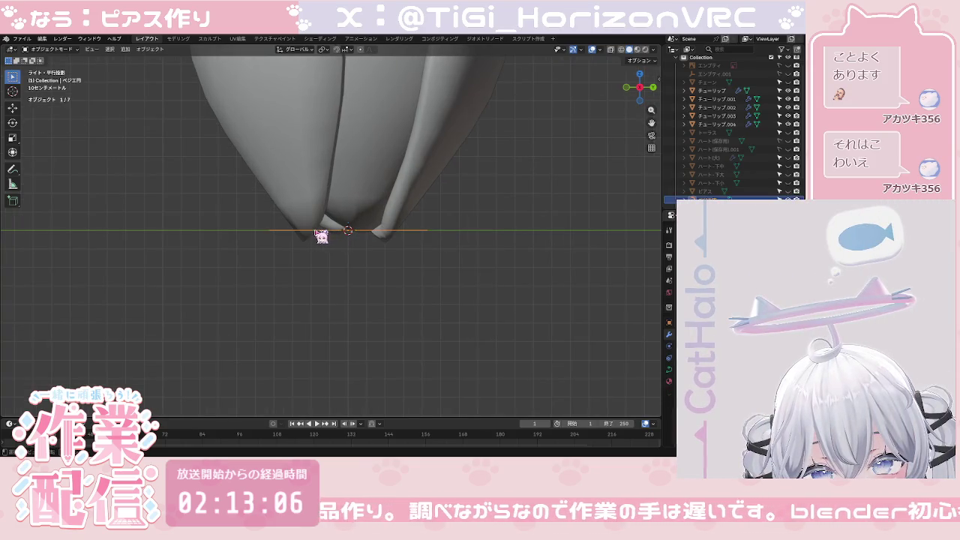
{"action": "left_click", "coordinate": [312, 231]}
{"action": "key", "text": "Tab"}
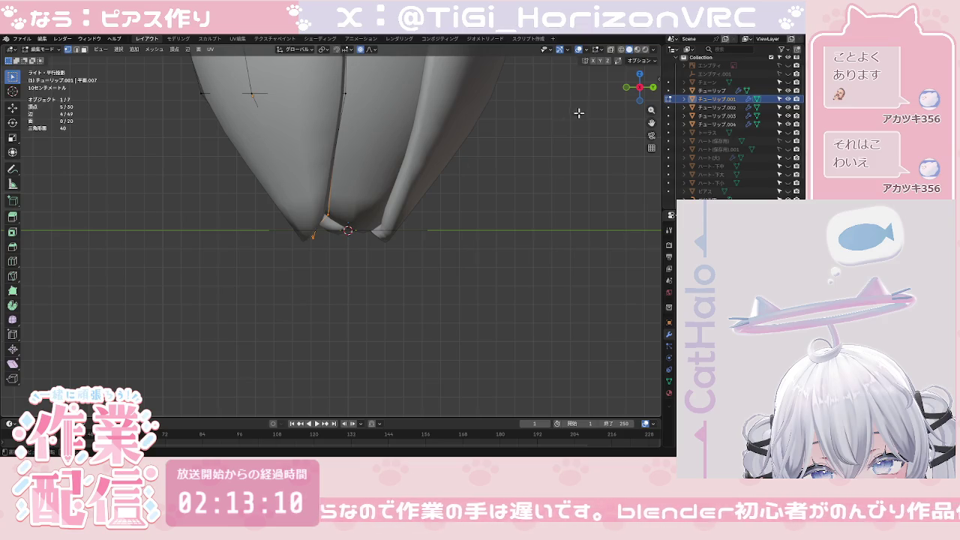
Step: Box-select チューリップ.001's bottom-tip vertices in X-ray and pull them inward with proportional editing
{"action": "left_click", "coordinate": [611, 49]}
{"action": "left_click_drag", "start_coordinate": [273, 204], "coordinate": [378, 264]}
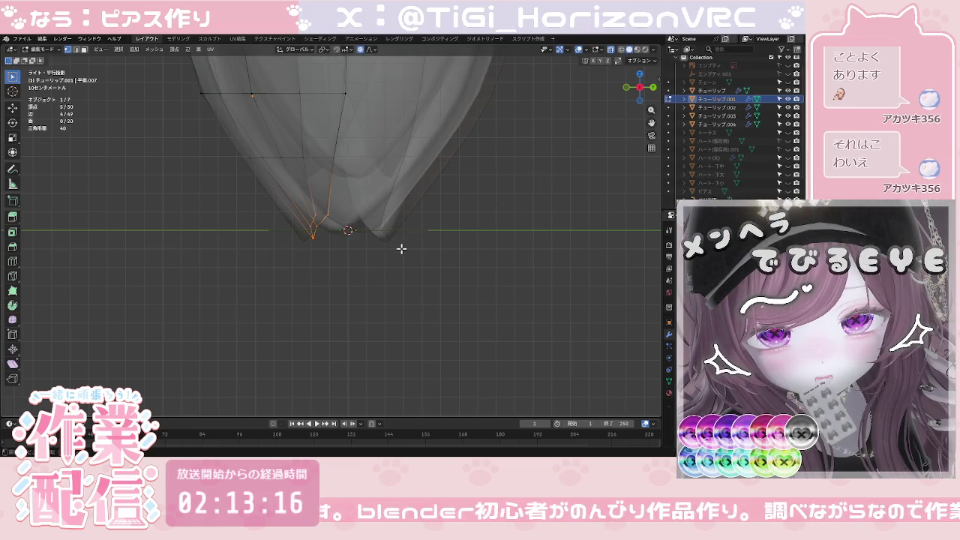
{"action": "key", "text": "g"}
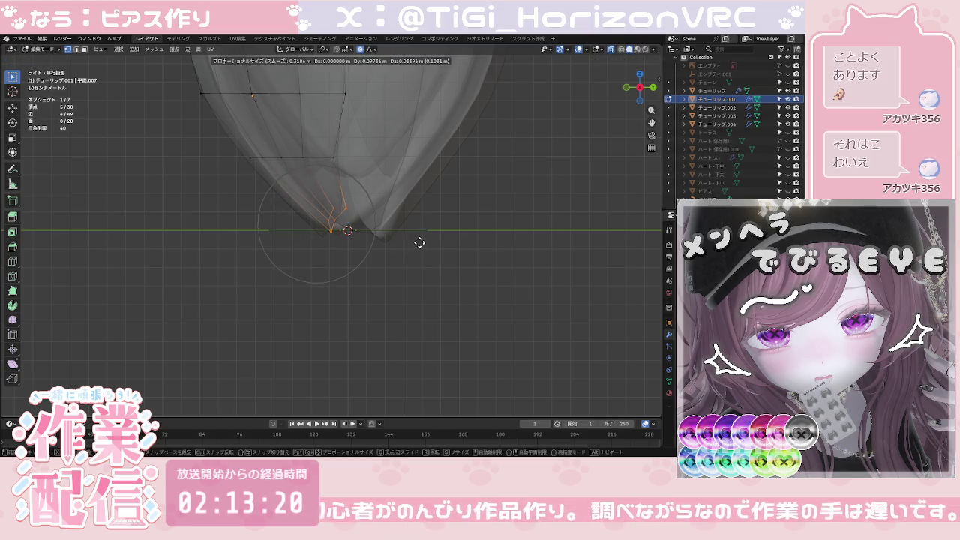
{"action": "left_click", "coordinate": [419, 242]}
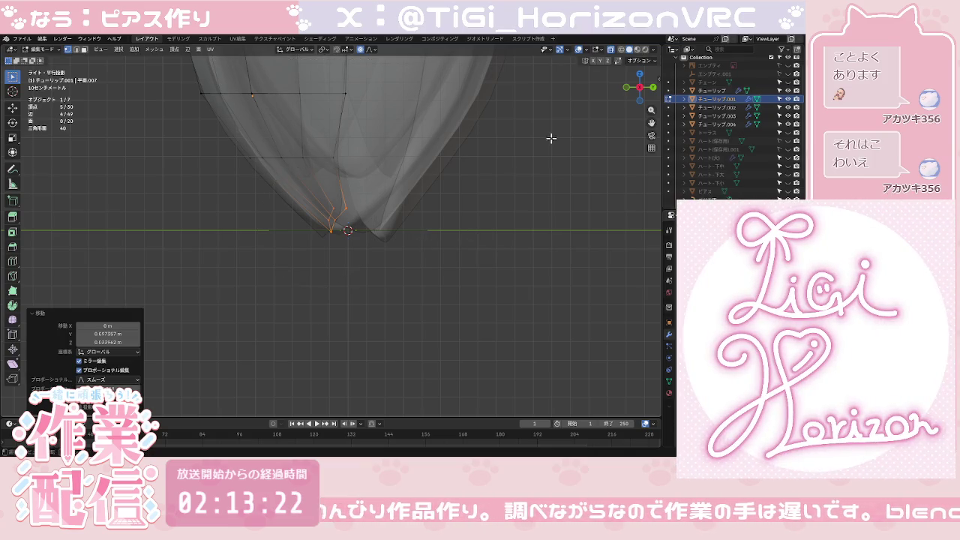
{"action": "left_click", "coordinate": [612, 50]}
{"action": "left_click", "coordinate": [524, 179]}
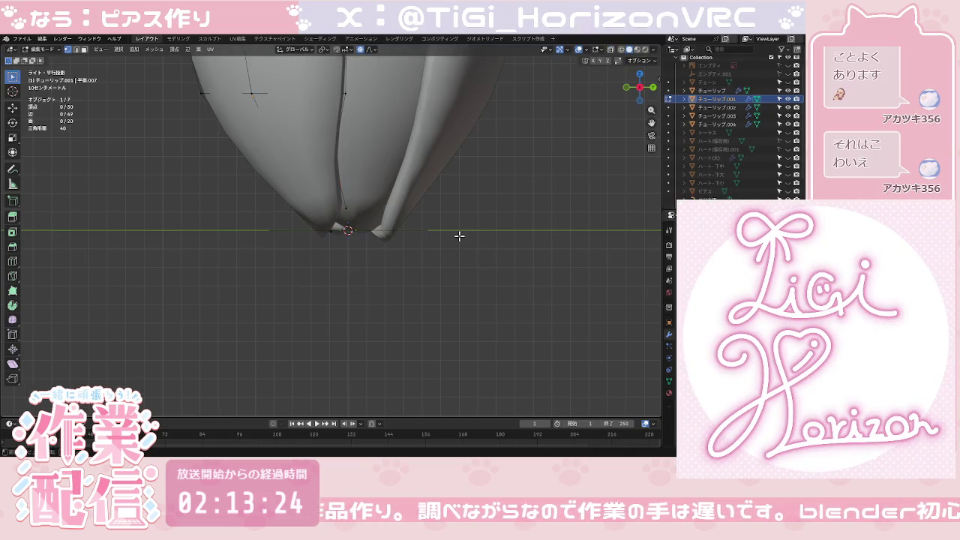
{"action": "key", "text": "Tab"}
{"action": "mouse_move", "coordinate": [459, 235]}
{"action": "middle_mouse_down"}
{"action": "mouse_move", "coordinate": [469, 161]}
{"action": "mouse_move", "coordinate": [494, 232]}
{"action": "mouse_move", "coordinate": [369, 276]}
{"action": "mouse_move", "coordinate": [455, 272]}
{"action": "mouse_move", "coordinate": [408, 275]}
{"action": "mouse_move", "coordinate": [437, 272]}
{"action": "mouse_move", "coordinate": [442, 153]}
{"action": "mouse_move", "coordinate": [444, 168]}
{"action": "middle_mouse_up"}
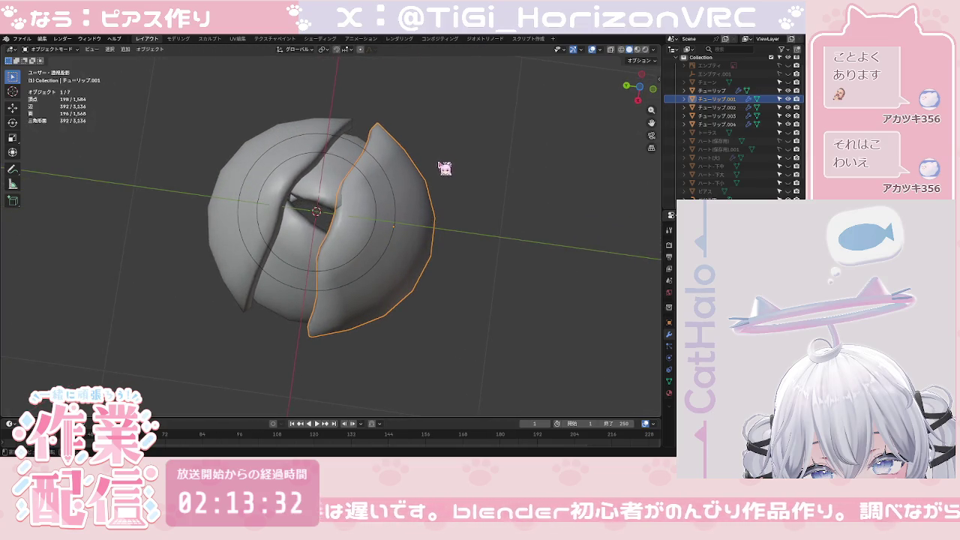
Step: Select petal チューリップ.002 and hide both Bezier circles in the Outliner
{"action": "left_click", "coordinate": [284, 185]}
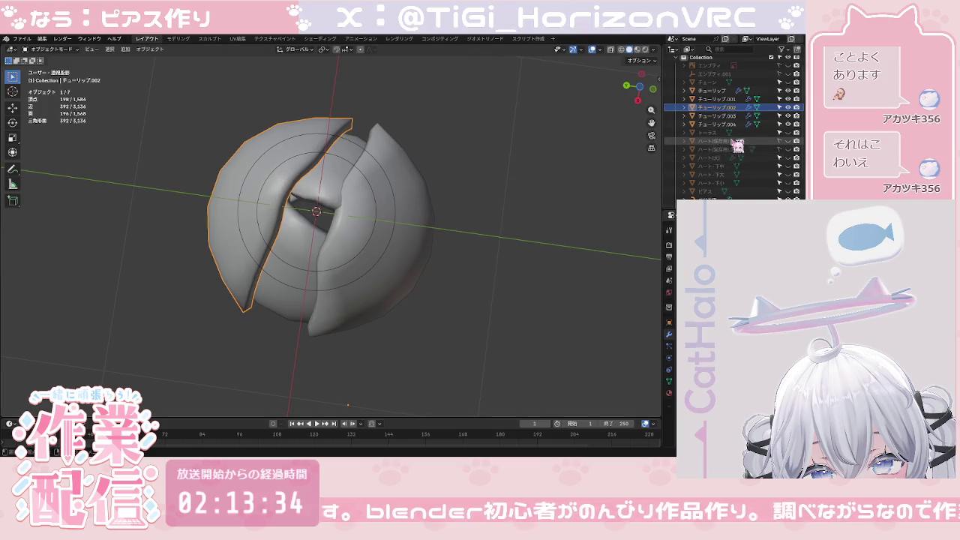
{"action": "scroll", "coordinate": [737, 145], "scroll_direction": "down", "scroll_amount": 2}
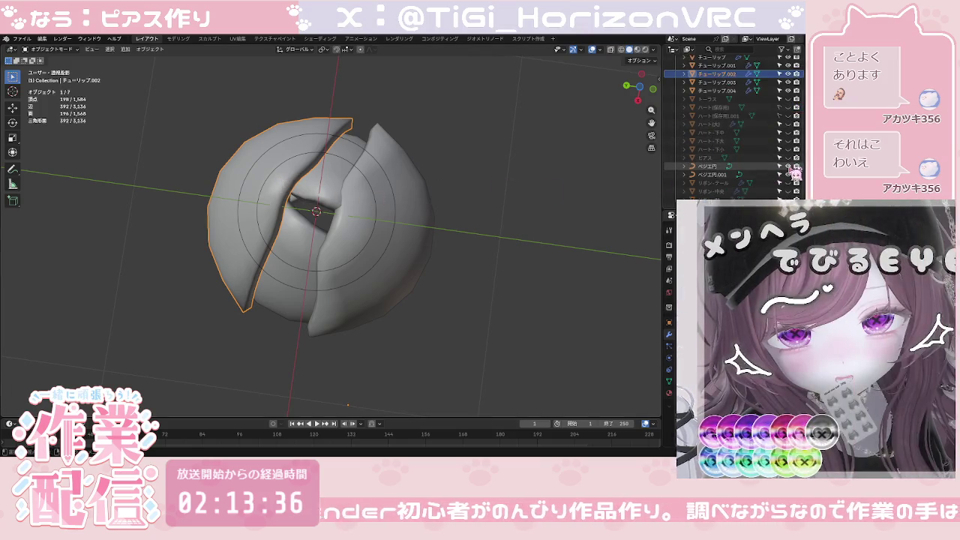
{"action": "left_click_drag", "start_coordinate": [780, 165], "coordinate": [779, 175]}
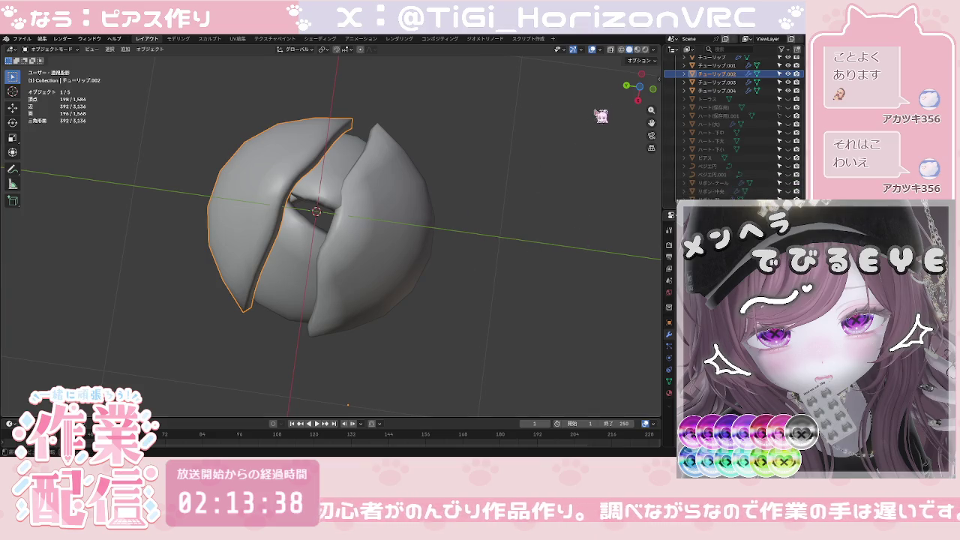
{"action": "left_click", "coordinate": [635, 89]}
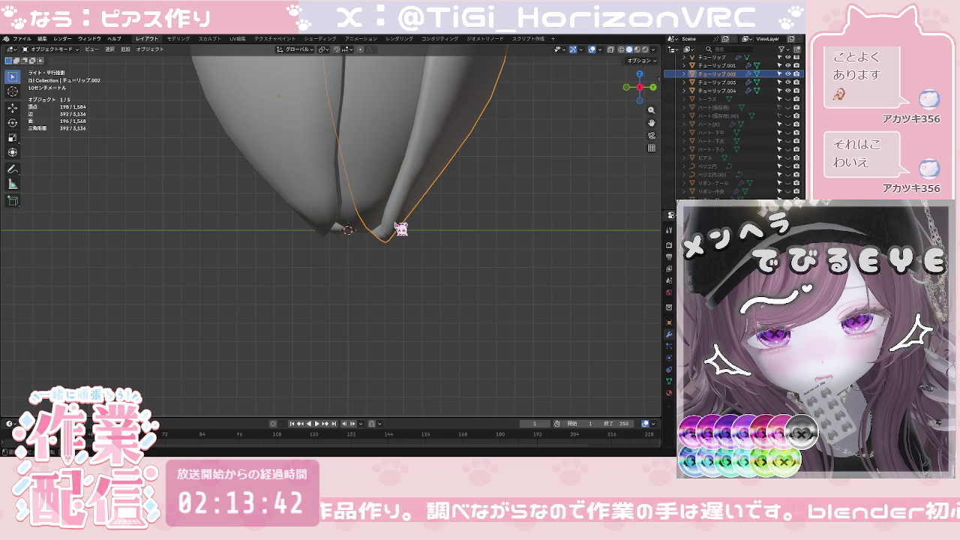
Step: Pull チューリップ.002's bottom-tip vertices toward the base with proportional editing
{"action": "key", "text": "Tab"}
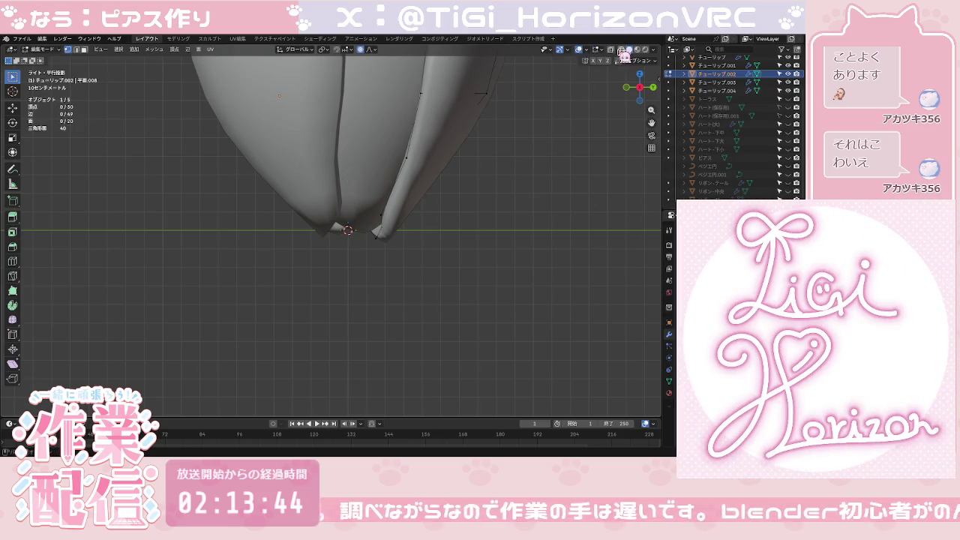
{"action": "key", "text": "alt+z"}
{"action": "left_click_drag", "start_coordinate": [344, 197], "coordinate": [443, 279]}
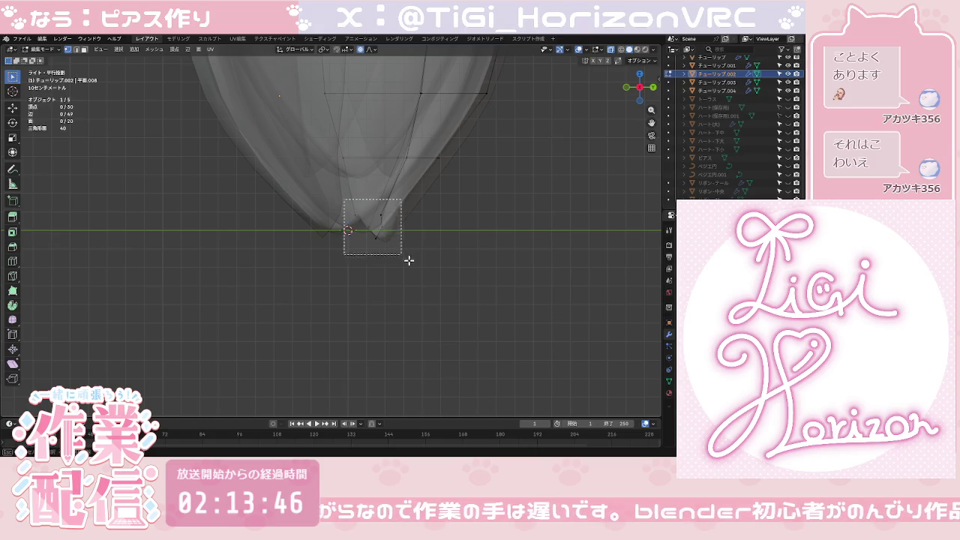
{"action": "left_click", "coordinate": [611, 50]}
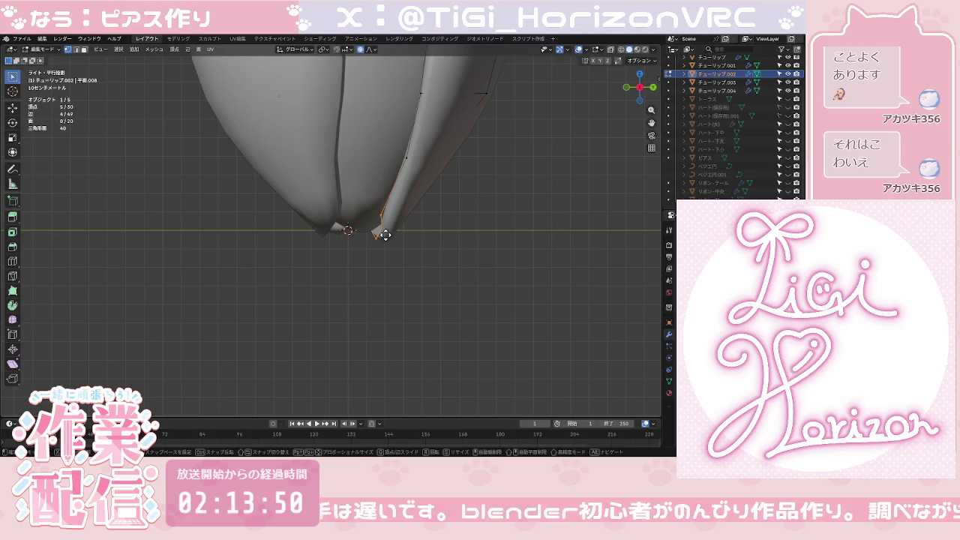
{"action": "key", "text": "g"}
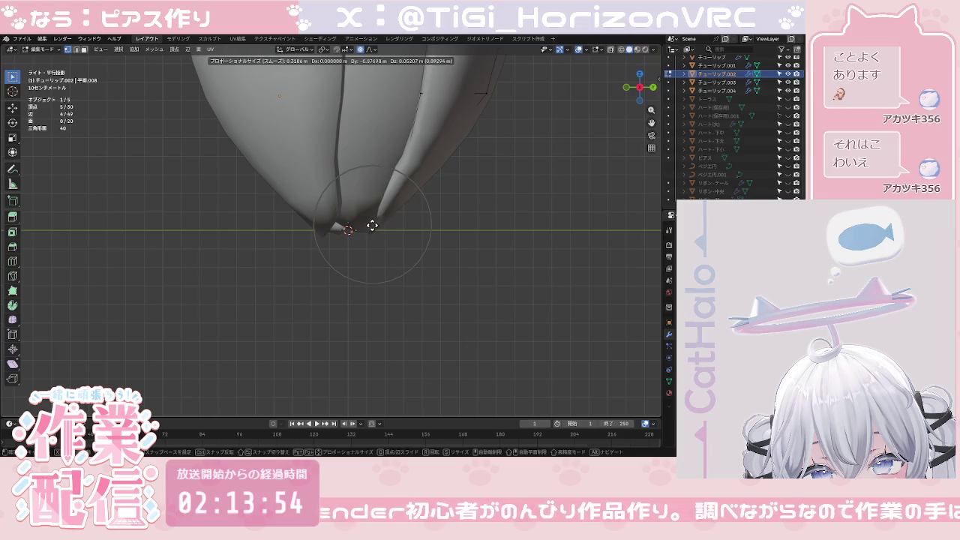
{"action": "left_click", "coordinate": [376, 226]}
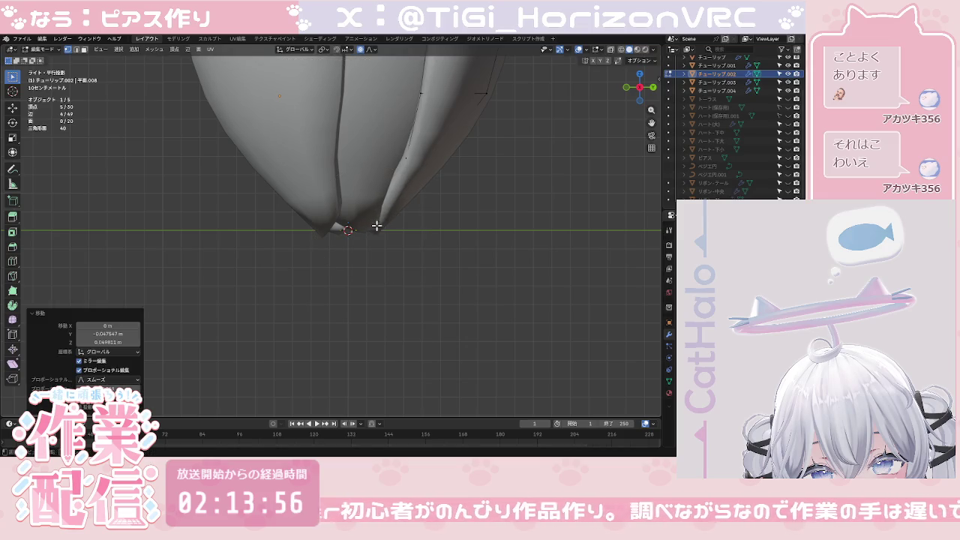
{"action": "key", "text": "Tab"}
Step: Deselect and inspect the tulip from the left and back views
{"action": "left_click", "coordinate": [434, 229]}
{"action": "scroll", "coordinate": [439, 232], "scroll_direction": "down", "scroll_amount": 3}
{"action": "scroll", "coordinate": [439, 232], "scroll_direction": "down", "scroll_amount": 3}
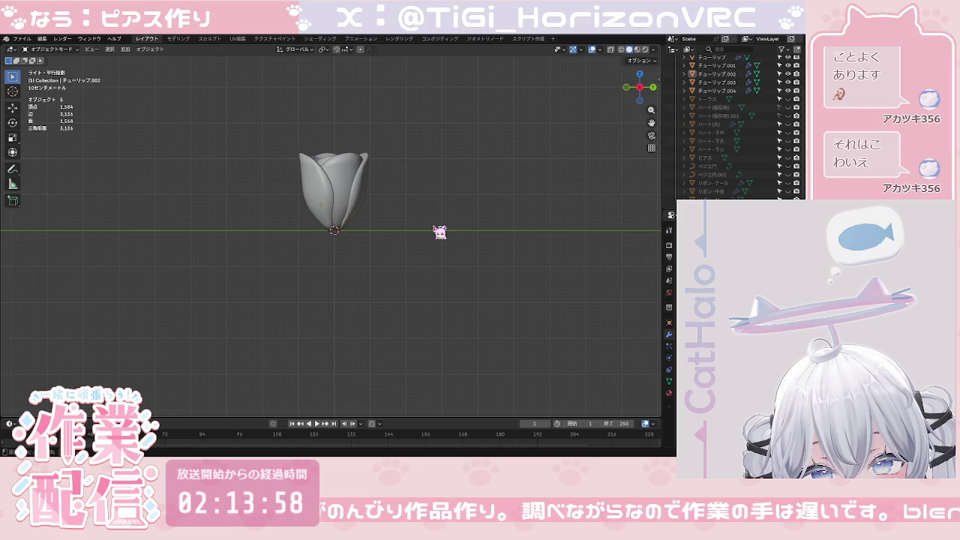
{"action": "left_click_drag", "start_coordinate": [628, 90], "coordinate": [627, 89]}
{"action": "left_click", "coordinate": [628, 89]}
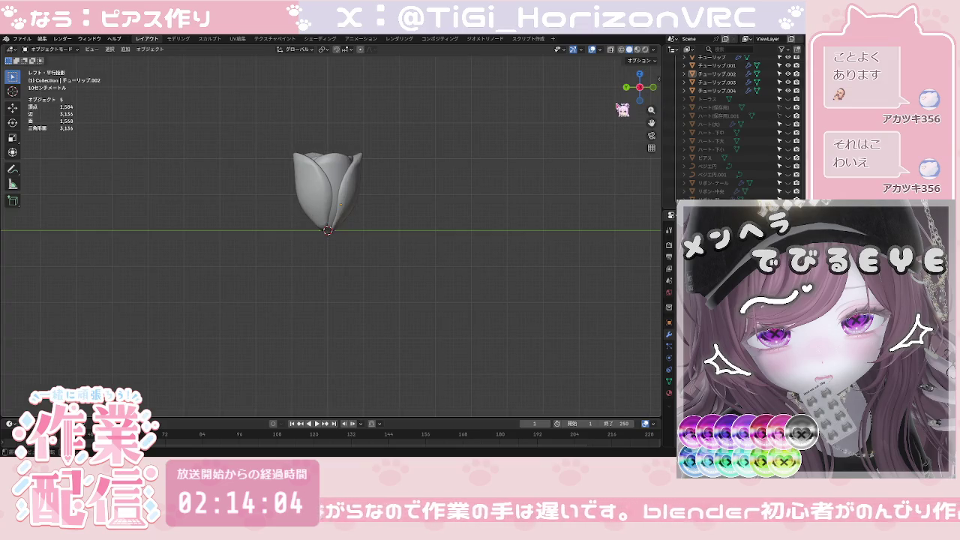
{"action": "left_click", "coordinate": [633, 90]}
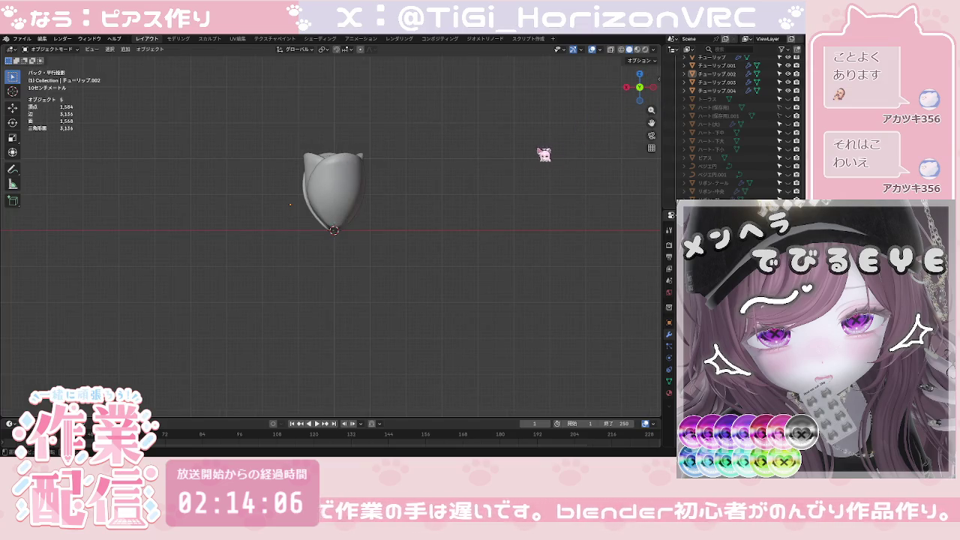
Step: Select all five tulip petals, try a tilted X/Y rotation, then undo it
{"action": "left_click_drag", "start_coordinate": [272, 113], "coordinate": [385, 254]}
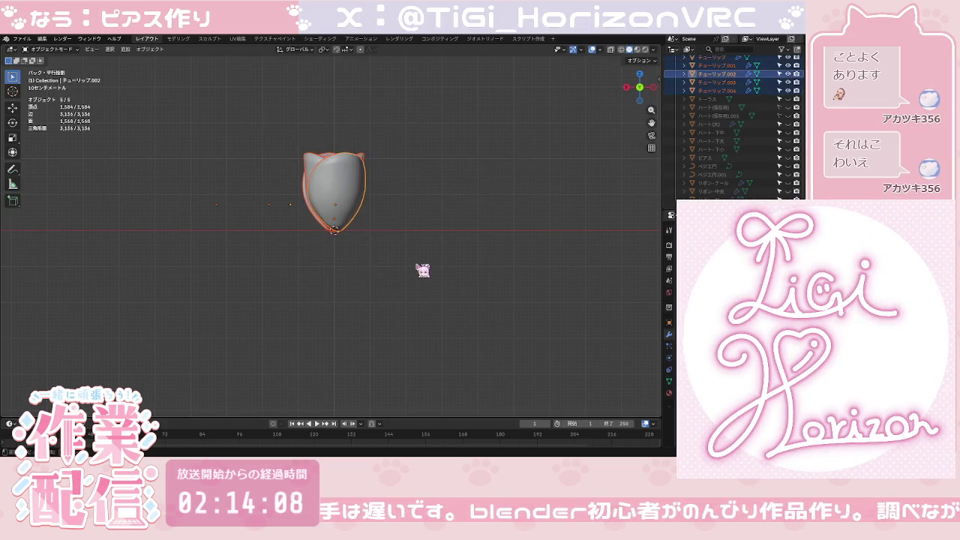
{"action": "key", "text": "r"}
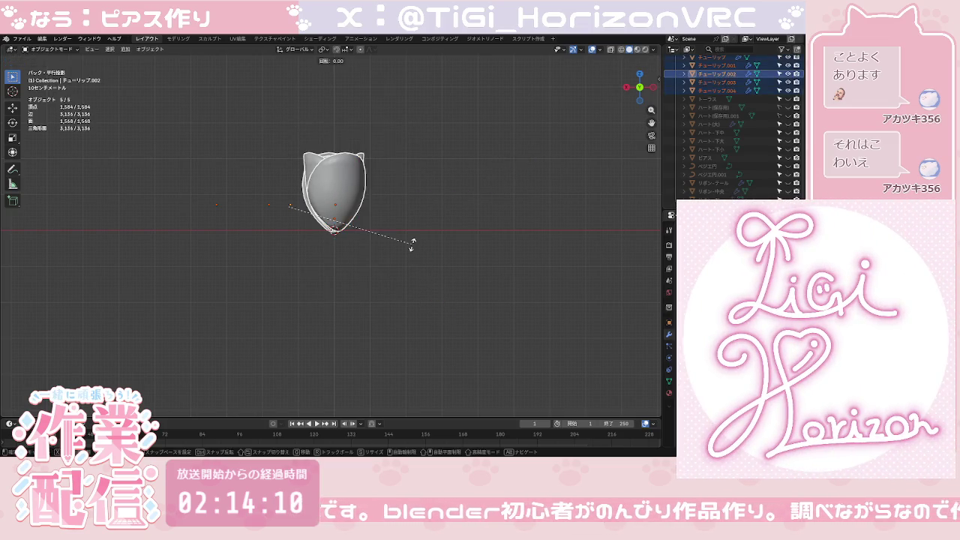
{"action": "key", "text": "x"}
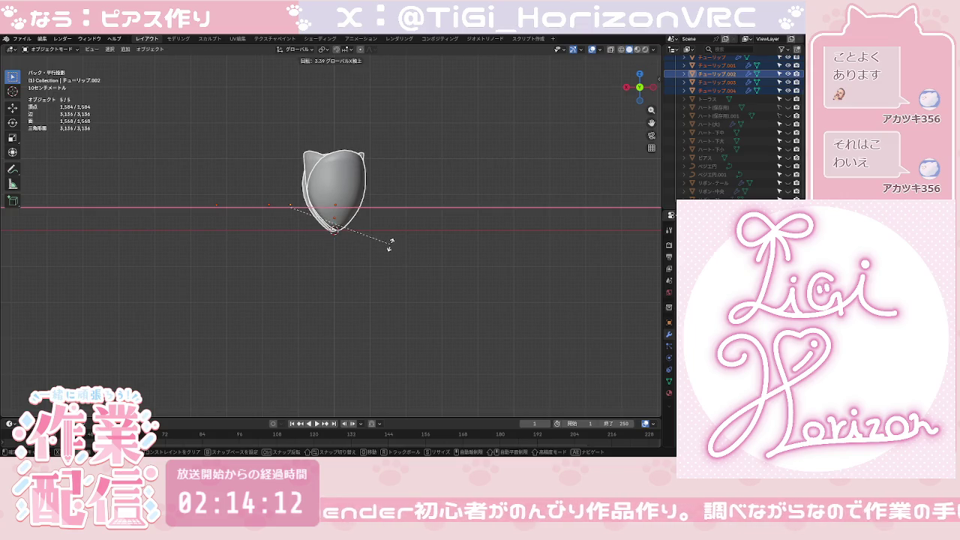
{"action": "key", "text": "y"}
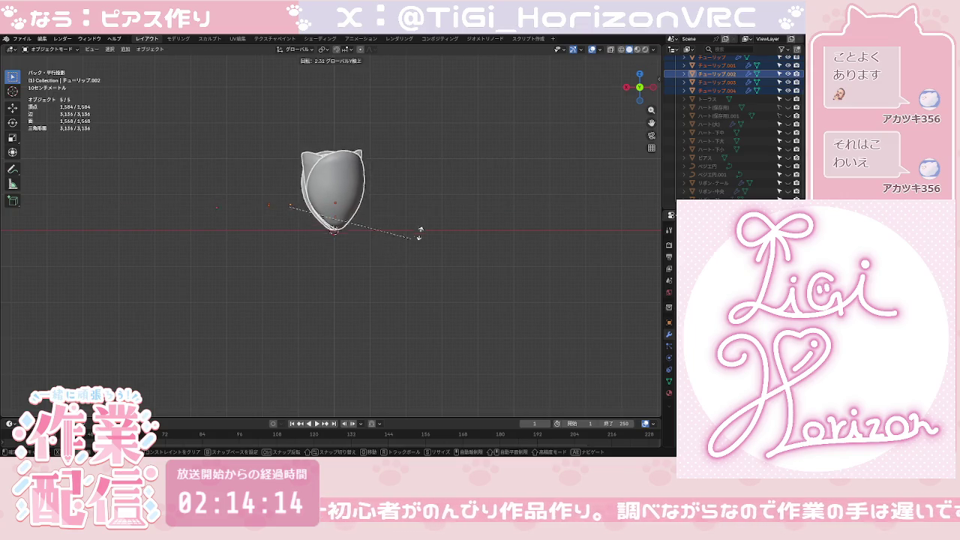
{"action": "left_click", "coordinate": [429, 225]}
{"action": "key", "text": "ctrl+z"}
Step: Reset the petals' origin, rotate them 45.4° about Z, then deselect
{"action": "right_click", "coordinate": [431, 235]}
{"action": "mouse_move", "coordinate": [394, 229]}
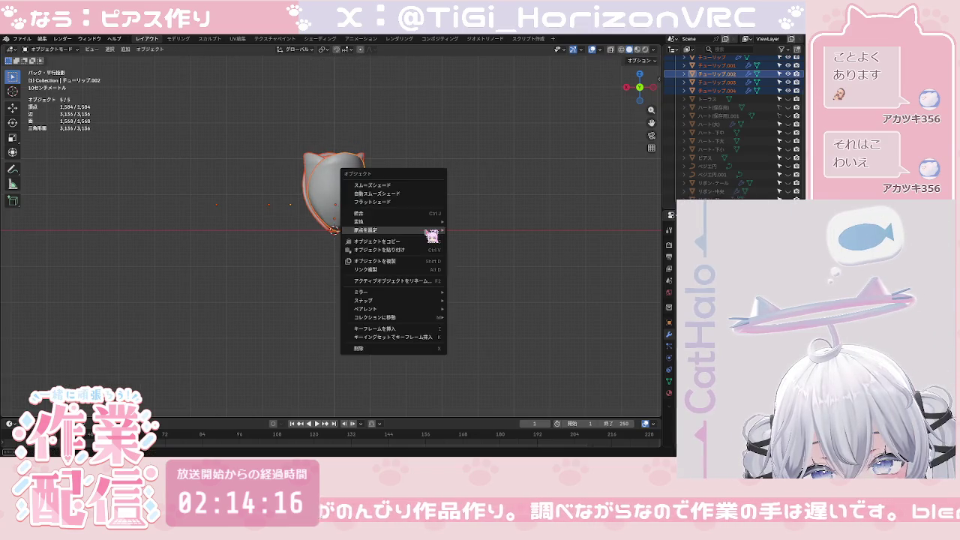
{"action": "left_click", "coordinate": [484, 248]}
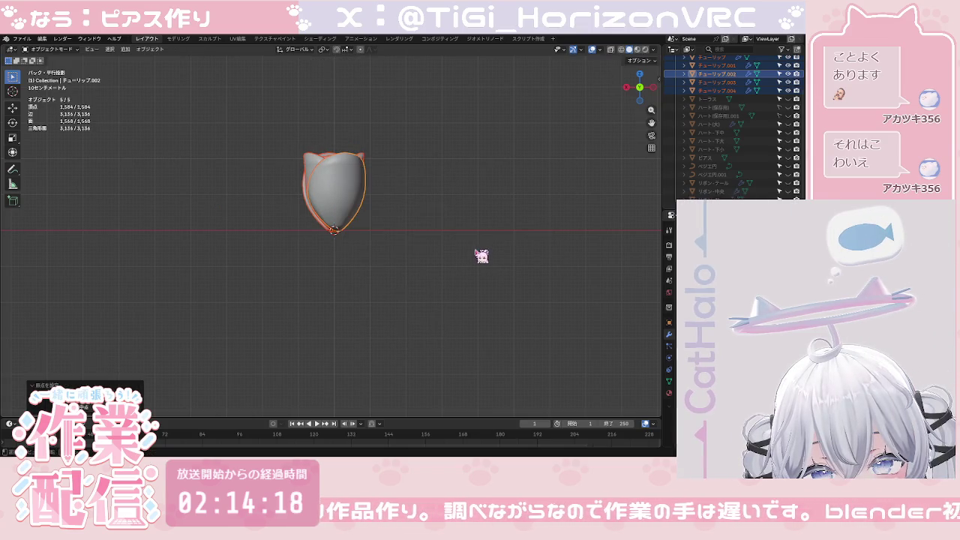
{"action": "key", "text": "r"}
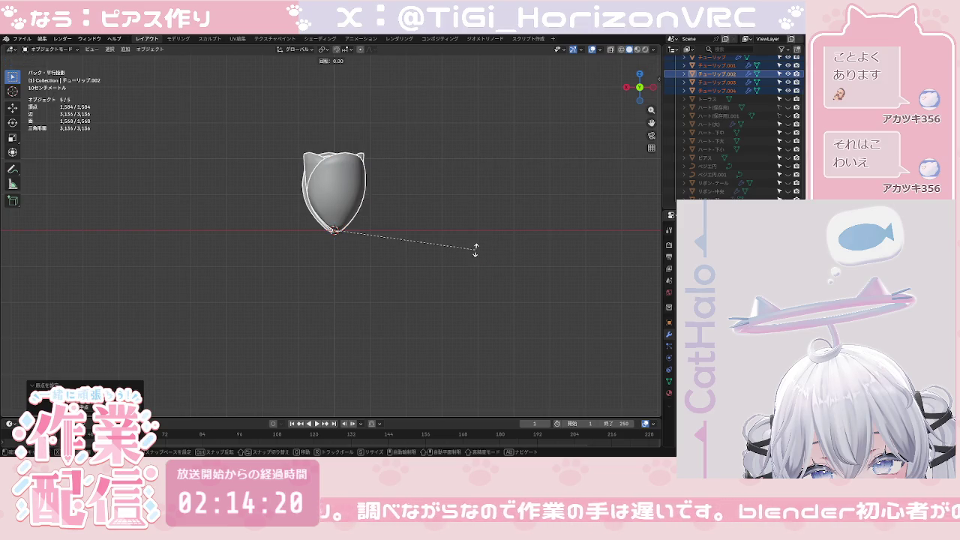
{"action": "key", "text": "z"}
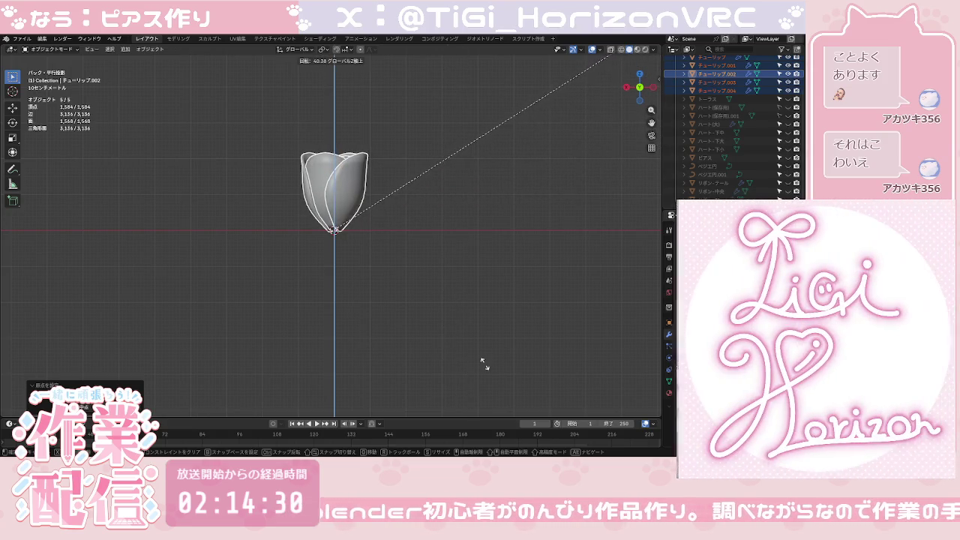
{"action": "left_click", "coordinate": [501, 84]}
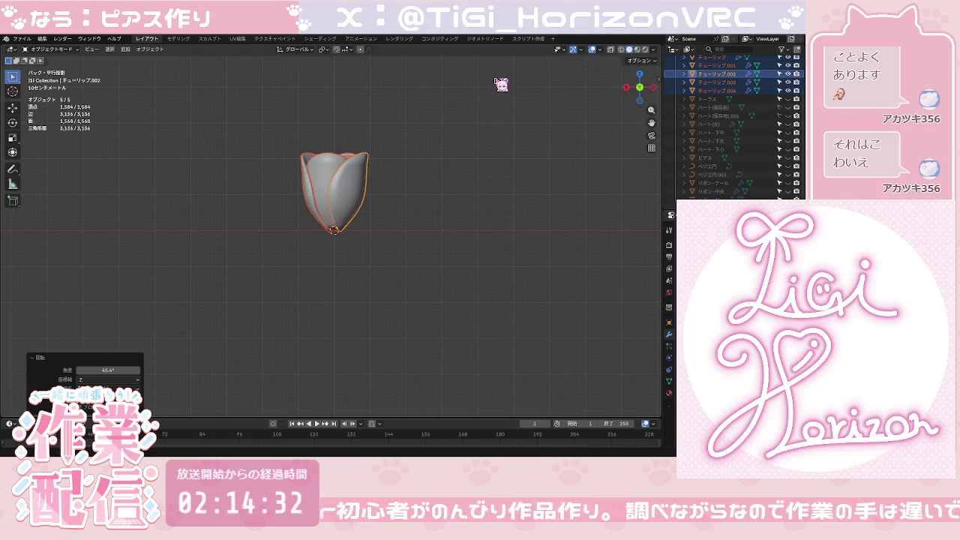
{"action": "left_click", "coordinate": [505, 132]}
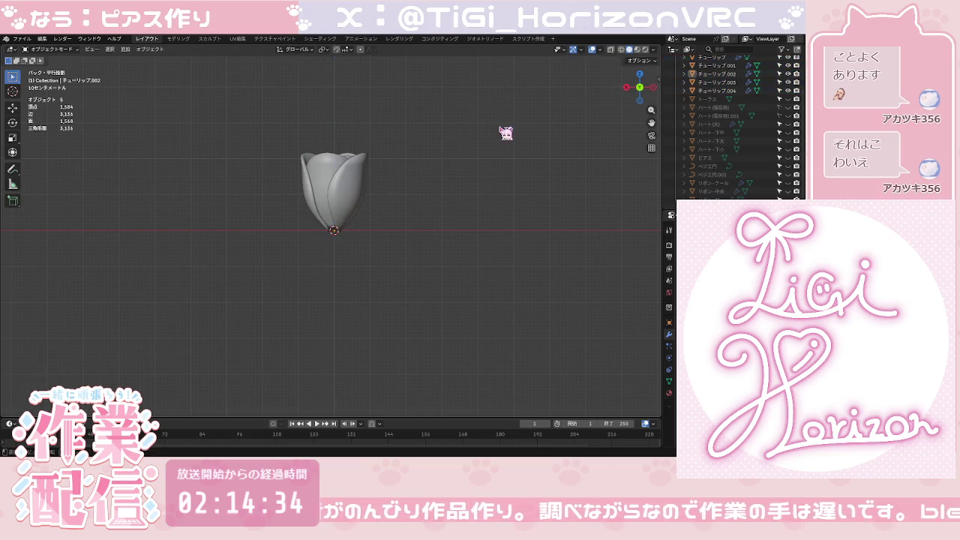
Step: Orbit and zoom in to inspect the inside of the tulip bud
{"action": "middle_click_drag", "start_coordinate": [390, 203], "coordinate": [394, 233]}
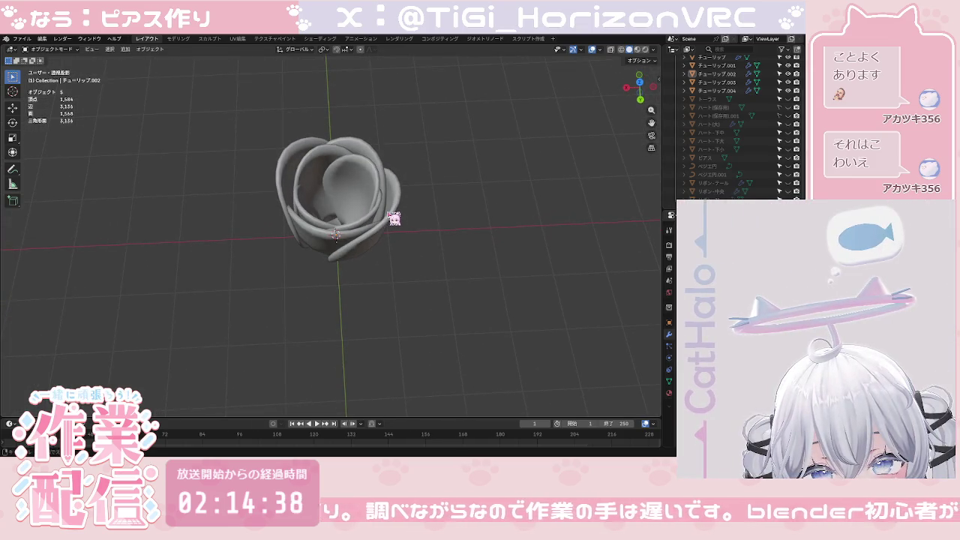
{"action": "scroll", "coordinate": [394, 233], "scroll_direction": "up", "scroll_amount": 1}
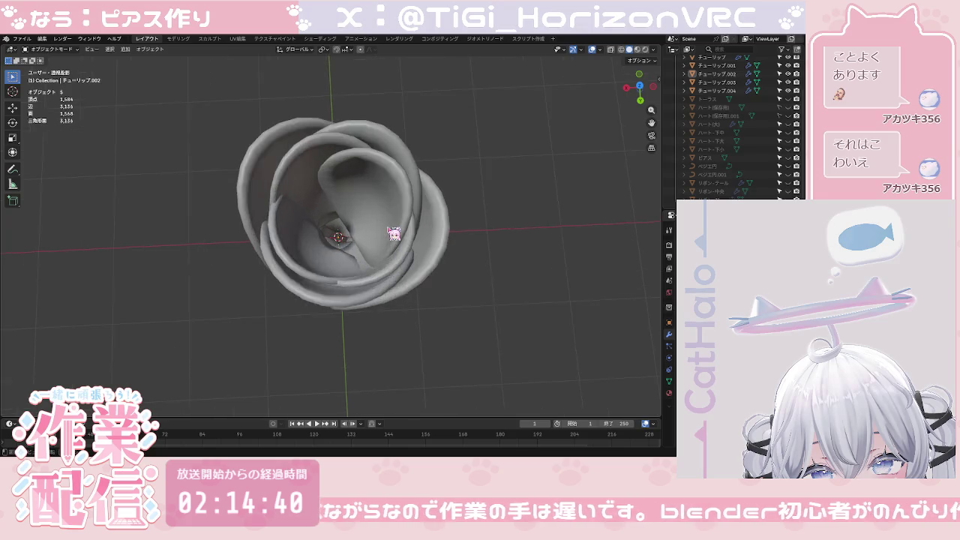
{"action": "scroll", "coordinate": [394, 233], "scroll_direction": "up", "scroll_amount": 3}
{"action": "scroll", "coordinate": [393, 233], "scroll_direction": "up", "scroll_amount": 2}
{"action": "scroll", "coordinate": [394, 234], "scroll_direction": "up", "scroll_amount": 2}
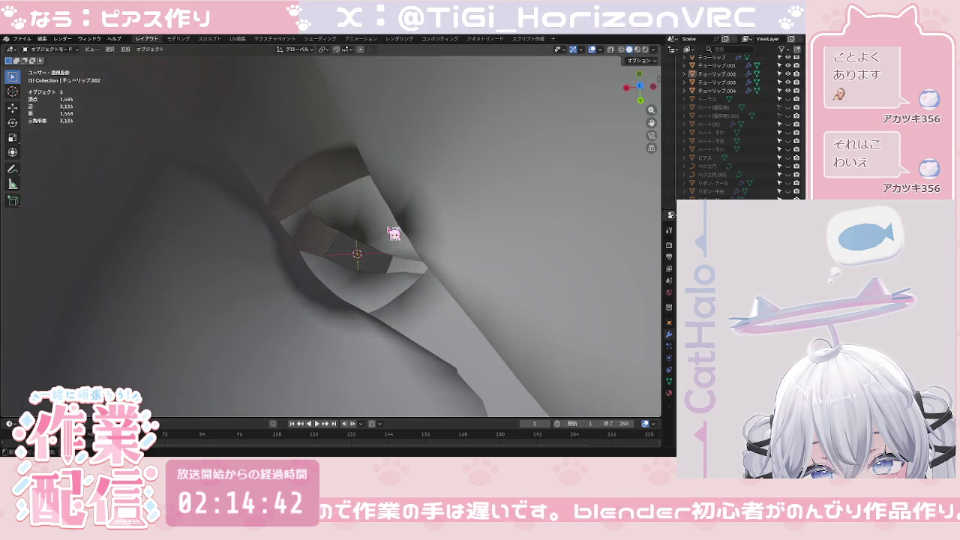
{"action": "scroll", "coordinate": [394, 233], "scroll_direction": "down", "scroll_amount": 2}
{"action": "scroll", "coordinate": [393, 234], "scroll_direction": "down", "scroll_amount": 5}
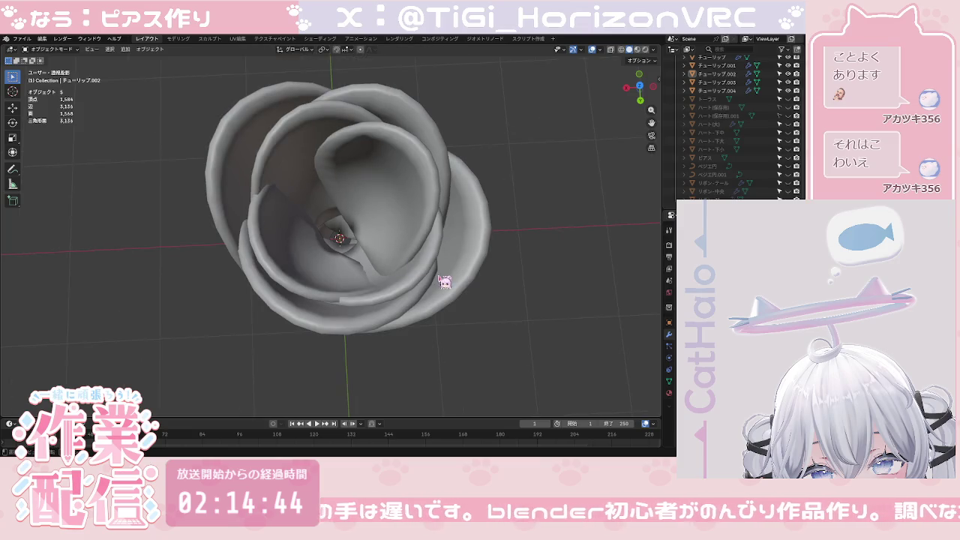
Step: Switch to back view and select チューリップ.004 plus the other tulip petals in the outliner
{"action": "left_click", "coordinate": [643, 102]}
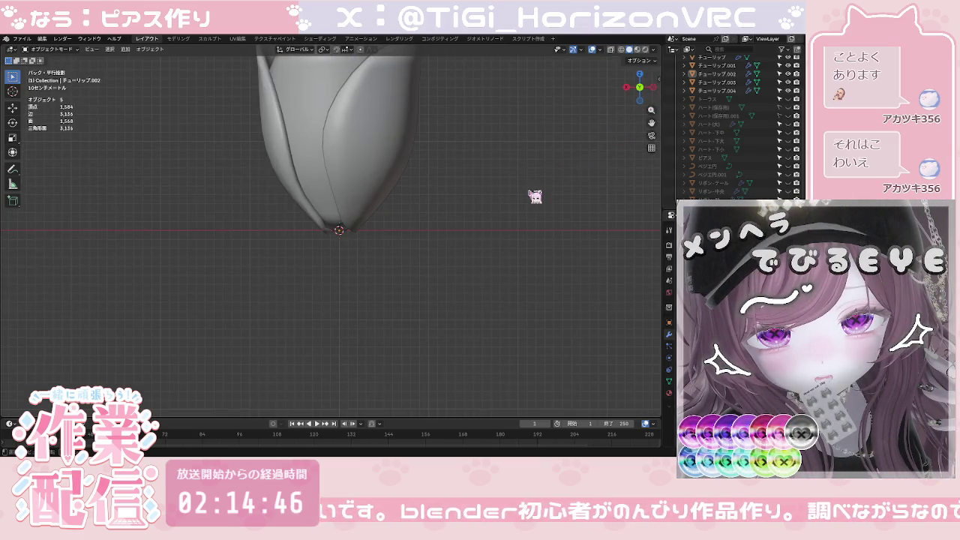
{"action": "scroll", "coordinate": [517, 204], "scroll_direction": "down", "scroll_amount": 3}
{"action": "scroll", "coordinate": [607, 188], "scroll_direction": "up", "scroll_amount": 3}
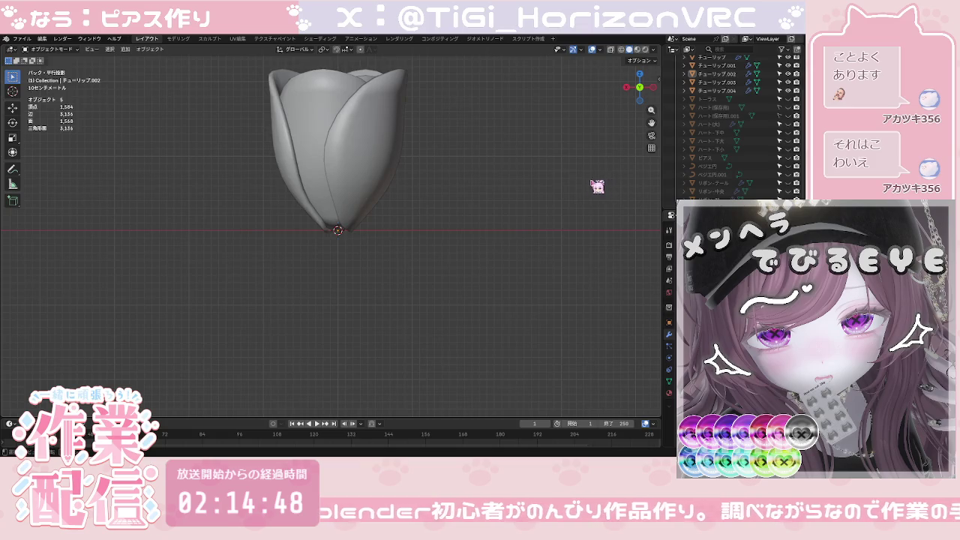
{"action": "scroll", "coordinate": [707, 140], "scroll_direction": "up", "scroll_amount": 3}
{"action": "left_click", "coordinate": [720, 136]}
{"action": "left_click", "coordinate": [718, 102], "text": "shift"}
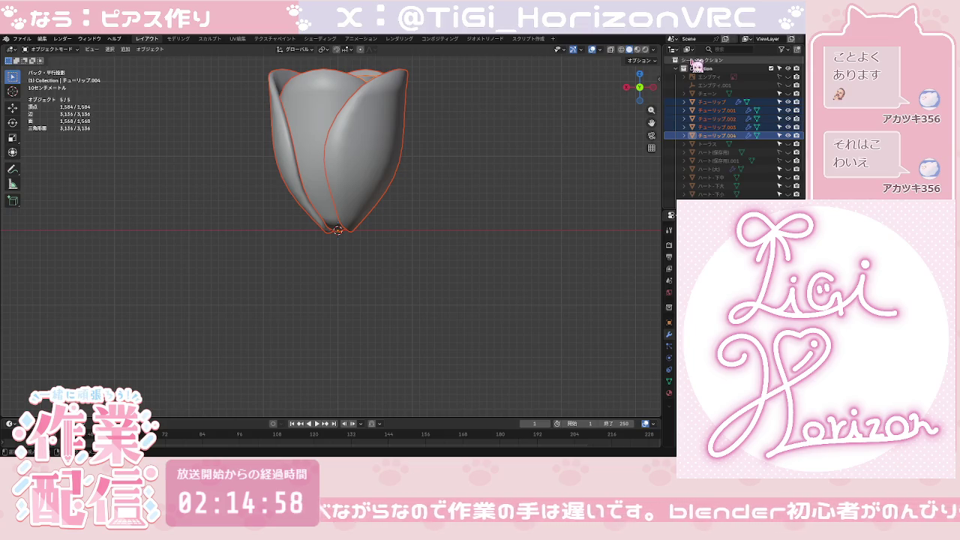
Step: Join the five tulip petals into one object and orbit to check it
{"action": "right_click", "coordinate": [440, 221]}
{"action": "mouse_move", "coordinate": [397, 219]}
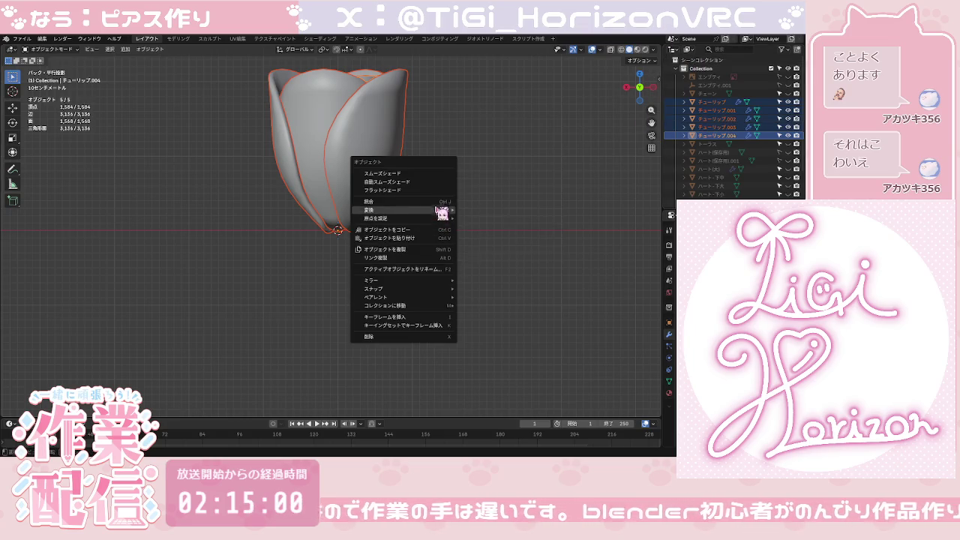
{"action": "left_click", "coordinate": [438, 203]}
{"action": "left_click", "coordinate": [442, 211]}
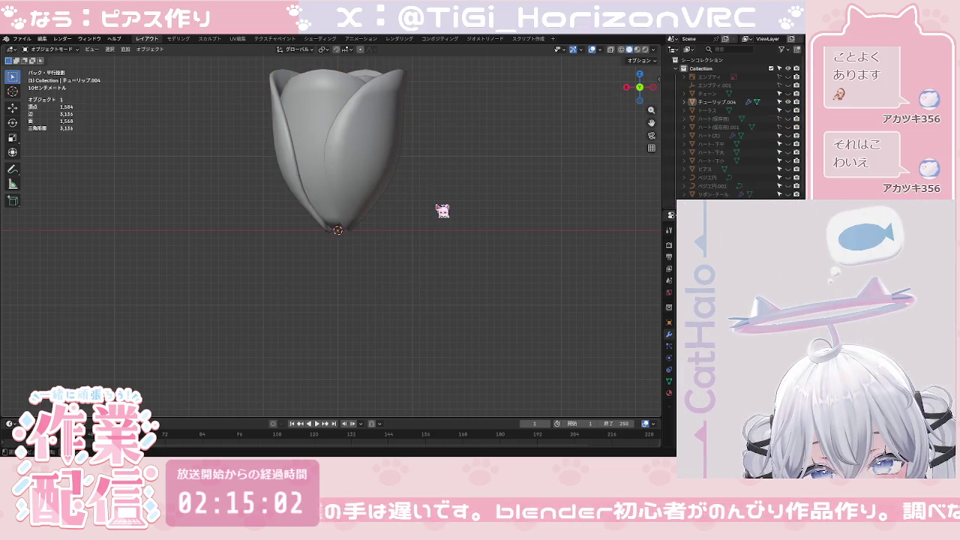
{"action": "scroll", "coordinate": [442, 206], "scroll_direction": "up", "scroll_amount": 3}
{"action": "mouse_move", "coordinate": [443, 210]}
{"action": "middle_mouse_down"}
{"action": "mouse_move", "coordinate": [188, 214]}
{"action": "mouse_move", "coordinate": [325, 216]}
{"action": "middle_mouse_up"}
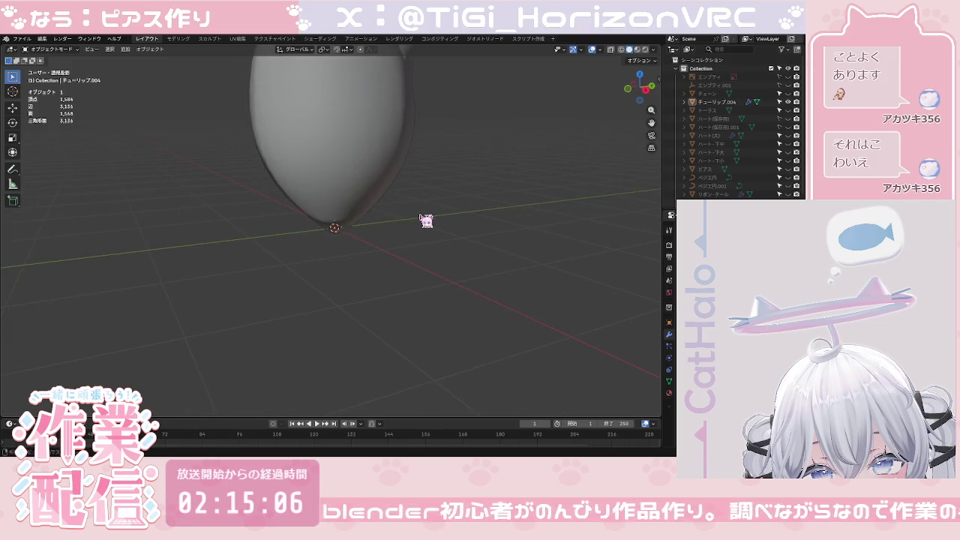
{"action": "middle_click_drag", "start_coordinate": [425, 218], "coordinate": [520, 223]}
{"action": "scroll", "coordinate": [480, 221], "scroll_direction": "down", "scroll_amount": 3}
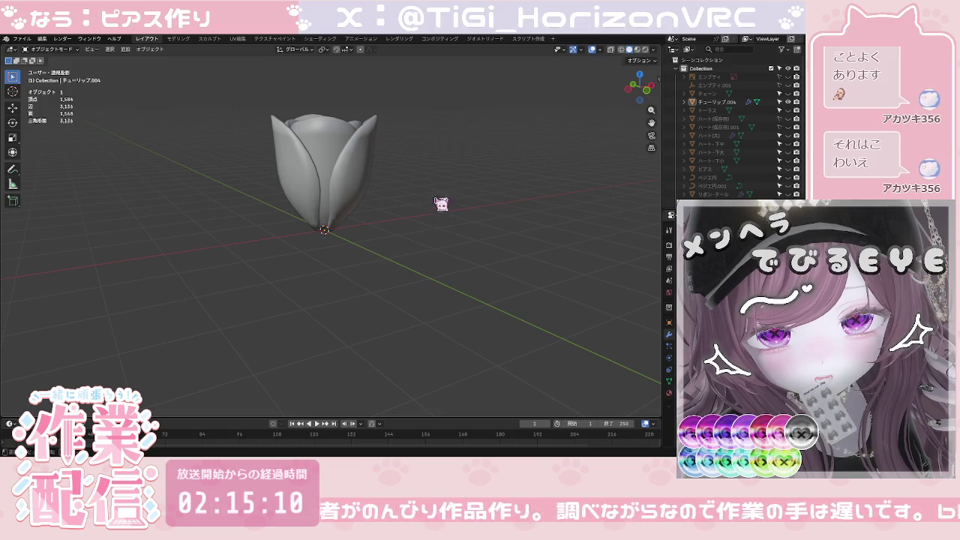
Step: Rename the joined object チューリップ and switch to left view
{"action": "double_click", "coordinate": [716, 101]}
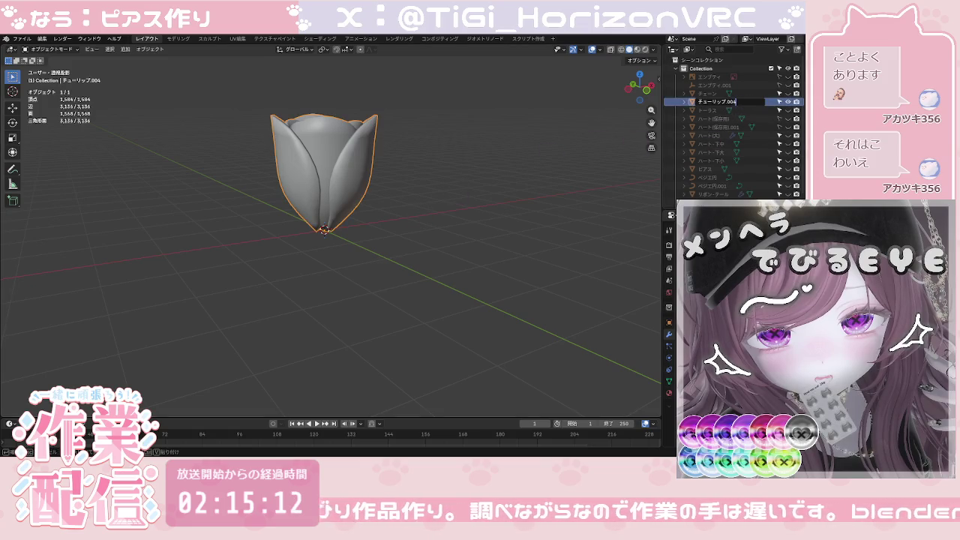
{"action": "key", "text": "Return"}
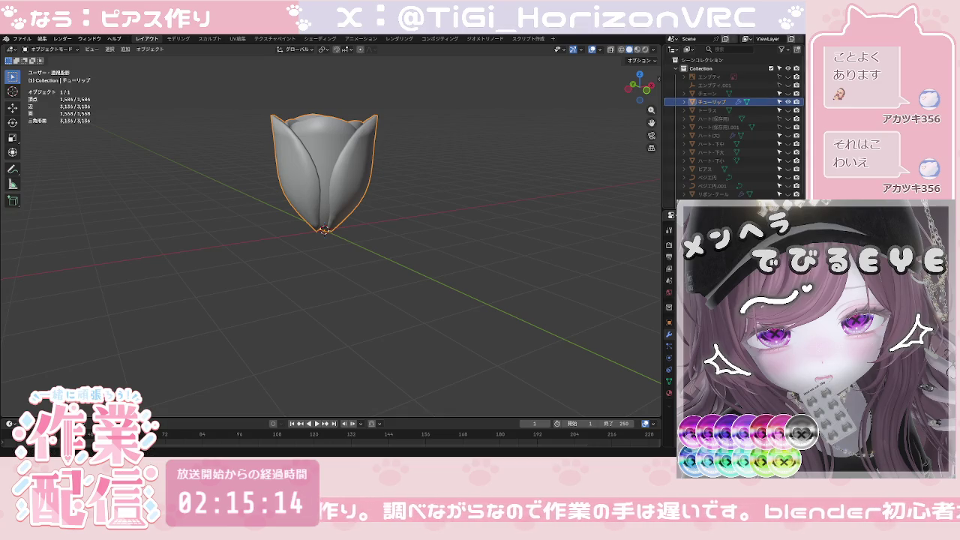
{"action": "left_click", "coordinate": [643, 88]}
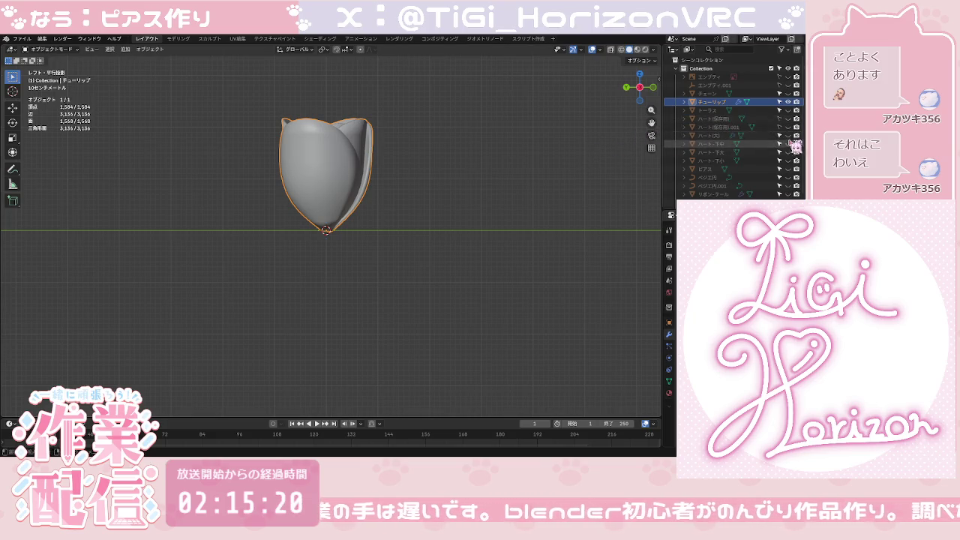
Step: Unhide ハート(大) and the parts below it, plus チェーン and トーラス, then recentre in front view
{"action": "left_click_drag", "start_coordinate": [788, 137], "coordinate": [788, 196]}
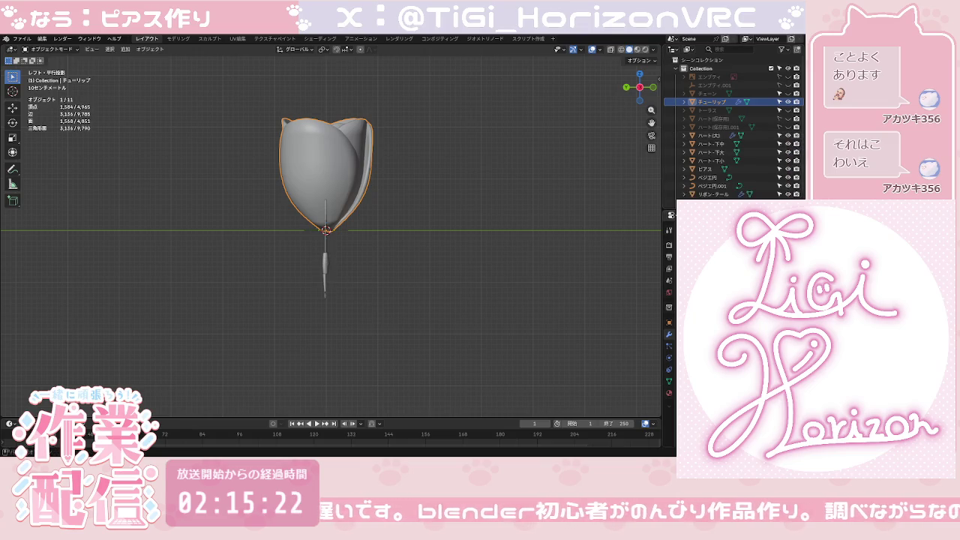
{"action": "scroll", "coordinate": [749, 187], "scroll_direction": "down", "scroll_amount": 1}
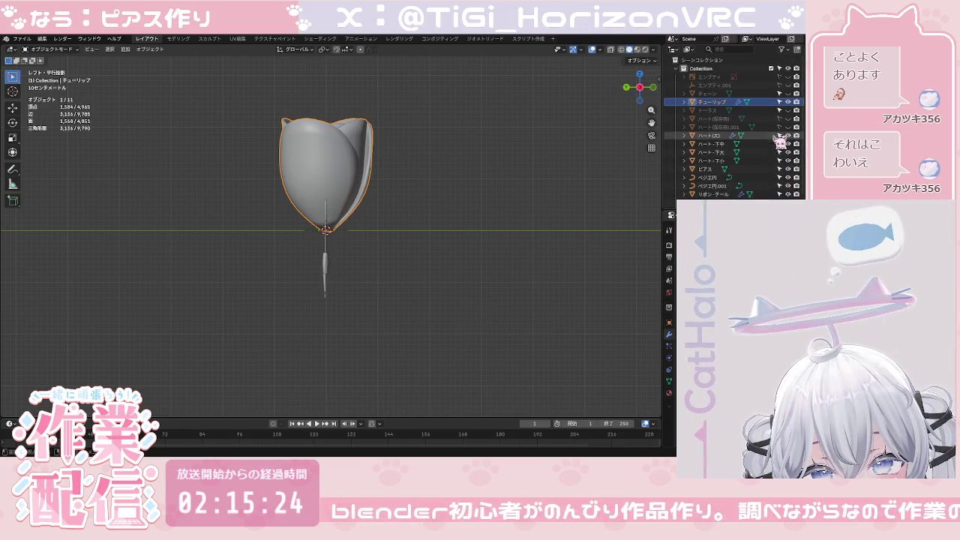
{"action": "scroll", "coordinate": [795, 105], "scroll_direction": "up", "scroll_amount": 2}
{"action": "left_click_drag", "start_coordinate": [788, 93], "coordinate": [788, 110]}
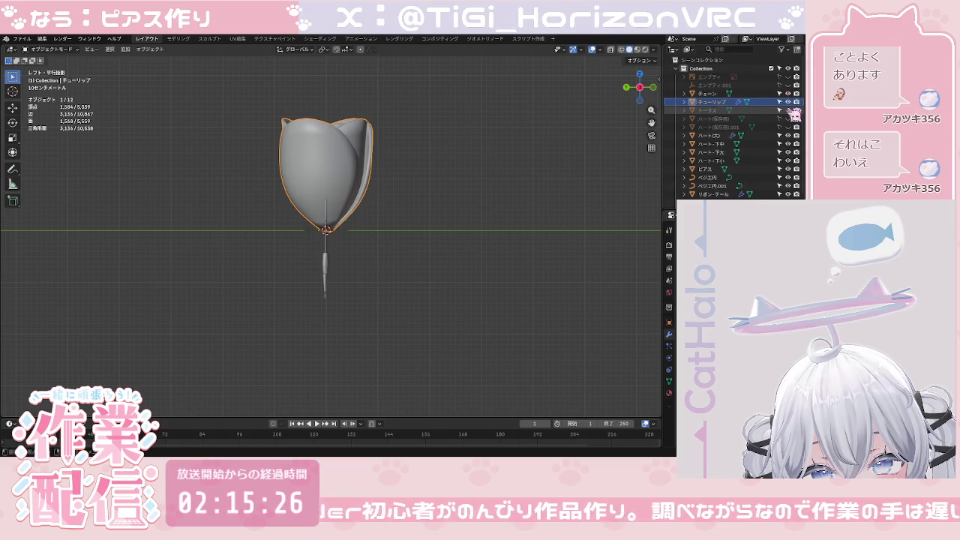
{"action": "left_click_drag", "start_coordinate": [638, 88], "coordinate": [632, 97]}
{"action": "left_click", "coordinate": [632, 97]}
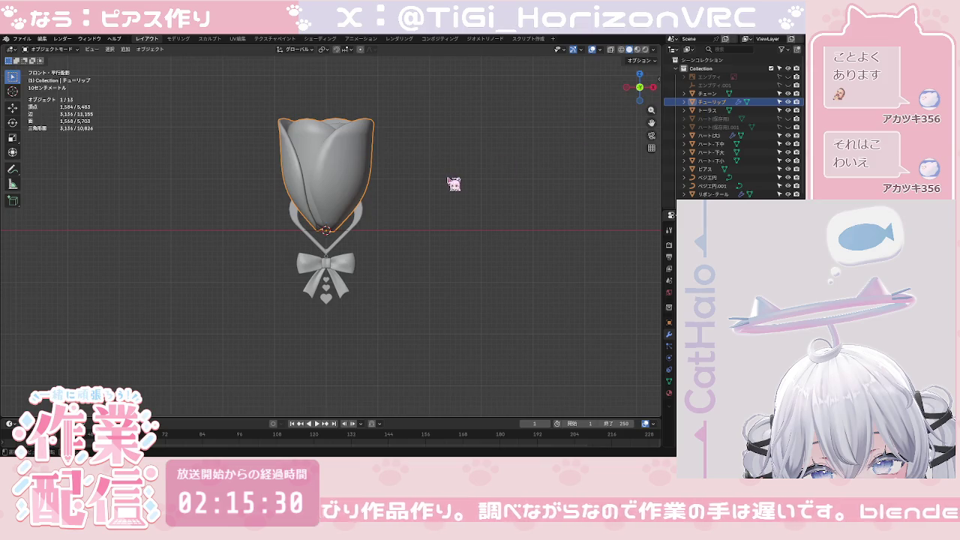
{"action": "scroll", "coordinate": [450, 188], "scroll_direction": "up", "scroll_amount": 1}
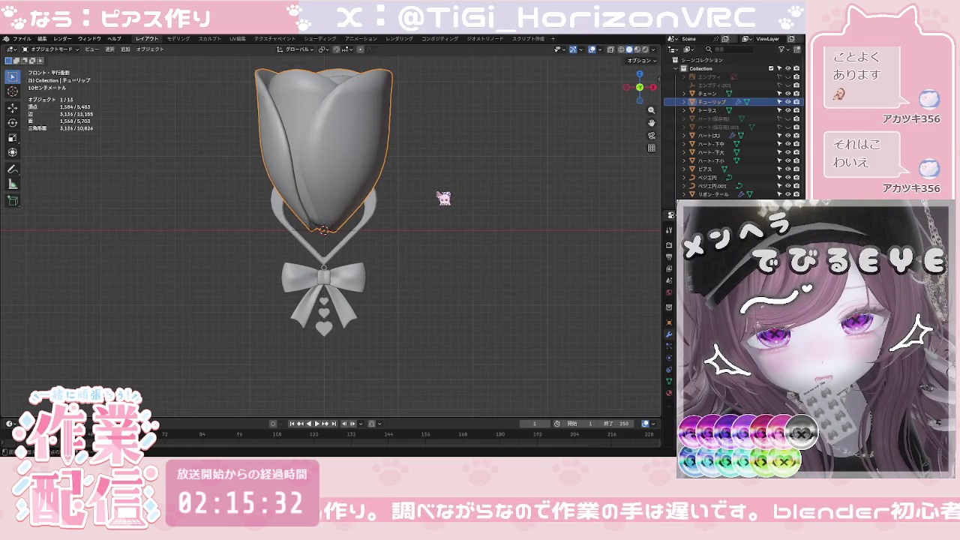
{"action": "middle_click_drag", "start_coordinate": [443, 197], "coordinate": [467, 227], "text": "shift"}
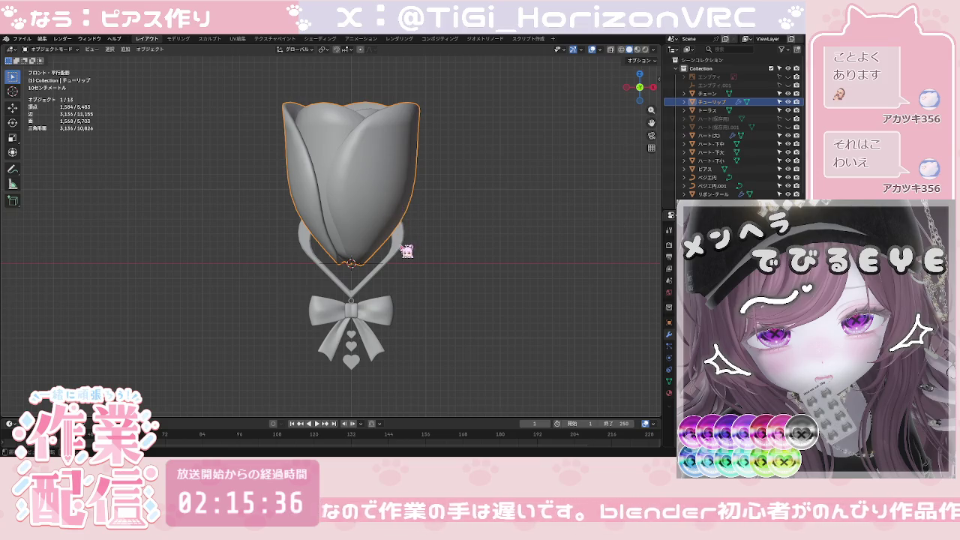
Step: Scale the tulip down to about a quarter of its size
{"action": "key", "text": "s"}
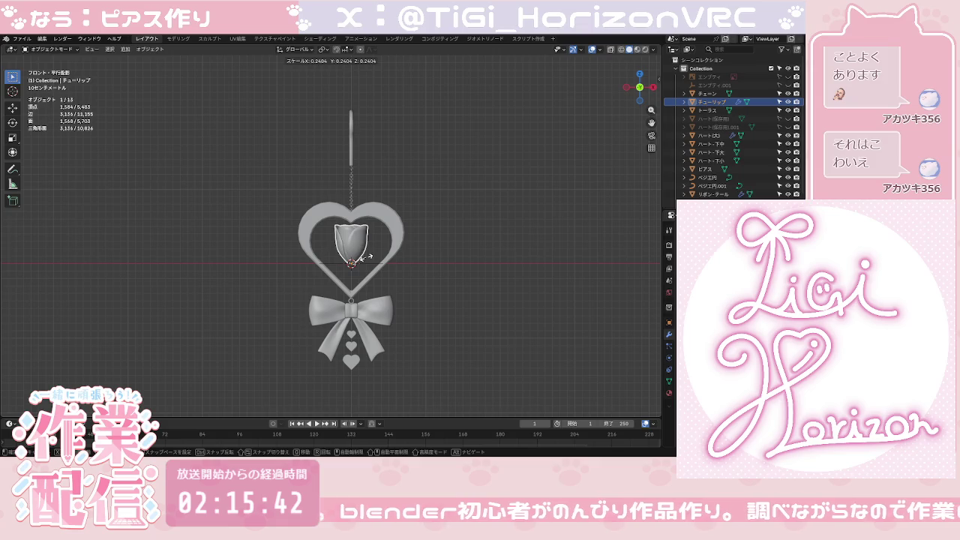
{"action": "left_click", "coordinate": [371, 262]}
{"action": "scroll", "coordinate": [371, 262], "scroll_direction": "up", "scroll_amount": 4}
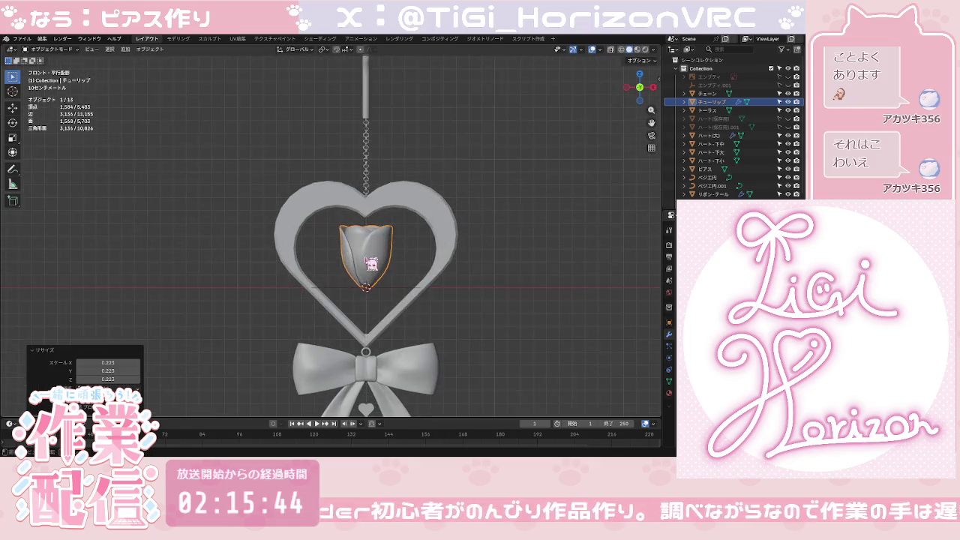
{"action": "scroll", "coordinate": [376, 266], "scroll_direction": "up", "scroll_amount": 2}
{"action": "middle_click_drag", "start_coordinate": [404, 276], "coordinate": [400, 229], "text": "shift"}
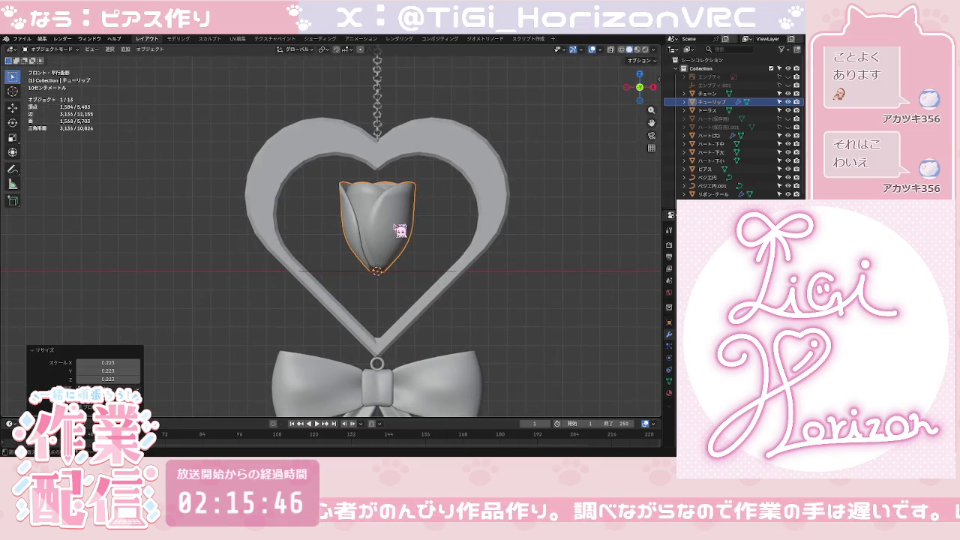
Step: Move the tulip along Z until it sits centred inside the heart frame
{"action": "key", "text": "g"}
{"action": "key", "text": "z"}
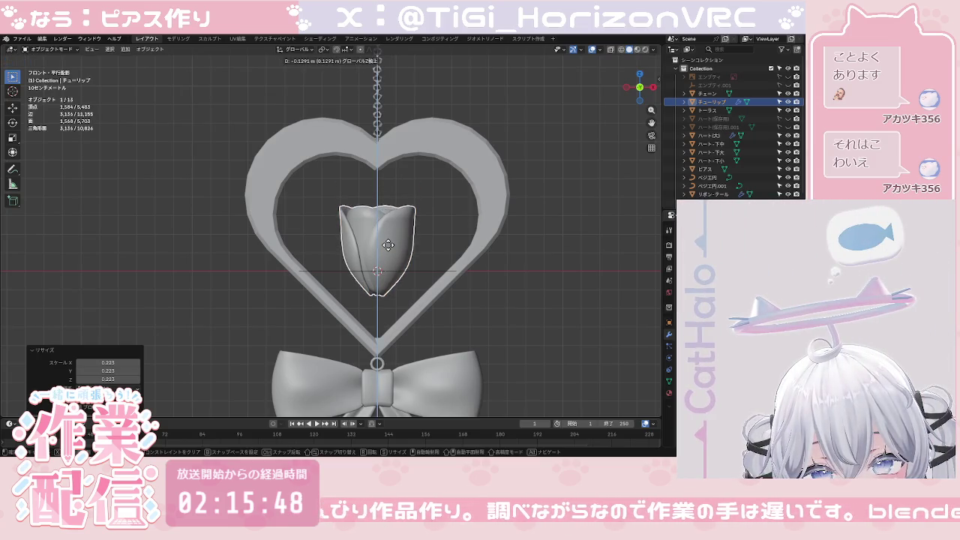
{"action": "left_click", "coordinate": [394, 256]}
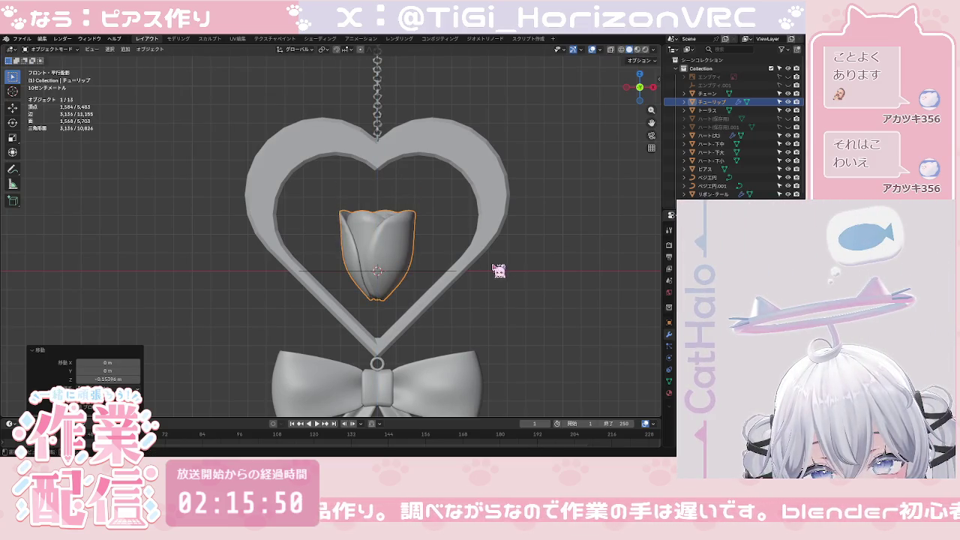
{"action": "scroll", "coordinate": [498, 271], "scroll_direction": "down", "scroll_amount": 5}
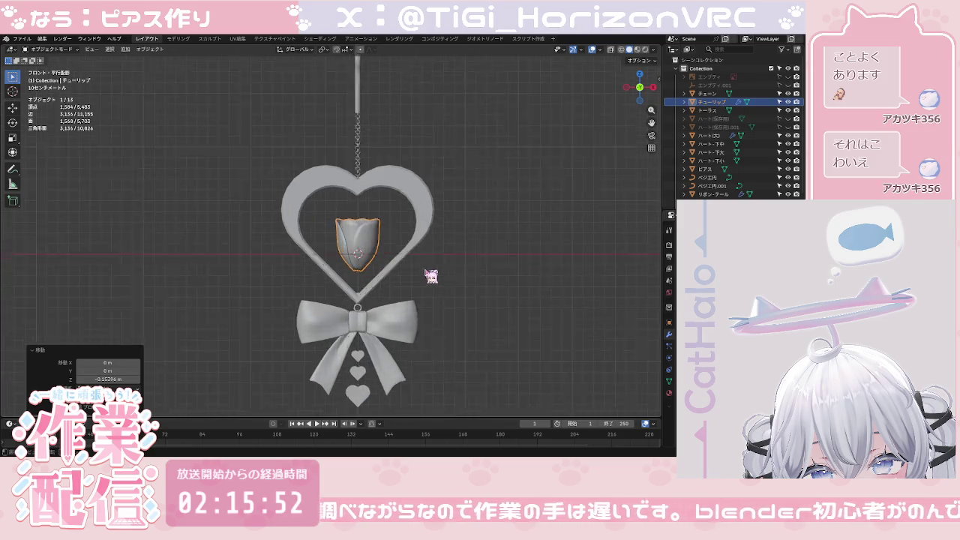
{"action": "scroll", "coordinate": [428, 276], "scroll_direction": "up", "scroll_amount": 5}
{"action": "key", "text": "z"}
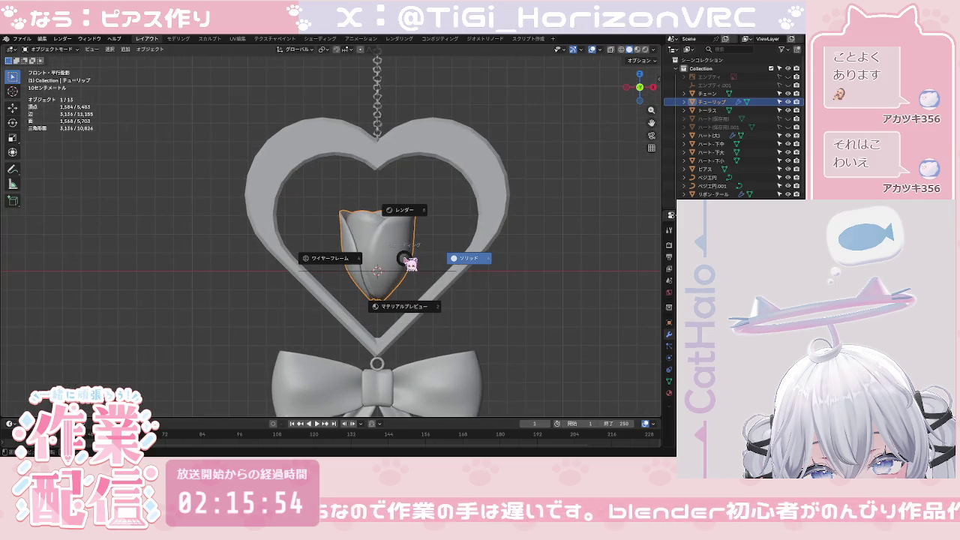
{"action": "key", "text": "g"}
{"action": "key", "text": "z"}
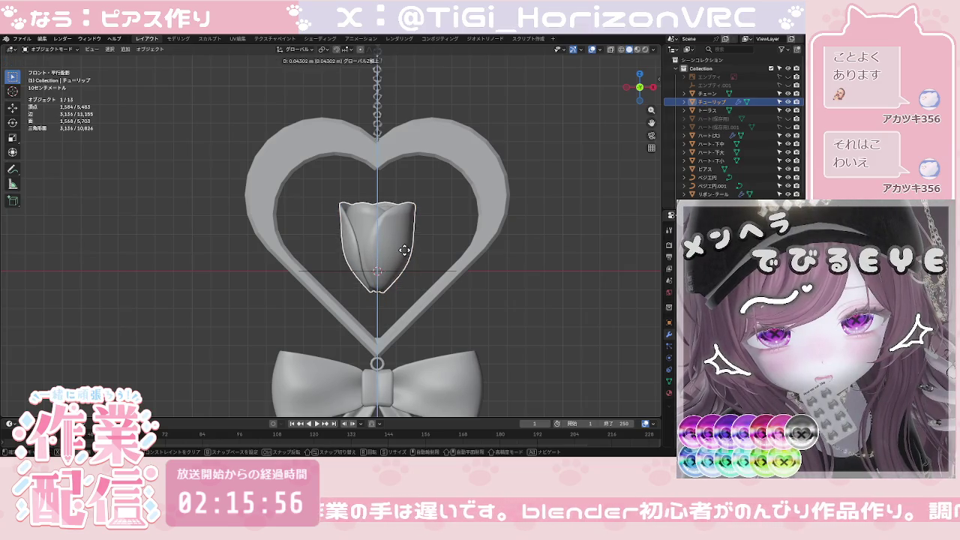
{"action": "left_click", "coordinate": [407, 249]}
{"action": "left_click", "coordinate": [455, 301]}
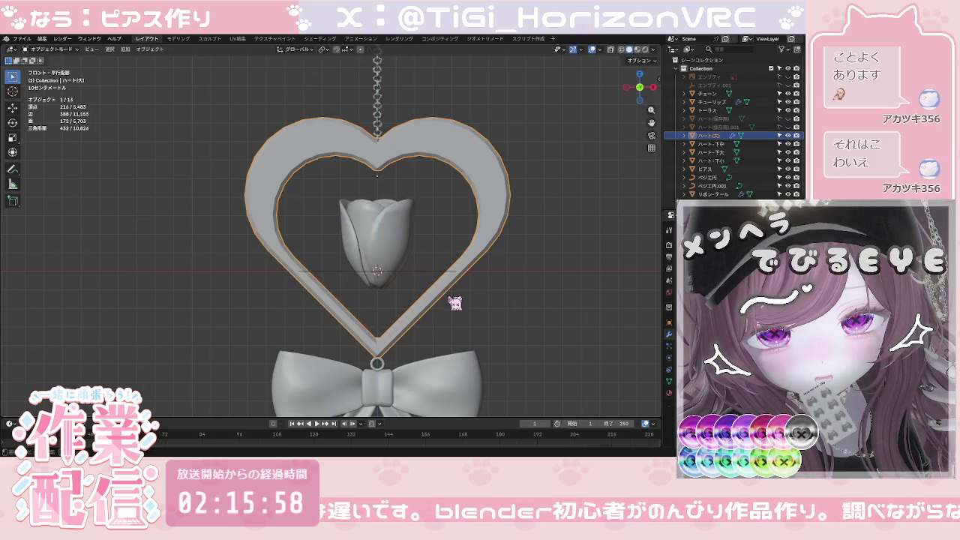
{"action": "scroll", "coordinate": [471, 330], "scroll_direction": "down", "scroll_amount": 2}
{"action": "scroll", "coordinate": [470, 330], "scroll_direction": "down", "scroll_amount": 3}
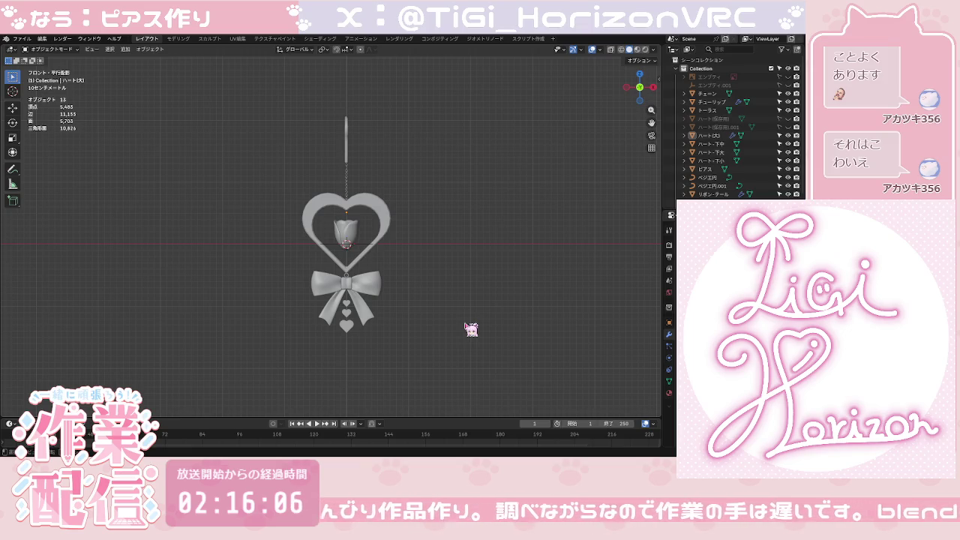
Step: Zoom and orbit to view the earring at an angle
{"action": "scroll", "coordinate": [470, 329], "scroll_direction": "up", "scroll_amount": 1}
{"action": "scroll", "coordinate": [471, 330], "scroll_direction": "up", "scroll_amount": 3}
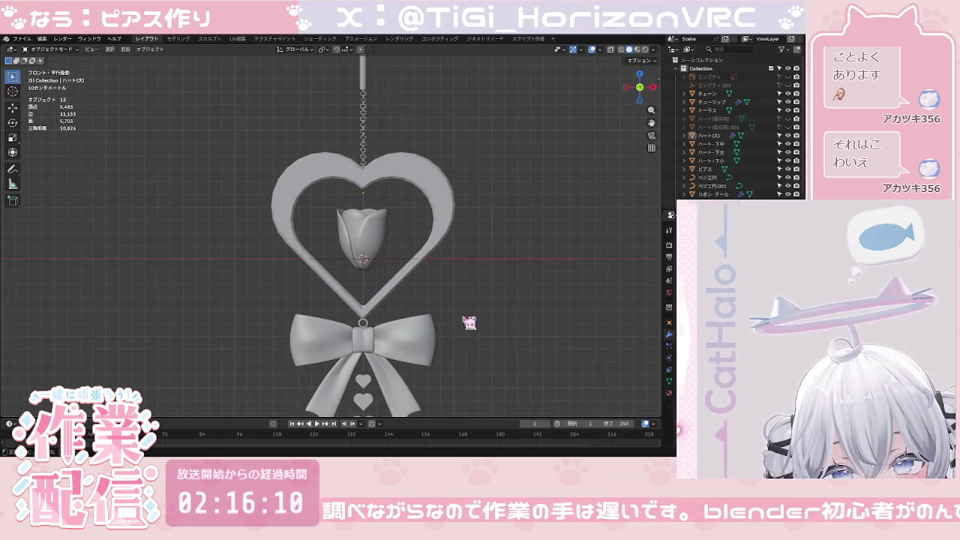
{"action": "scroll", "coordinate": [445, 236], "scroll_direction": "down", "scroll_amount": 3}
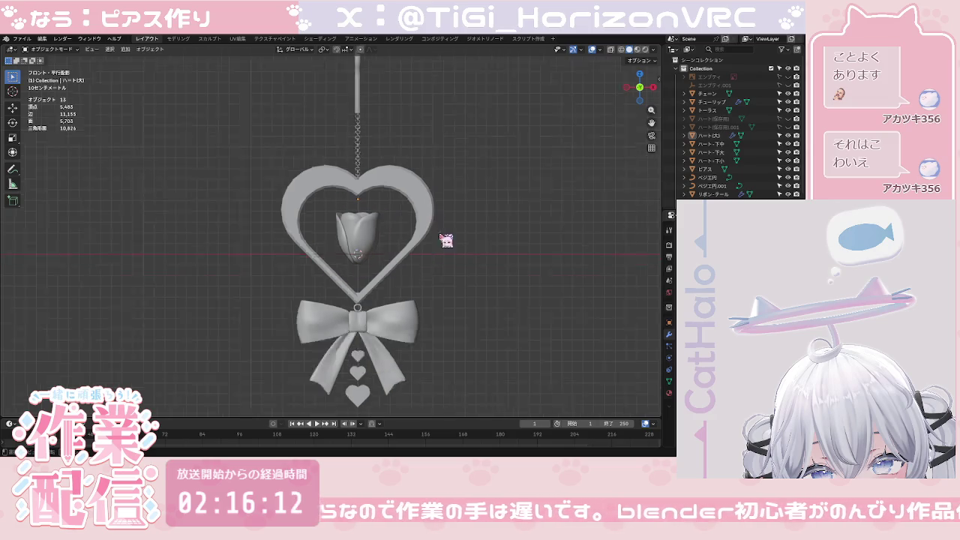
{"action": "scroll", "coordinate": [428, 268], "scroll_direction": "down", "scroll_amount": 5}
{"action": "scroll", "coordinate": [425, 270], "scroll_direction": "down", "scroll_amount": 2}
{"action": "scroll", "coordinate": [425, 268], "scroll_direction": "up", "scroll_amount": 1}
{"action": "scroll", "coordinate": [424, 268], "scroll_direction": "up", "scroll_amount": 1}
{"action": "scroll", "coordinate": [424, 268], "scroll_direction": "up", "scroll_amount": 1}
{"action": "scroll", "coordinate": [424, 267], "scroll_direction": "up", "scroll_amount": 3}
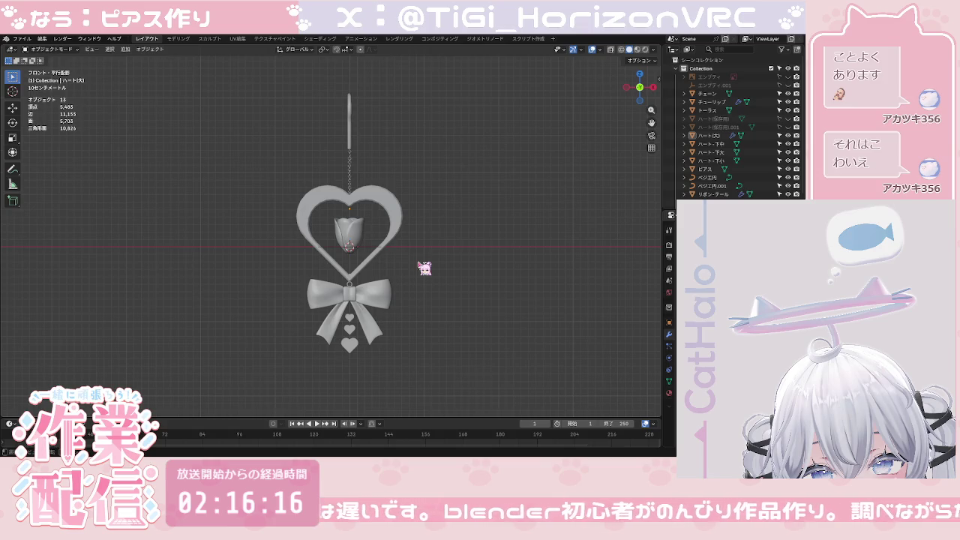
{"action": "scroll", "coordinate": [424, 268], "scroll_direction": "up", "scroll_amount": 2}
{"action": "middle_click_drag", "start_coordinate": [425, 268], "coordinate": [384, 265]}
{"action": "scroll", "coordinate": [746, 173], "scroll_direction": "down", "scroll_amount": 1}
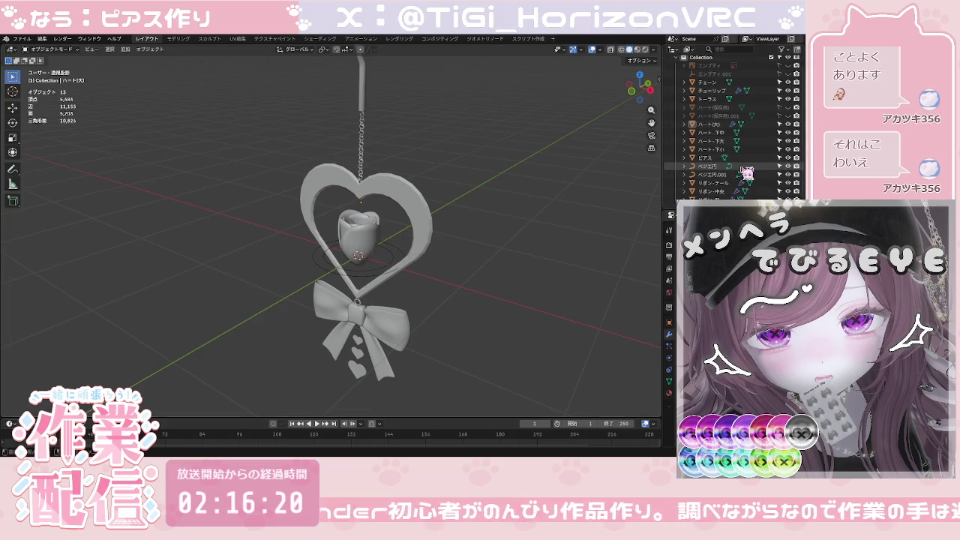
Step: Hide the ベジエ円 ring in the outliner and select the heart frame
{"action": "left_click", "coordinate": [787, 166]}
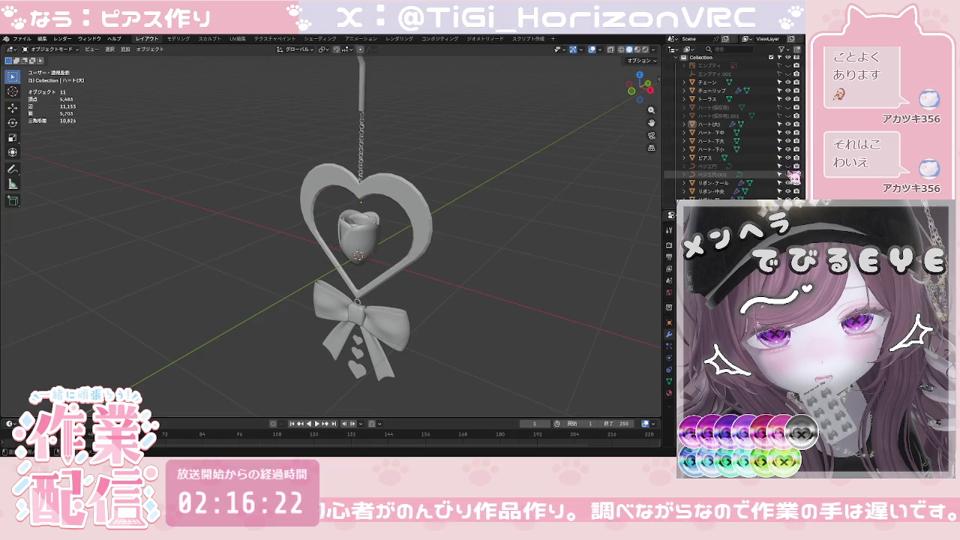
{"action": "middle_click_drag", "start_coordinate": [476, 260], "coordinate": [475, 270]}
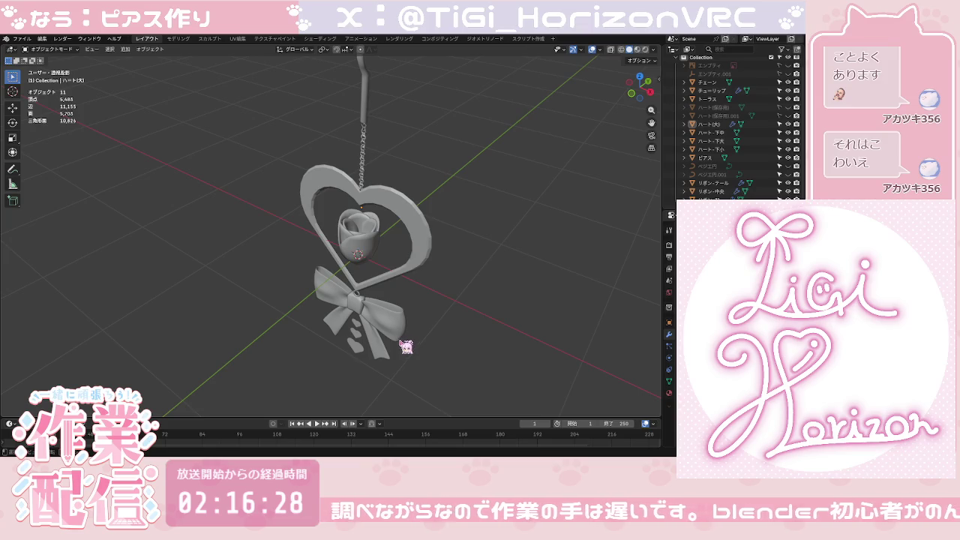
{"action": "left_click", "coordinate": [433, 231]}
Step: Apply Shade Smooth to the heart frame and return to front view
{"action": "right_click", "coordinate": [435, 228]}
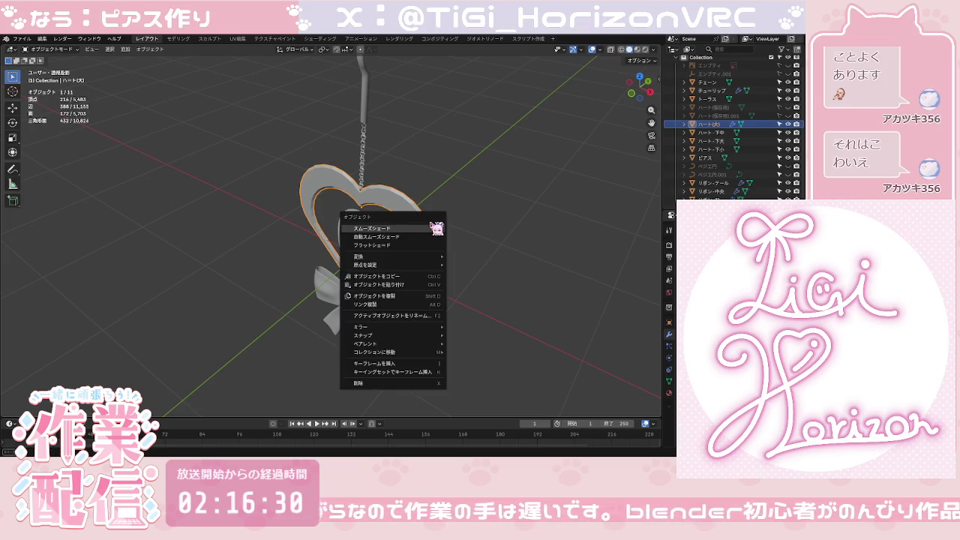
{"action": "left_click", "coordinate": [437, 228]}
{"action": "key", "text": "KP_1"}
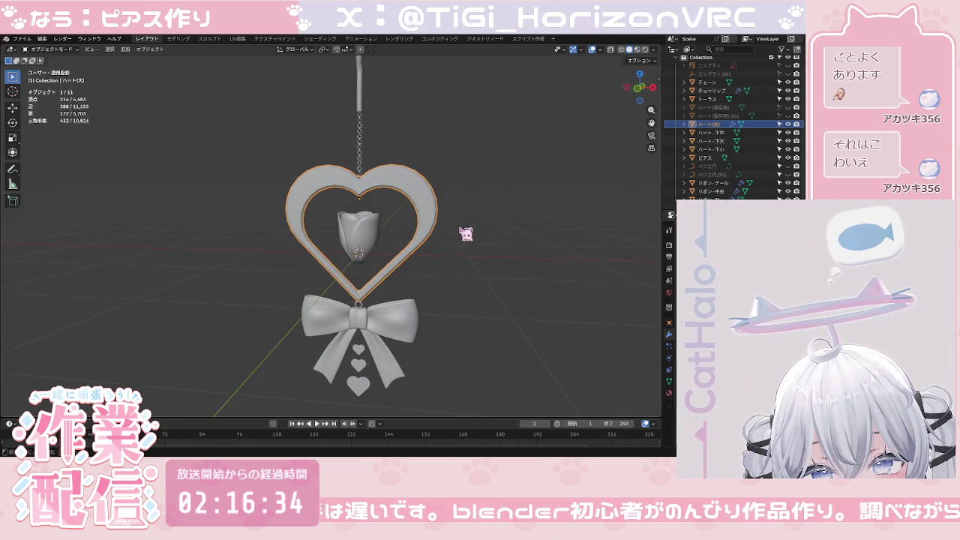
{"action": "left_click", "coordinate": [426, 281]}
{"action": "middle_click_drag", "start_coordinate": [428, 279], "coordinate": [443, 279]}
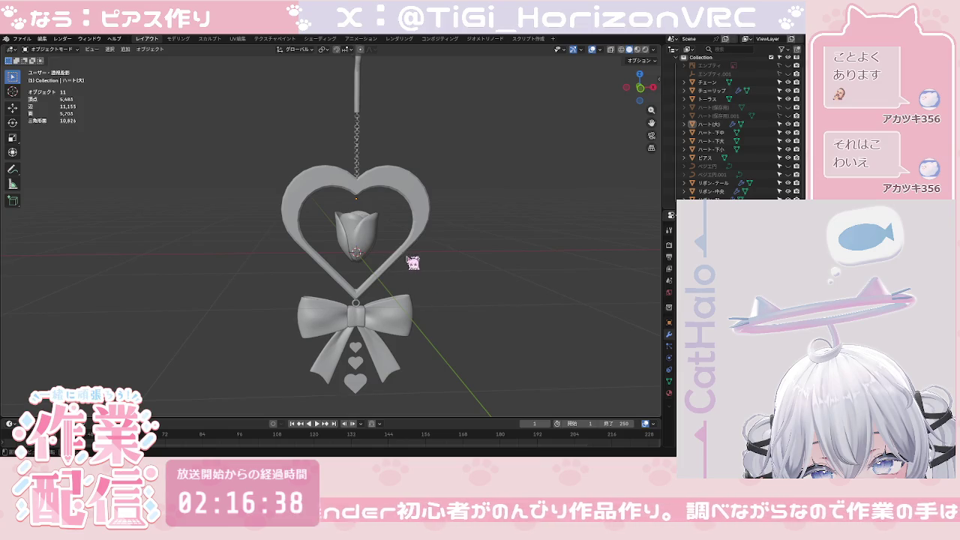
{"action": "left_click", "coordinate": [420, 224]}
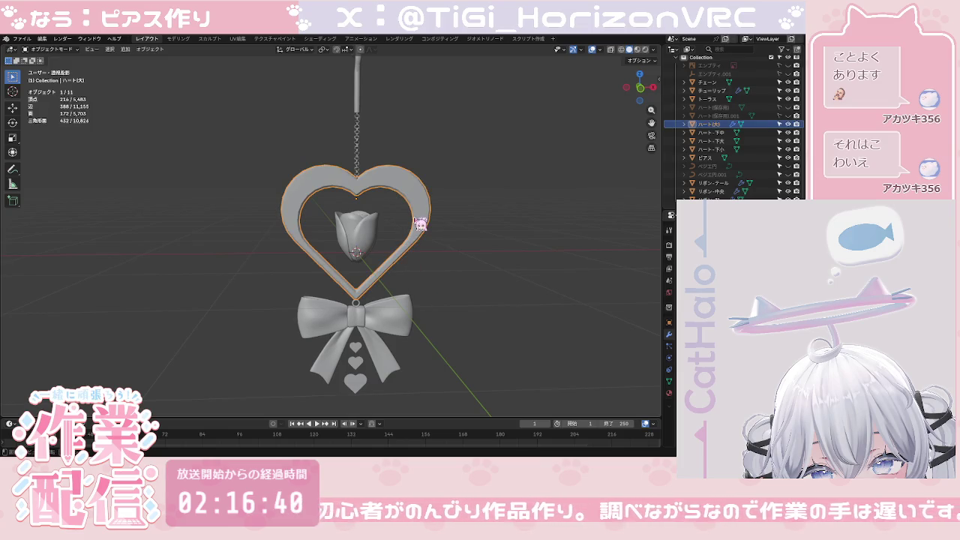
{"action": "left_click", "coordinate": [643, 89]}
{"action": "left_click", "coordinate": [643, 89]}
{"action": "left_click", "coordinate": [644, 89]}
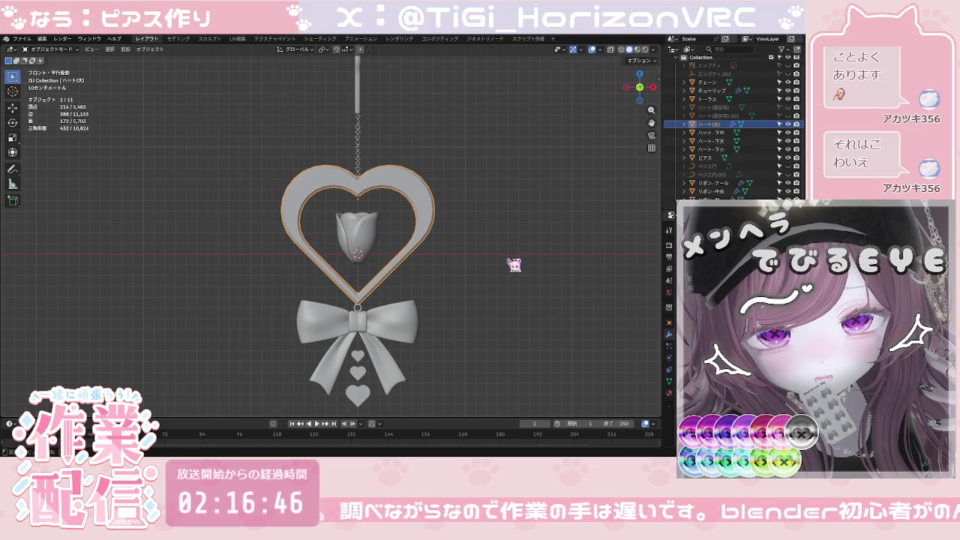
Step: Deselect everything and save the file as ピアス.blend with Ctrl+S
{"action": "left_click", "coordinate": [521, 264]}
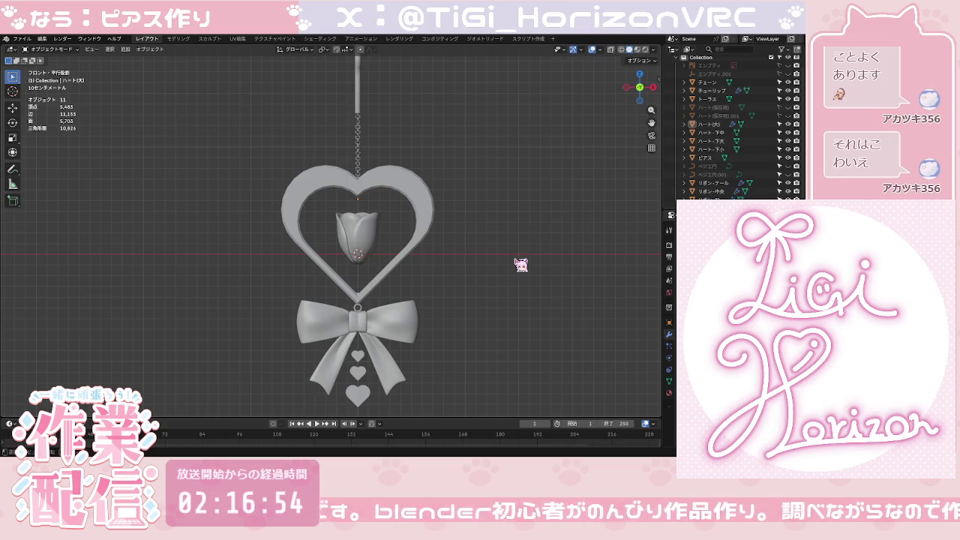
{"action": "key", "text": "ctrl+s"}
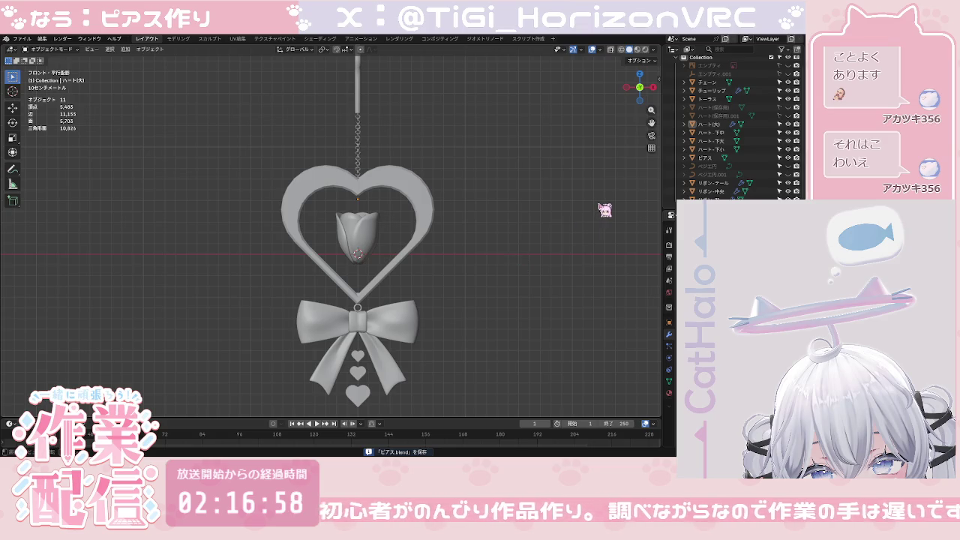
{"action": "scroll", "coordinate": [709, 138], "scroll_direction": "up", "scroll_amount": 1}
{"action": "scroll", "coordinate": [709, 139], "scroll_direction": "down", "scroll_amount": 1}
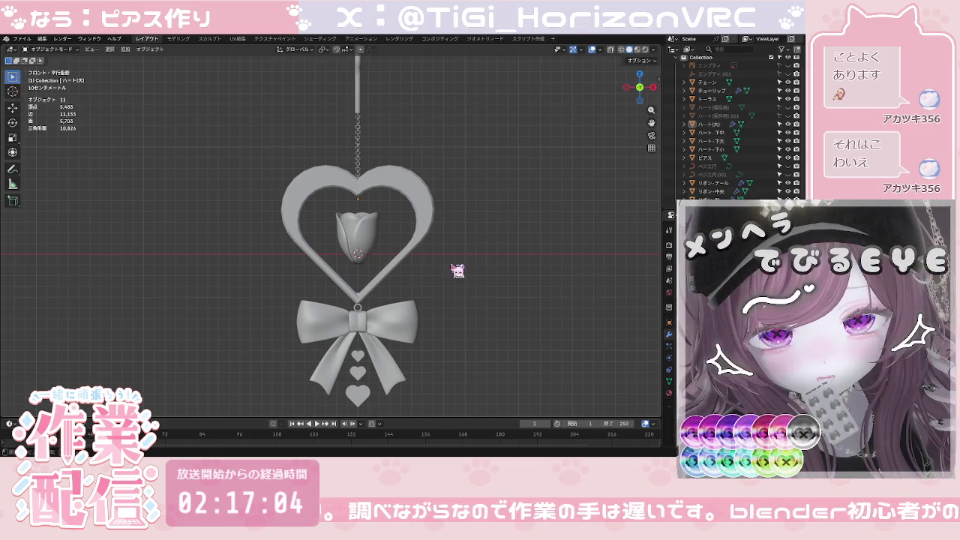
{"action": "left_click", "coordinate": [126, 49]}
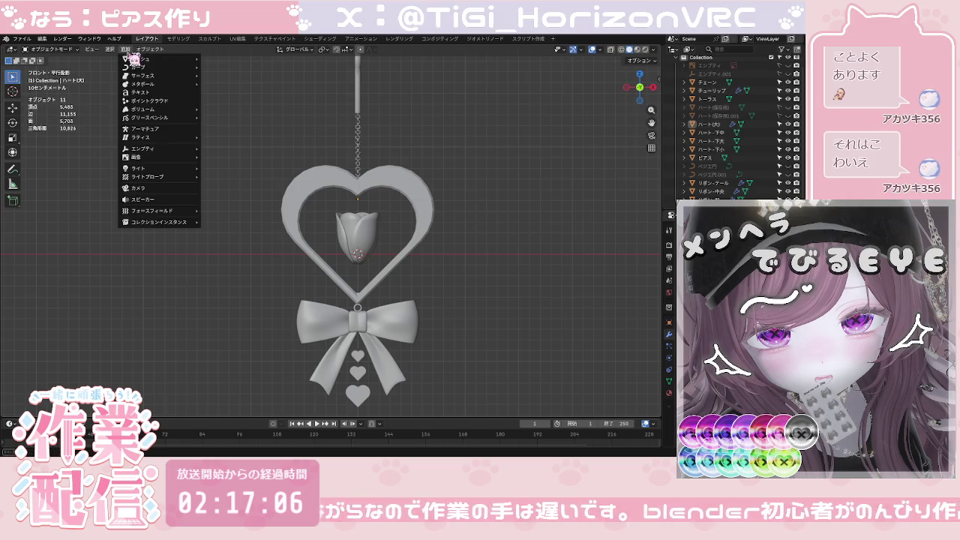
{"action": "mouse_move", "coordinate": [140, 58]}
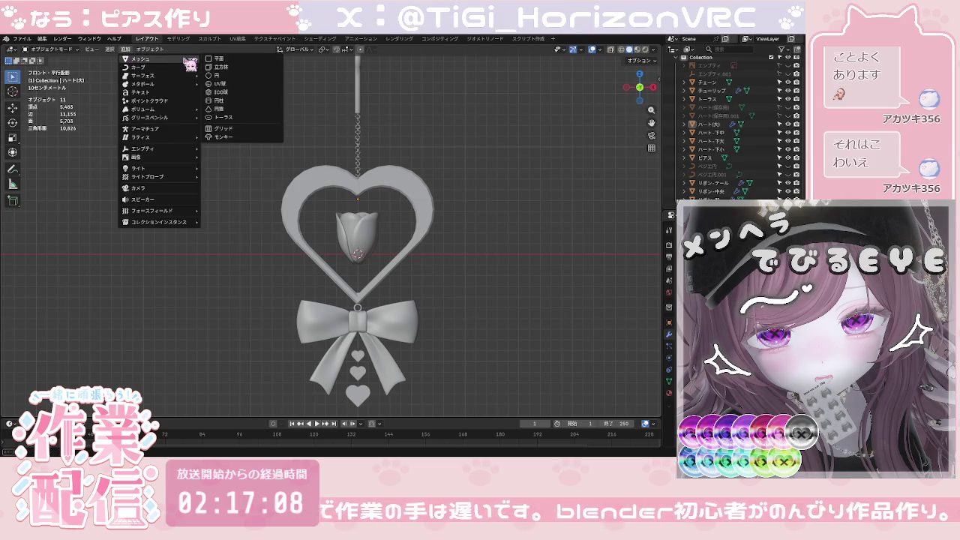
Step: Add a 12-vertex cylinder and scale it down to about 0.113
{"action": "left_click", "coordinate": [219, 101]}
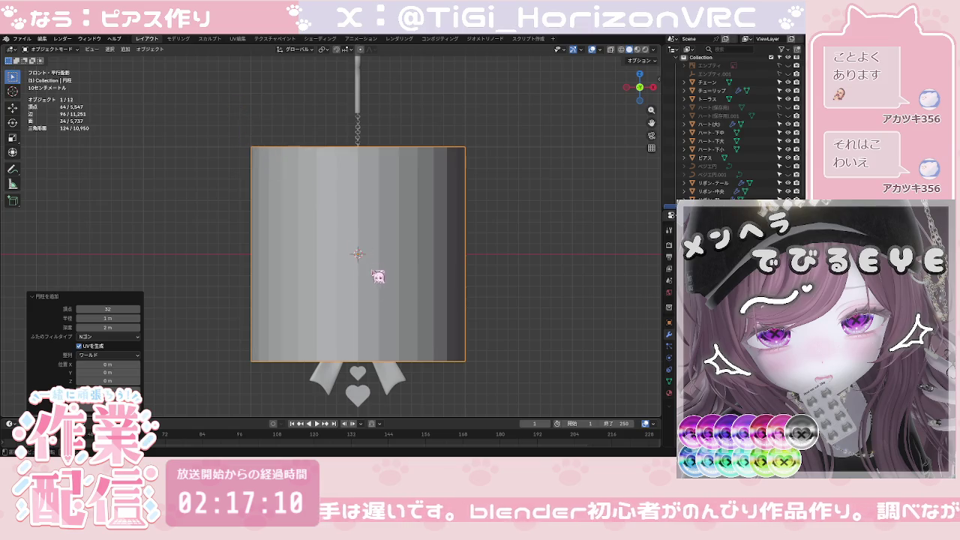
{"action": "left_click", "coordinate": [107, 309]}
{"action": "type", "text": "12"}
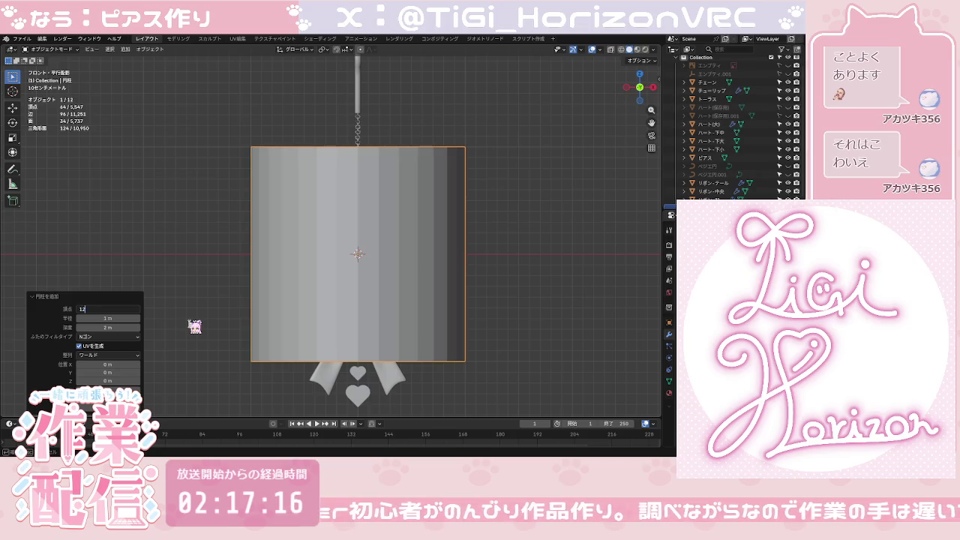
{"action": "key", "text": "Return"}
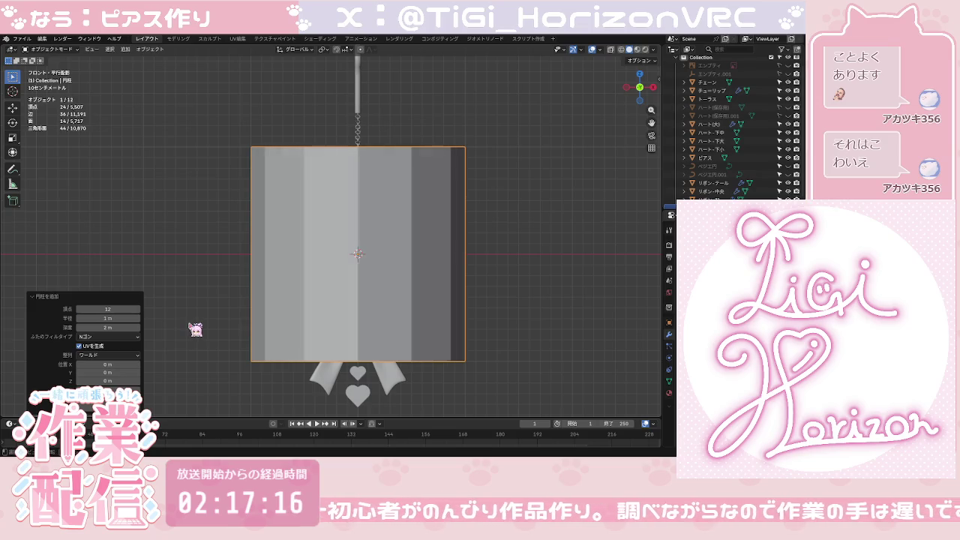
{"action": "left_click", "coordinate": [402, 319]}
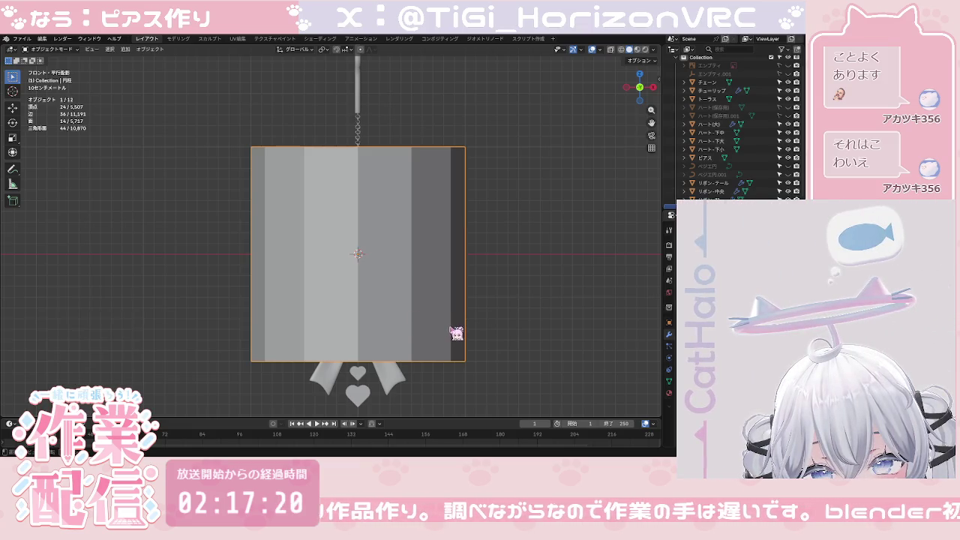
{"action": "key", "text": "s"}
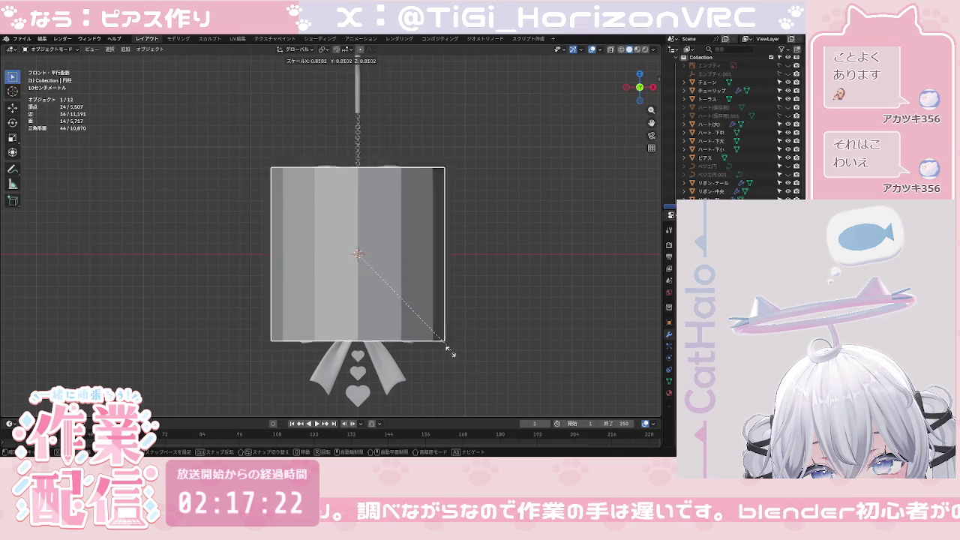
{"action": "left_click", "coordinate": [350, 276]}
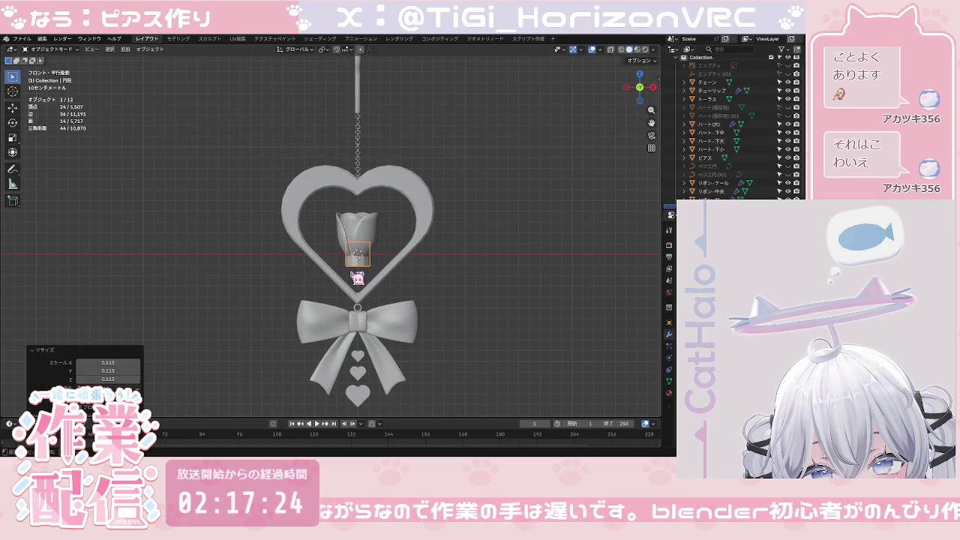
Step: Shrink the cylinder further and lower it along Z to just below the tulip
{"action": "scroll", "coordinate": [375, 279], "scroll_direction": "up", "scroll_amount": 5}
{"action": "middle_click_drag", "start_coordinate": [398, 291], "coordinate": [362, 192], "text": "shift"}
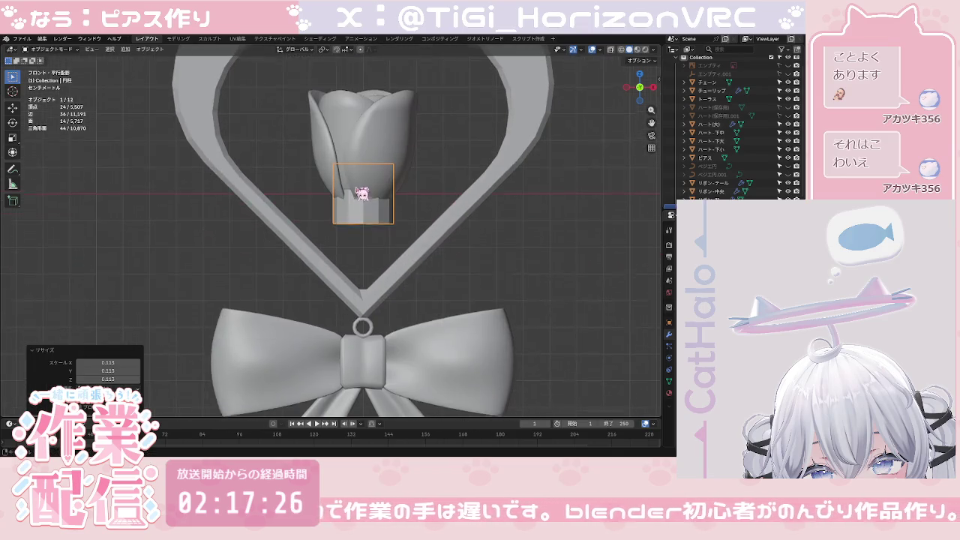
{"action": "key", "text": "s"}
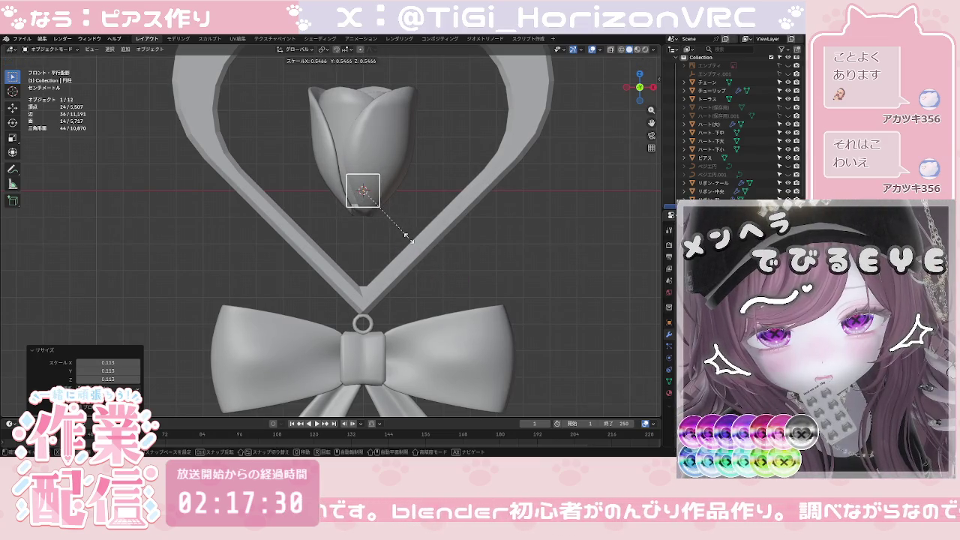
{"action": "left_click", "coordinate": [404, 235]}
{"action": "key", "text": "g"}
{"action": "key", "text": "z"}
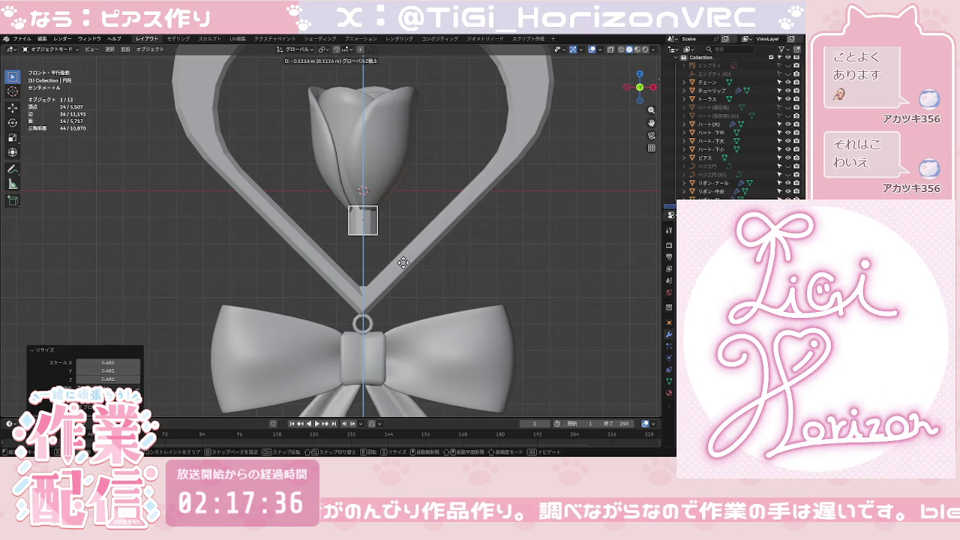
{"action": "left_click", "coordinate": [403, 262]}
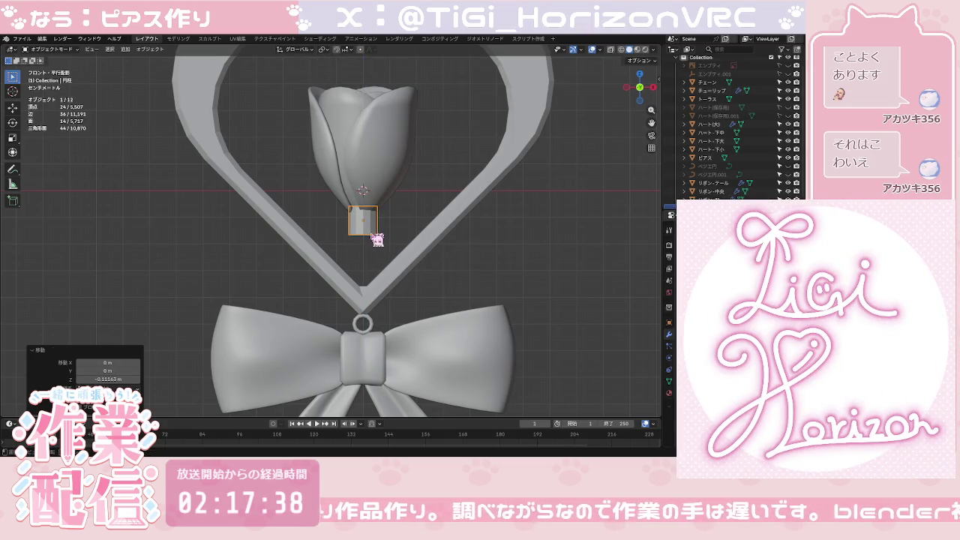
{"action": "left_click", "coordinate": [373, 233]}
Step: Stretch the cylinder 3.46× along Z into a stem, adjust its height, and check side and front views
{"action": "key", "text": "s"}
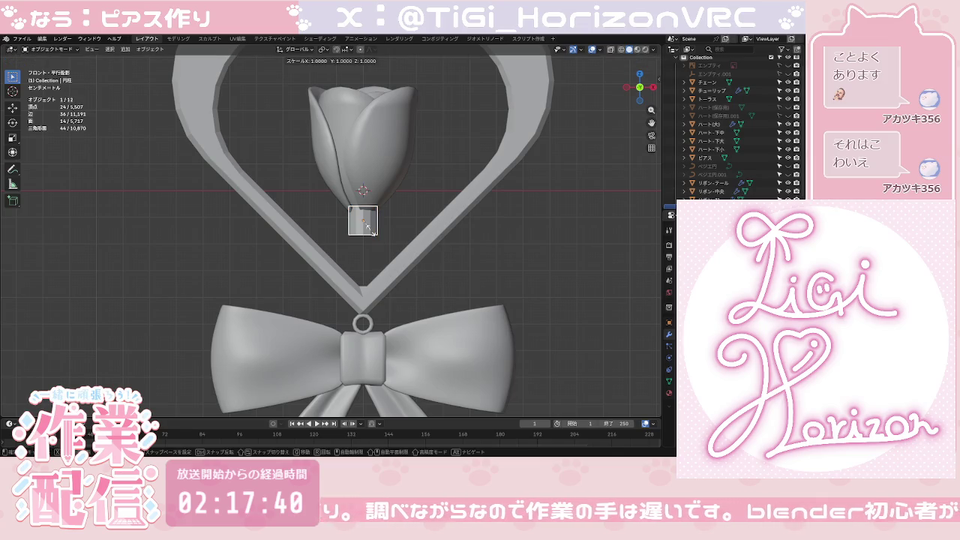
{"action": "key", "text": "z"}
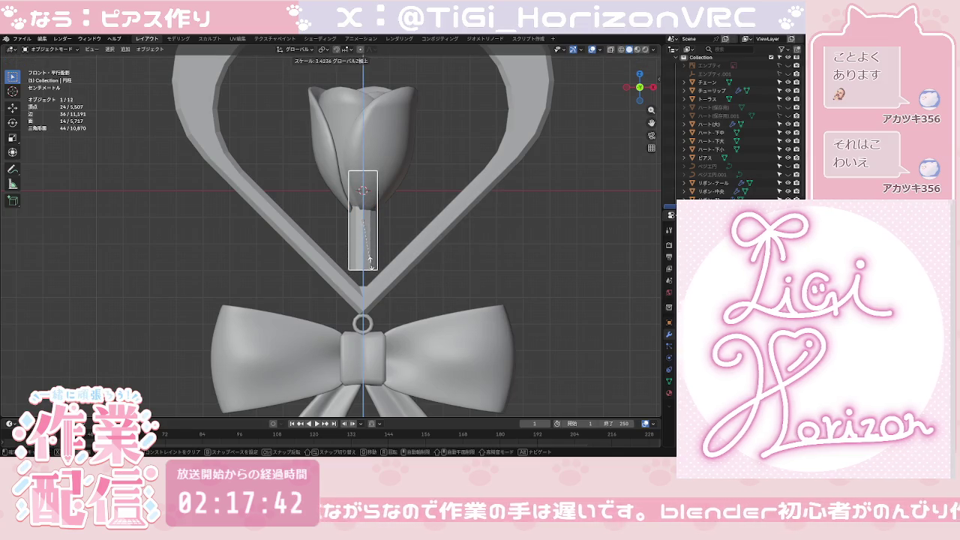
{"action": "left_click", "coordinate": [377, 274]}
{"action": "key", "text": "g"}
{"action": "key", "text": "z"}
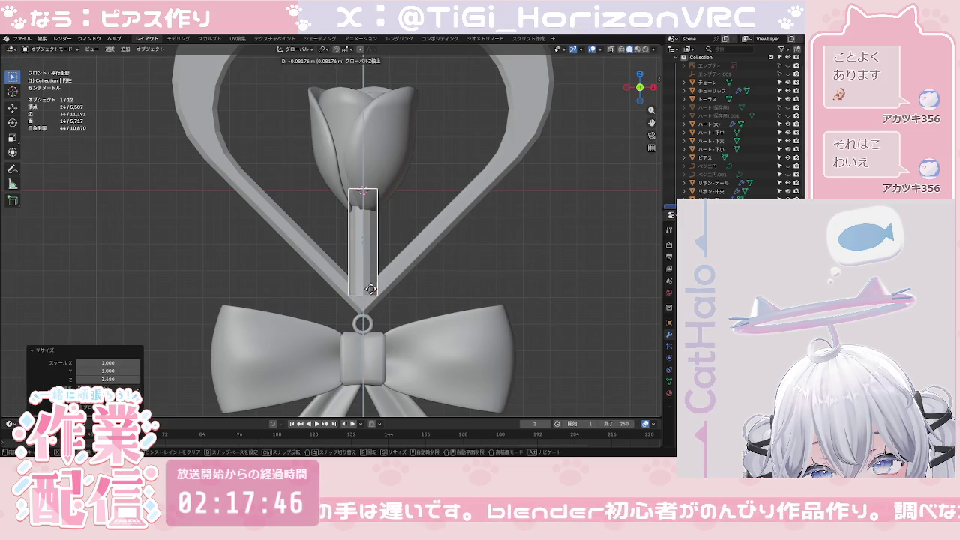
{"action": "left_click", "coordinate": [372, 287]}
{"action": "left_click", "coordinate": [434, 288]}
{"action": "middle_click_drag", "start_coordinate": [477, 271], "coordinate": [377, 280]}
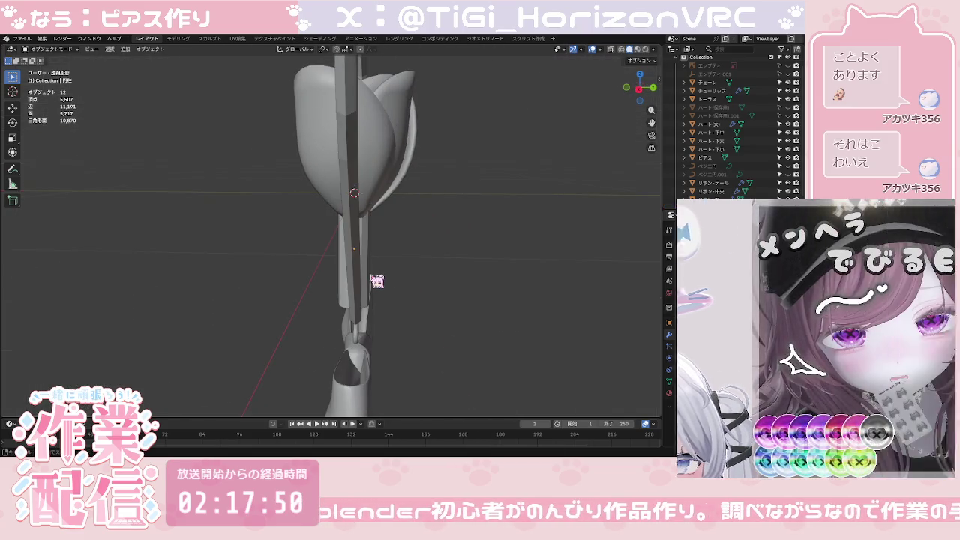
{"action": "left_click", "coordinate": [639, 90]}
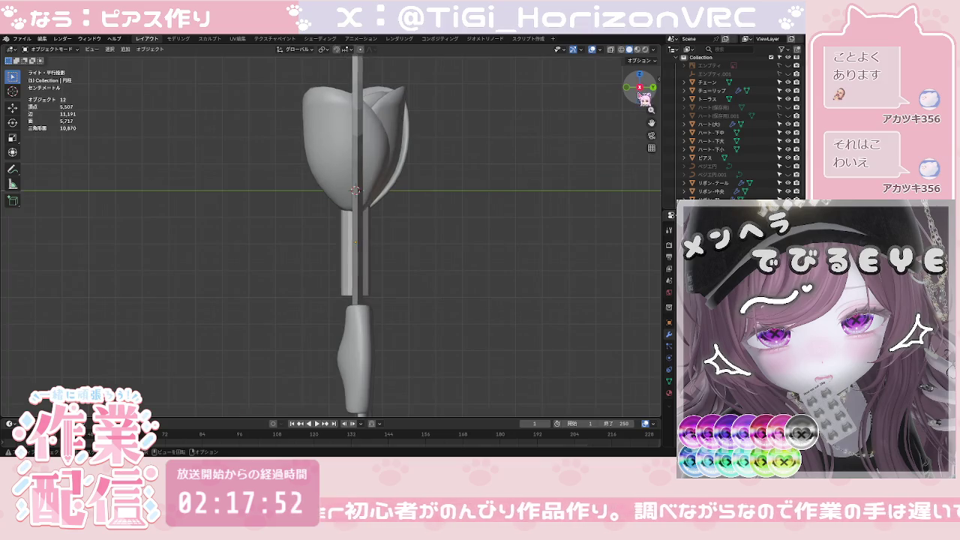
{"action": "left_click", "coordinate": [630, 91]}
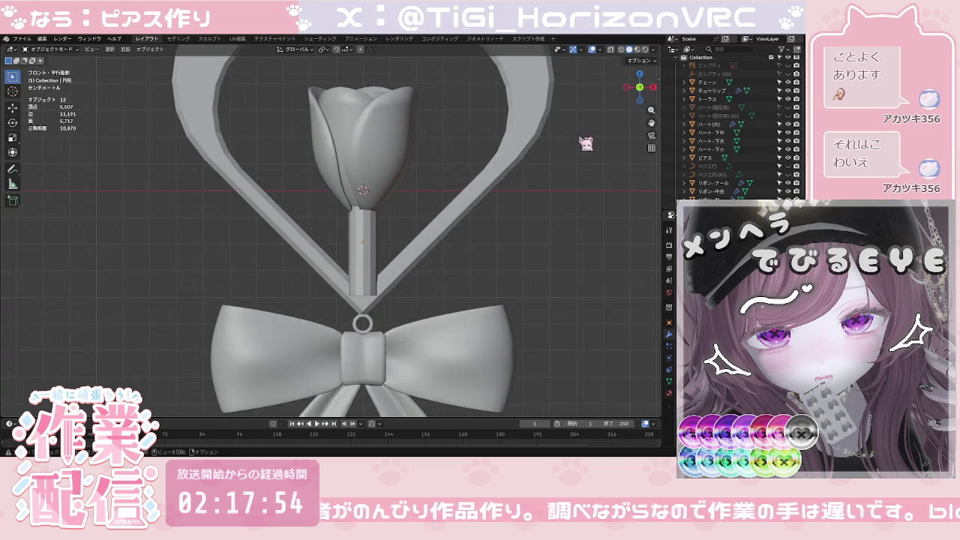
{"action": "left_click", "coordinate": [373, 253]}
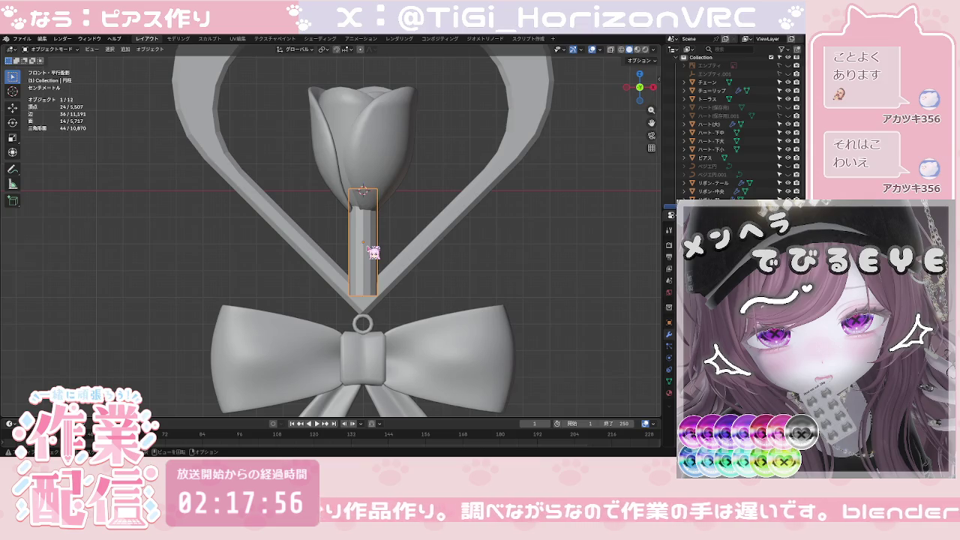
Step: Lower the stem along Z and stretch it vertically into a thin, elongated cylinder
{"action": "key", "text": "g"}
{"action": "key", "text": "z"}
{"action": "left_click", "coordinate": [367, 240]}
{"action": "key", "text": "s"}
{"action": "key", "text": "z"}
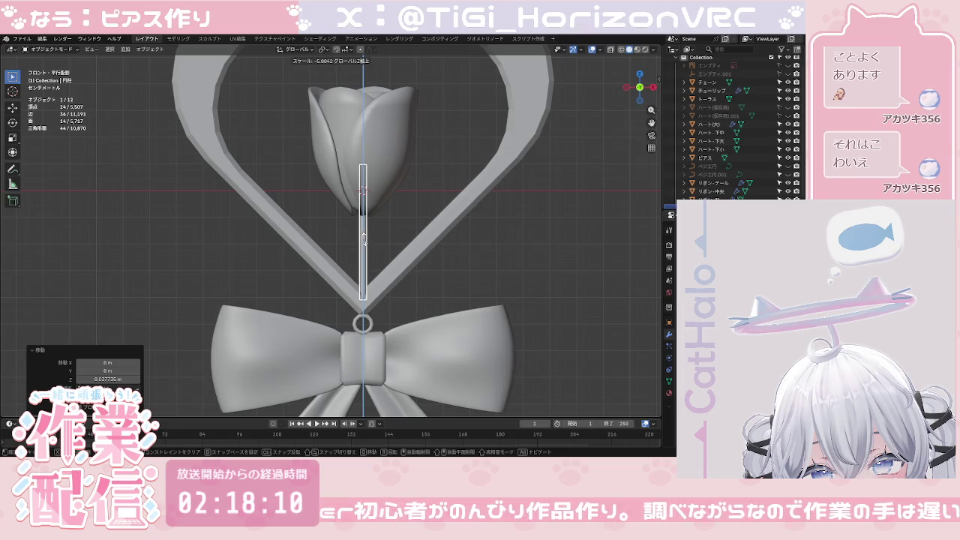
{"action": "left_click", "coordinate": [364, 238]}
{"action": "left_click", "coordinate": [375, 245]}
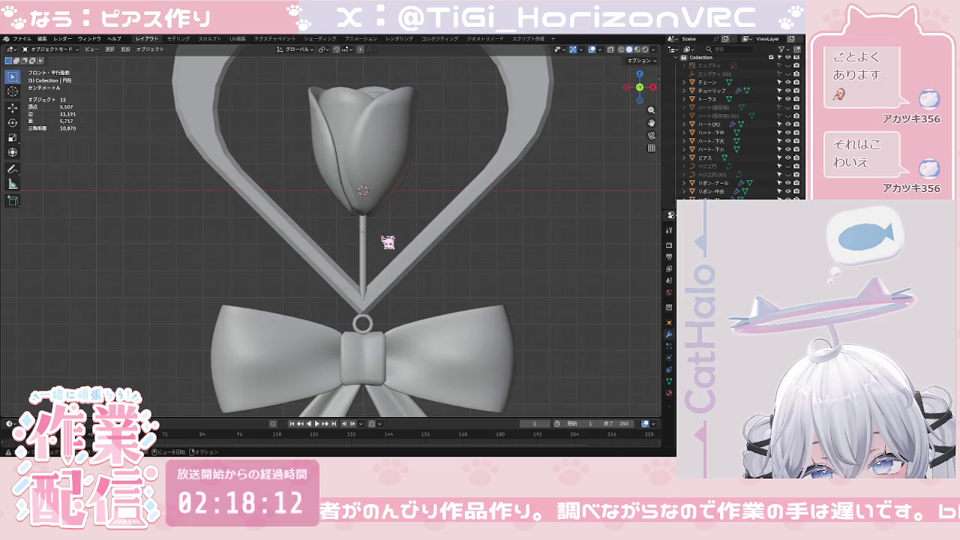
{"action": "scroll", "coordinate": [382, 246], "scroll_direction": "down", "scroll_amount": 5}
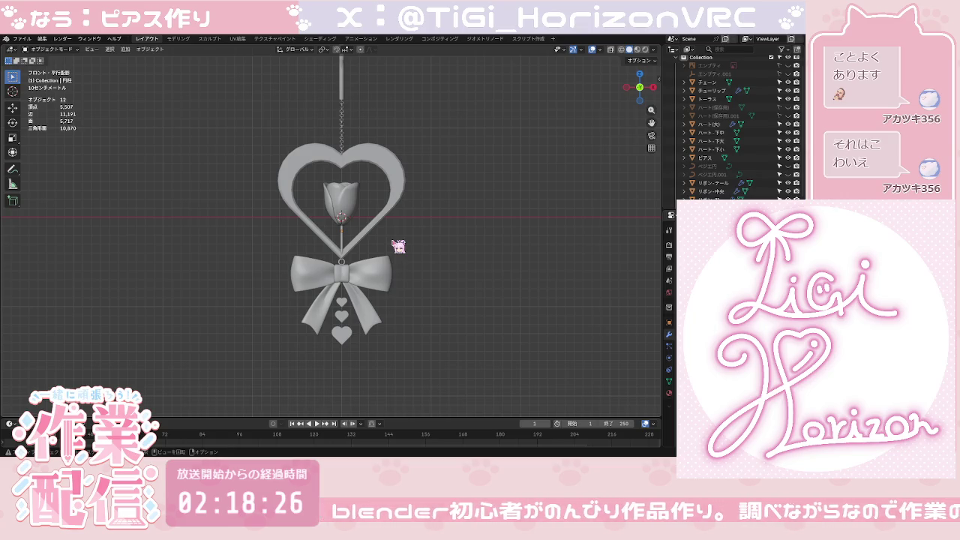
{"action": "scroll", "coordinate": [398, 245], "scroll_direction": "up", "scroll_amount": 1}
{"action": "scroll", "coordinate": [379, 247], "scroll_direction": "up", "scroll_amount": 4}
Step: Enlarge the stem and raise it along Z up into the tulip
{"action": "left_click", "coordinate": [366, 241]}
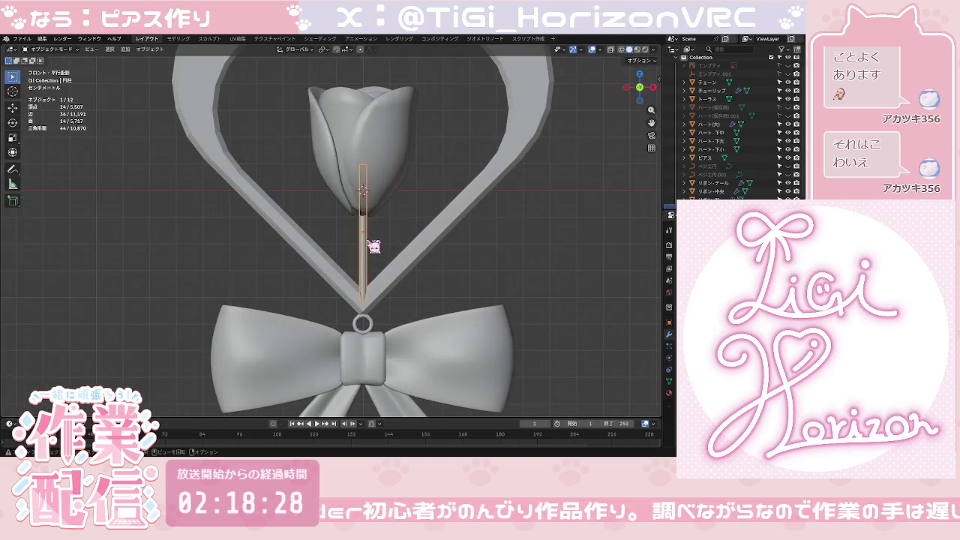
{"action": "key", "text": "s"}
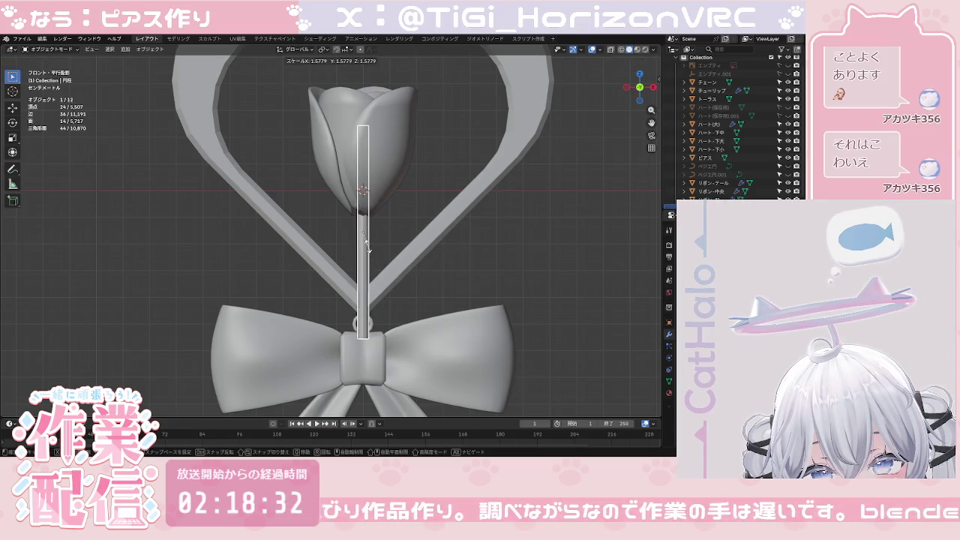
{"action": "left_click", "coordinate": [366, 245]}
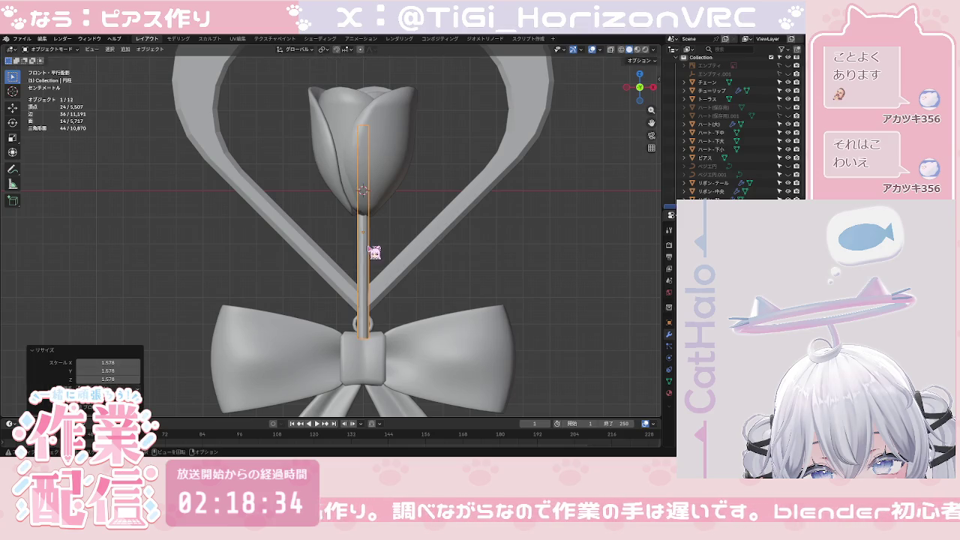
{"action": "key", "text": "g"}
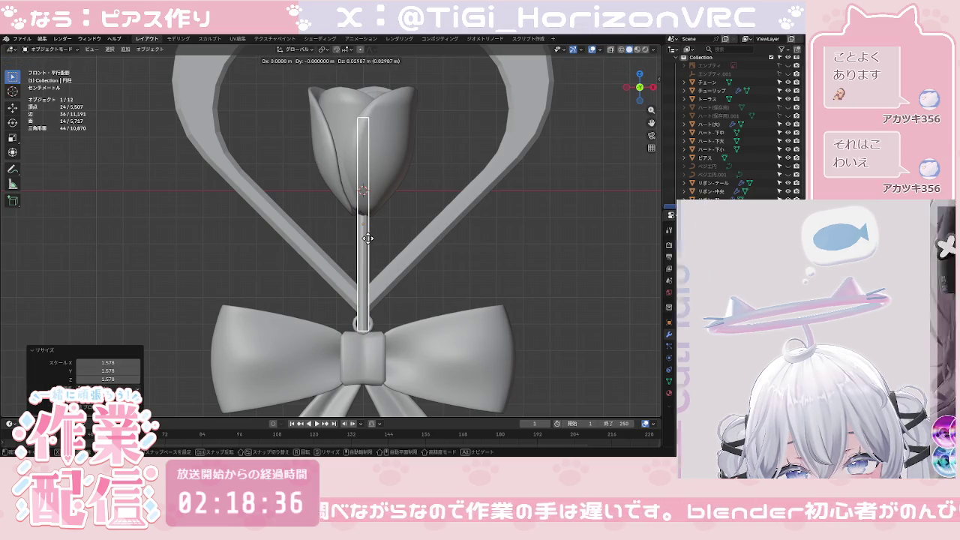
{"action": "key", "text": "z"}
{"action": "left_click", "coordinate": [367, 214]}
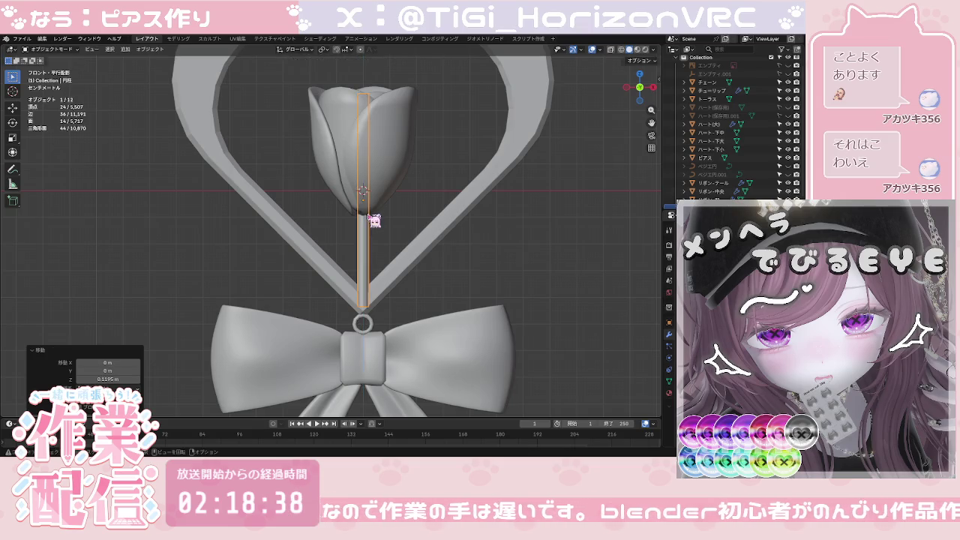
{"action": "key", "text": "g"}
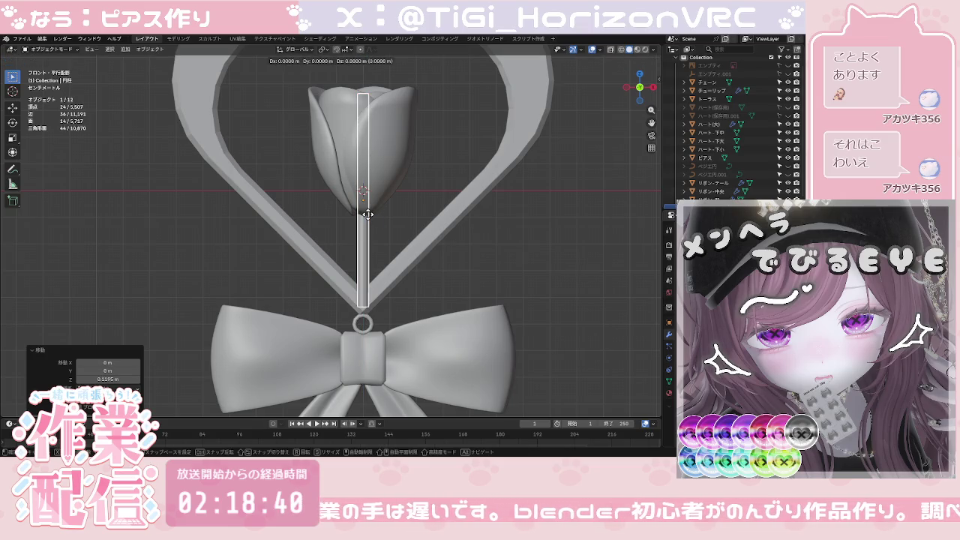
{"action": "key", "text": "z"}
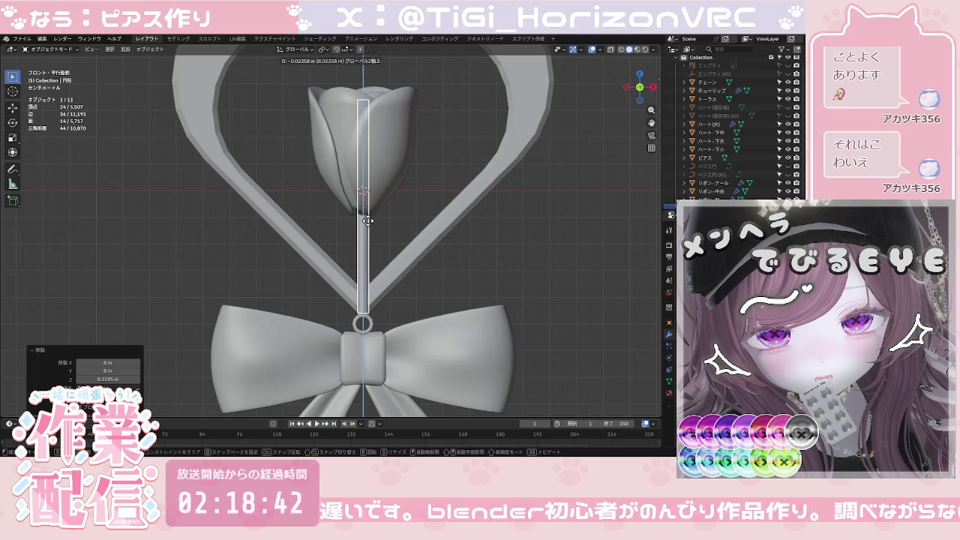
{"action": "key", "text": "Escape"}
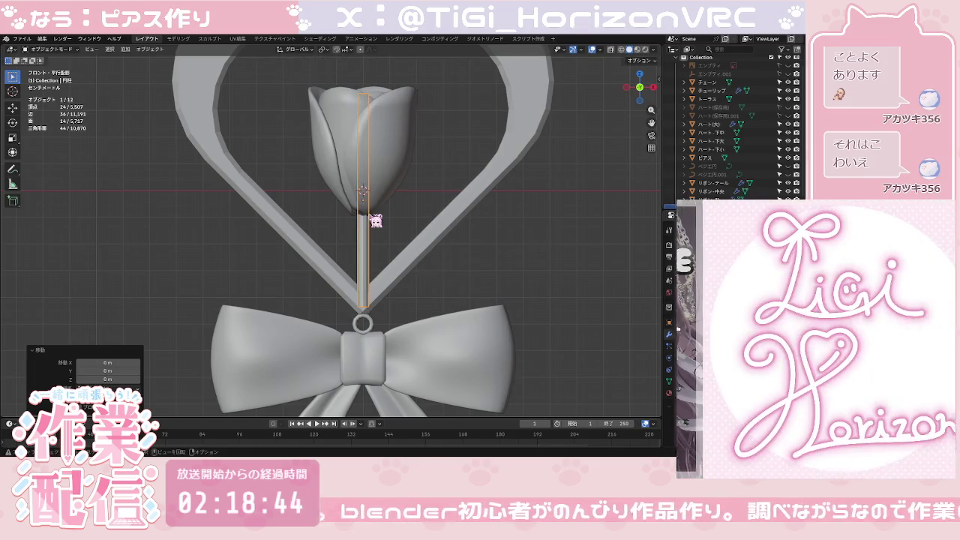
Step: Shorten the stem along Z and lower it to meet the heart's point
{"action": "key", "text": "s"}
{"action": "key", "text": "z"}
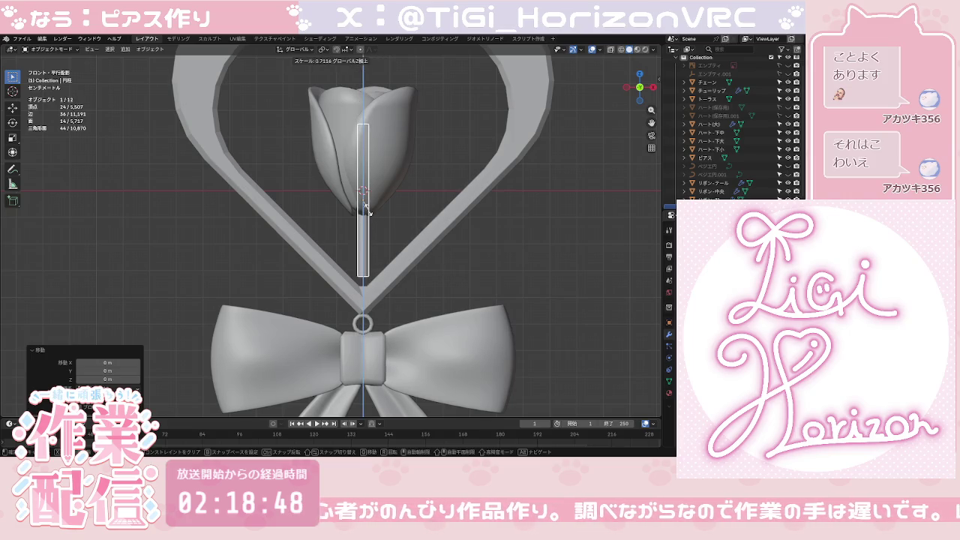
{"action": "left_click", "coordinate": [367, 217]}
{"action": "key", "text": "g"}
{"action": "key", "text": "z"}
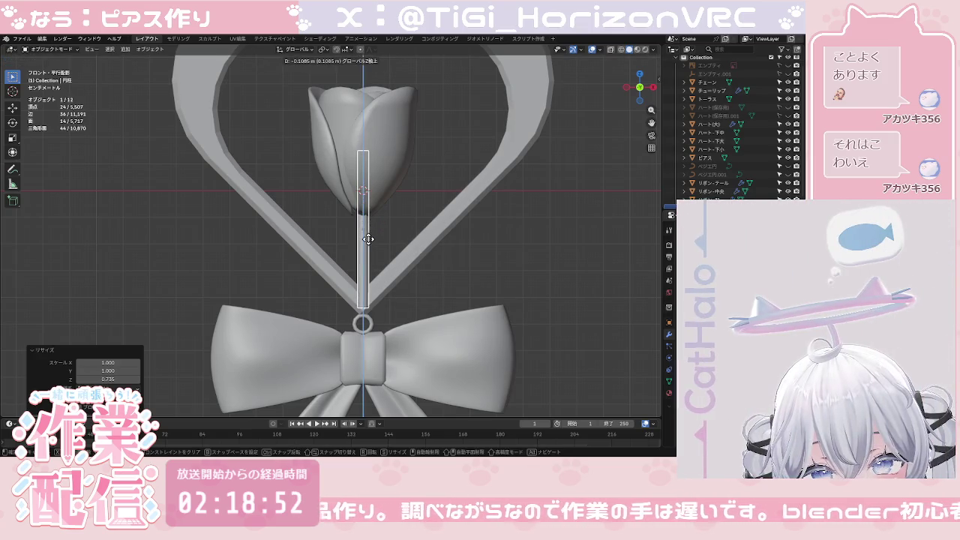
{"action": "left_click", "coordinate": [368, 235]}
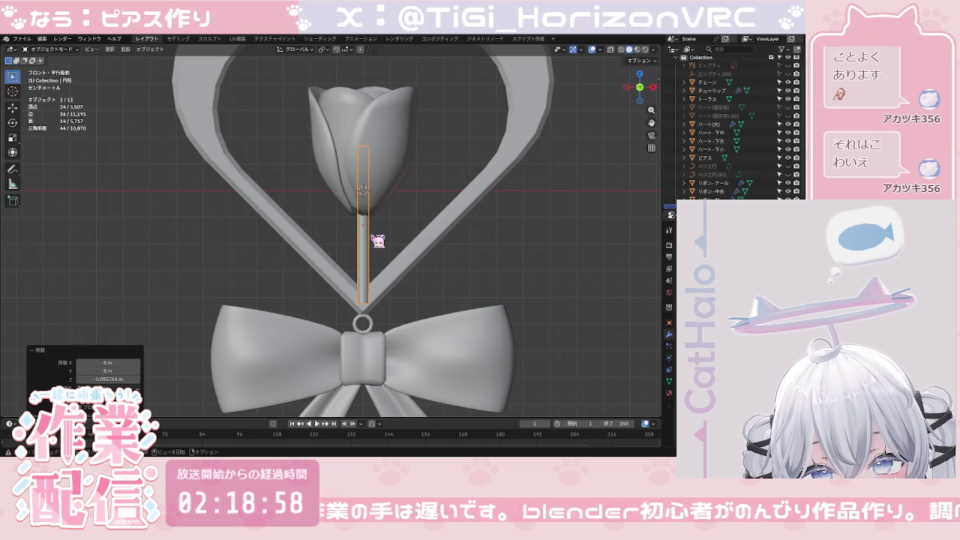
Step: Shorten the stem further to 0.624 on Z, reposition it above the ring, and deselect all
{"action": "key", "text": "s"}
{"action": "key", "text": "z"}
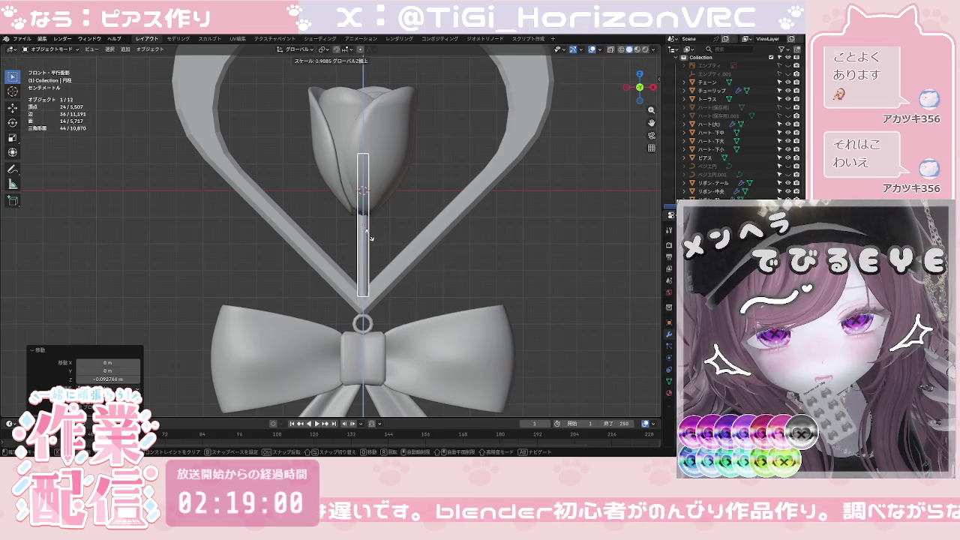
{"action": "left_click", "coordinate": [367, 227]}
{"action": "key", "text": "g"}
{"action": "key", "text": "z"}
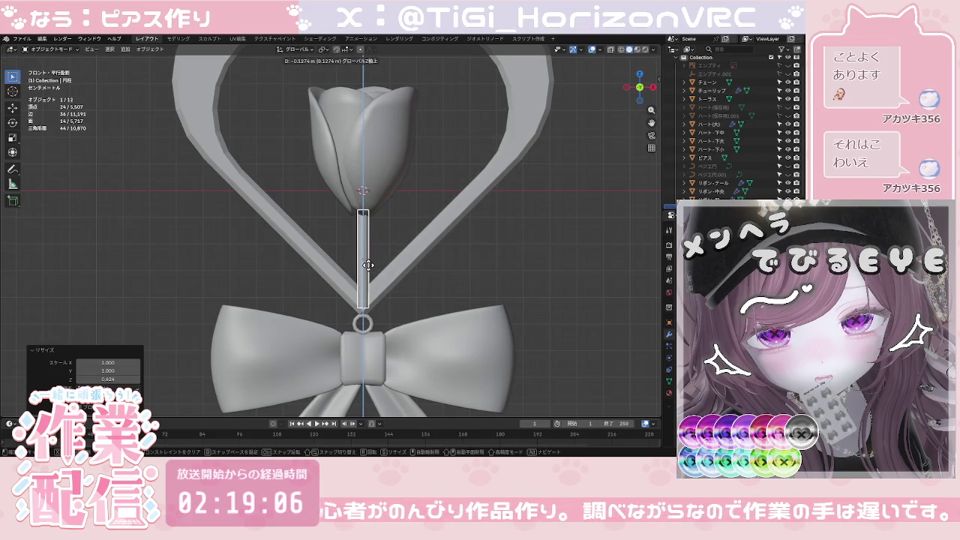
{"action": "left_click", "coordinate": [368, 261]}
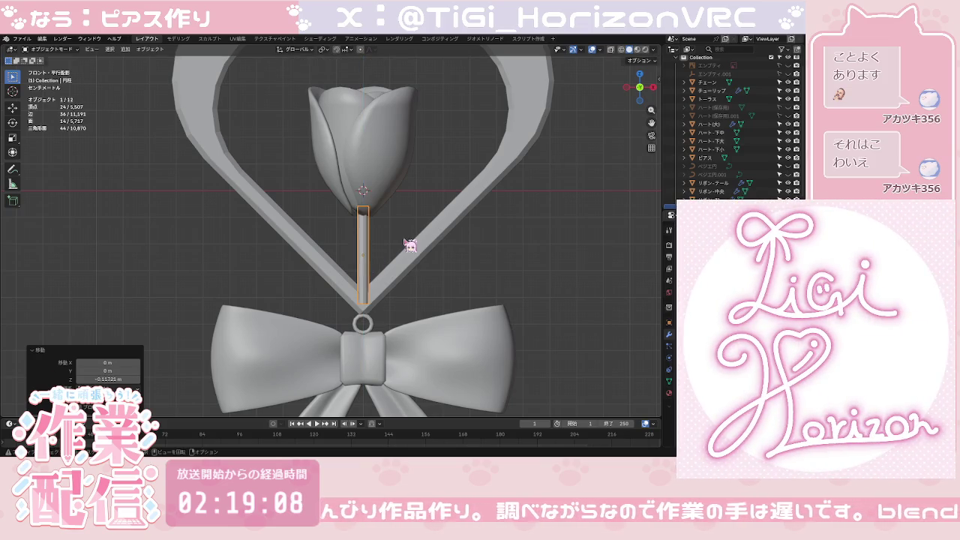
{"action": "left_click", "coordinate": [409, 246]}
{"action": "left_click", "coordinate": [397, 217]}
Step: Orbit to inspect the tulip and heart from the side, then return to front view
{"action": "mouse_move", "coordinate": [467, 240]}
{"action": "middle_mouse_down"}
{"action": "mouse_move", "coordinate": [388, 258]}
{"action": "mouse_move", "coordinate": [360, 242]}
{"action": "mouse_move", "coordinate": [386, 253]}
{"action": "mouse_move", "coordinate": [390, 324]}
{"action": "middle_mouse_up"}
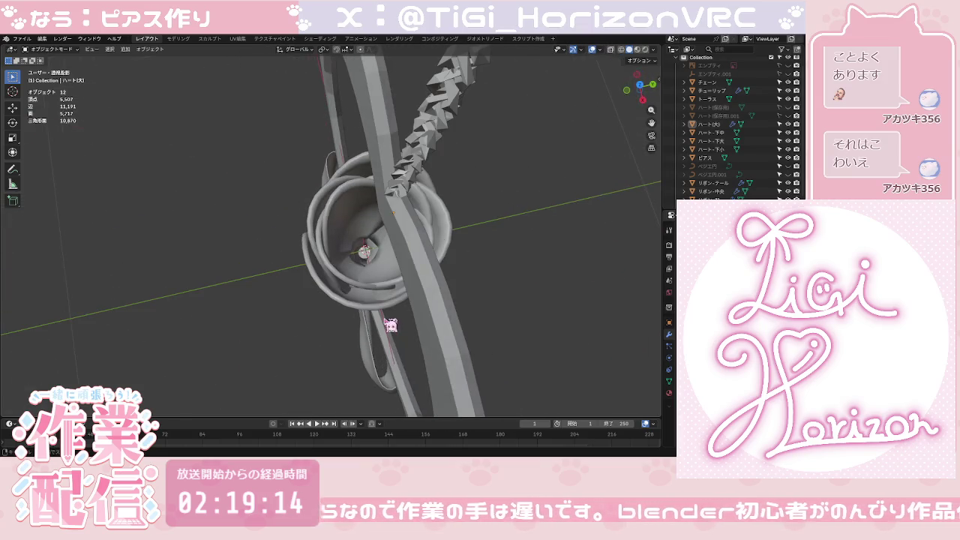
{"action": "scroll", "coordinate": [390, 325], "scroll_direction": "up", "scroll_amount": 3}
{"action": "scroll", "coordinate": [389, 311], "scroll_direction": "up", "scroll_amount": 2}
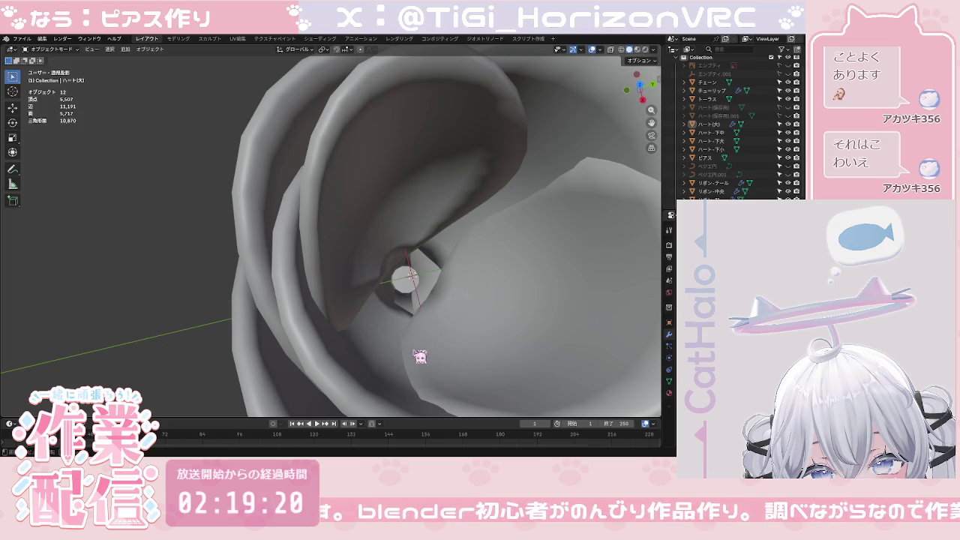
{"action": "left_click", "coordinate": [389, 262]}
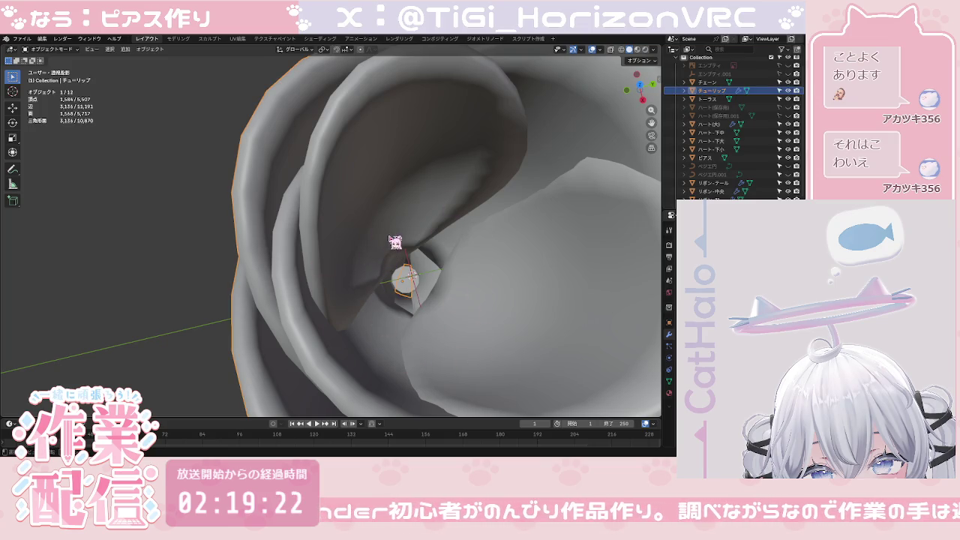
{"action": "left_click", "coordinate": [176, 301]}
{"action": "scroll", "coordinate": [176, 301], "scroll_direction": "down", "scroll_amount": 5}
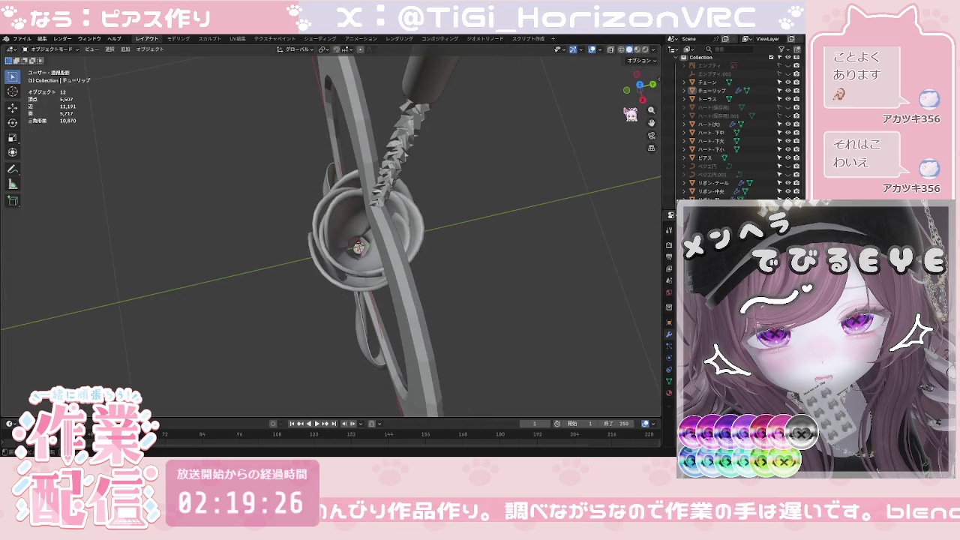
{"action": "left_click", "coordinate": [631, 96]}
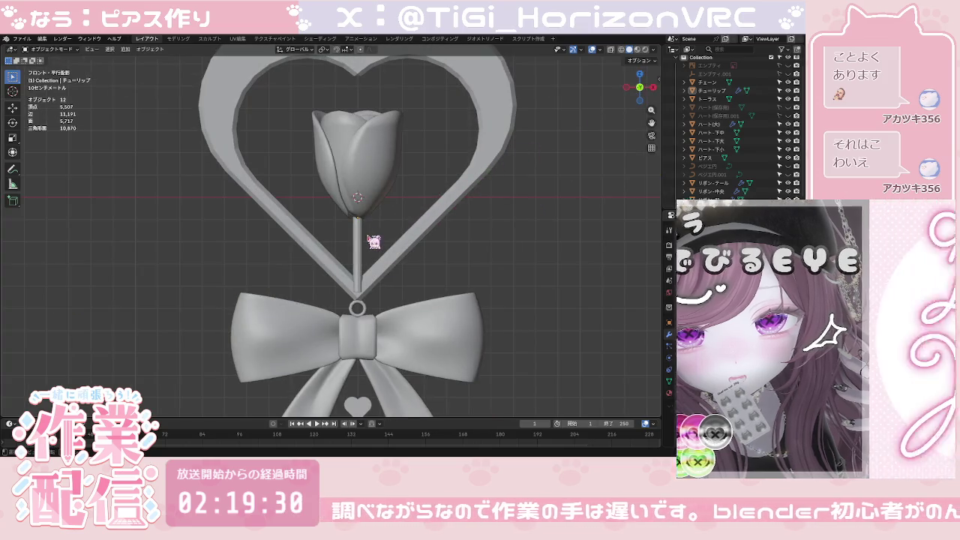
Step: Scale the stem to about half its depth along Y, then return to front view
{"action": "left_click", "coordinate": [368, 247]}
{"action": "scroll", "coordinate": [367, 253], "scroll_direction": "up", "scroll_amount": 2}
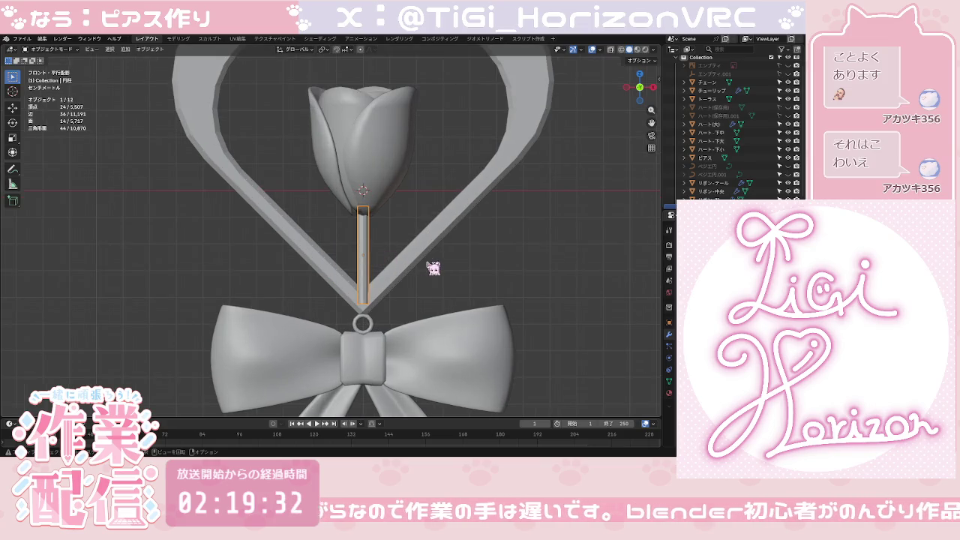
{"action": "mouse_move", "coordinate": [515, 243]}
{"action": "middle_mouse_down"}
{"action": "mouse_move", "coordinate": [428, 257]}
{"action": "mouse_move", "coordinate": [430, 273]}
{"action": "middle_mouse_up"}
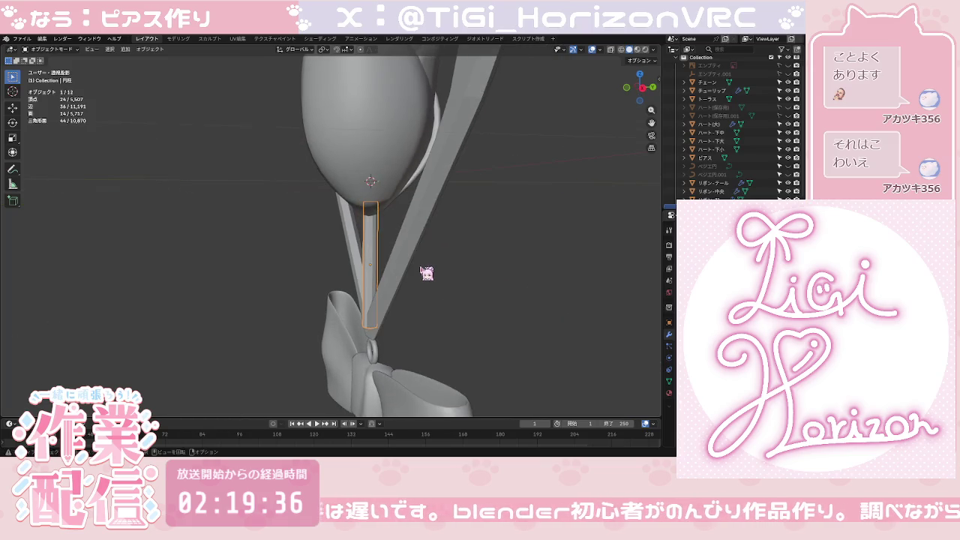
{"action": "key", "text": "s"}
{"action": "key", "text": "x"}
{"action": "key", "text": "y"}
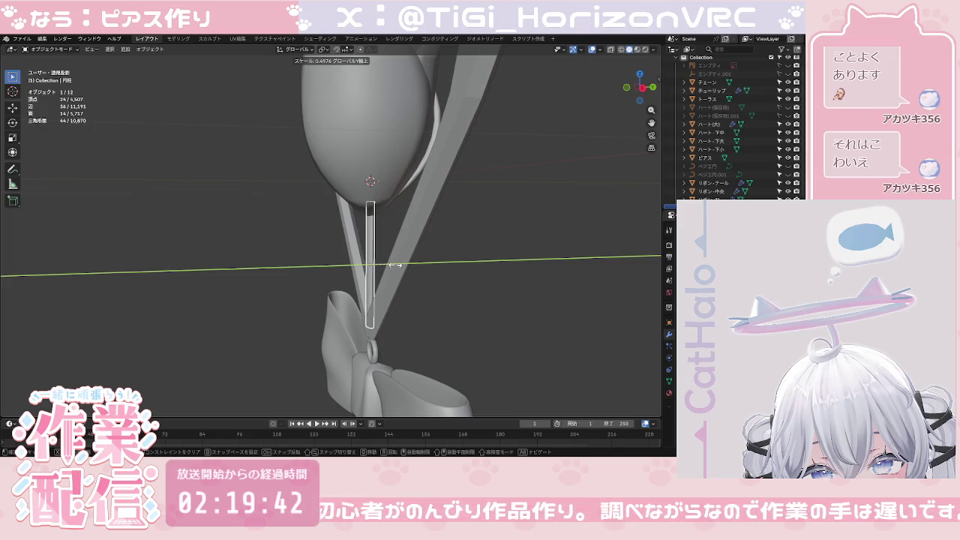
{"action": "left_click", "coordinate": [396, 267]}
{"action": "left_click", "coordinate": [419, 285]}
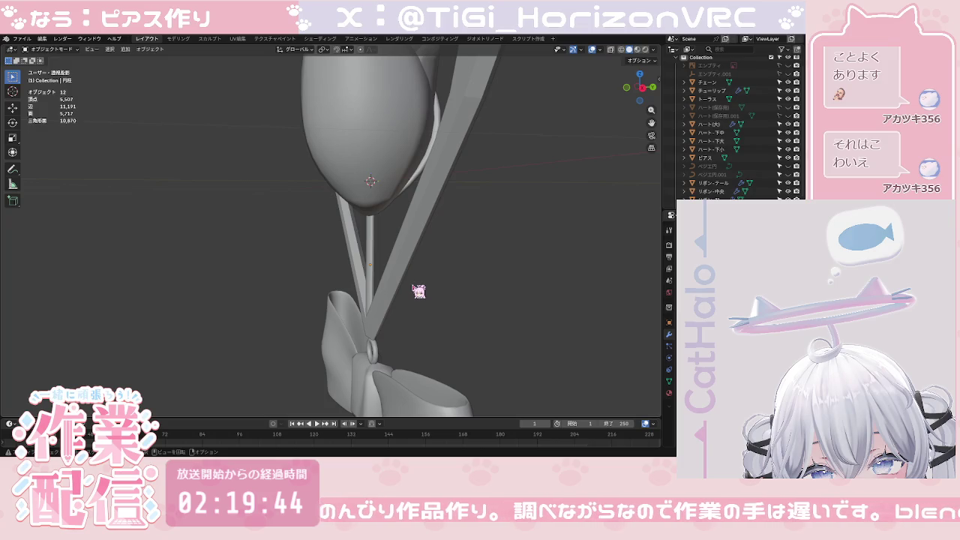
{"action": "left_click", "coordinate": [627, 88]}
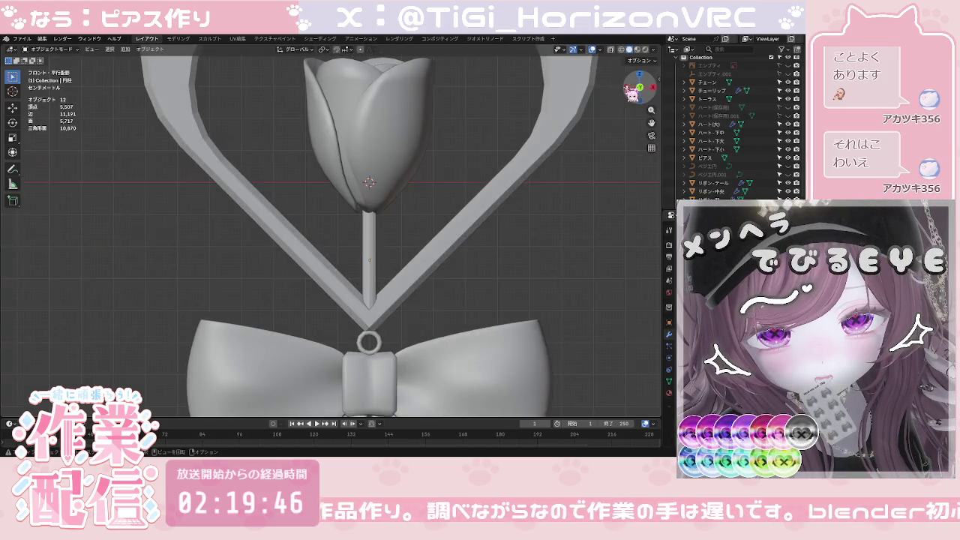
{"action": "scroll", "coordinate": [480, 278], "scroll_direction": "down", "scroll_amount": 5}
{"action": "scroll", "coordinate": [447, 277], "scroll_direction": "down", "scroll_amount": 2}
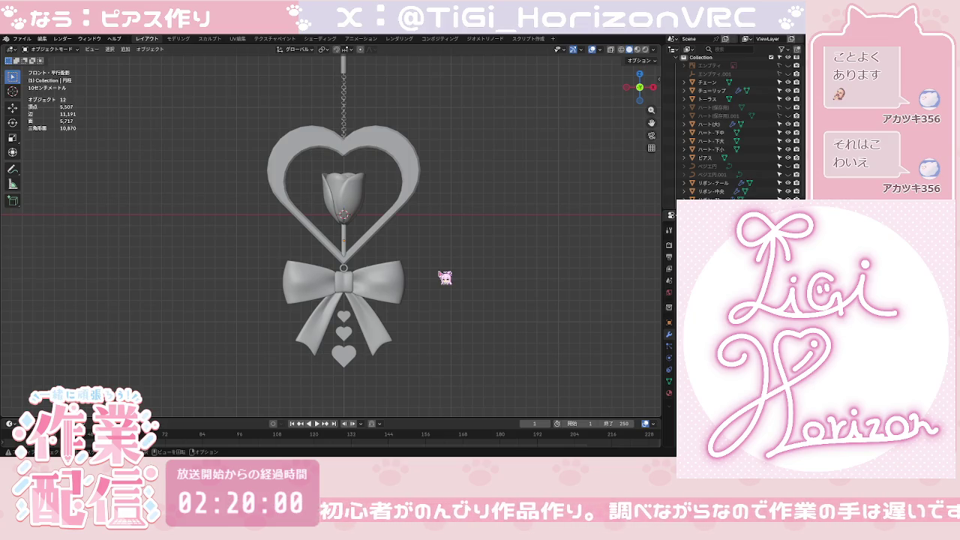
{"action": "scroll", "coordinate": [439, 262], "scroll_direction": "down", "scroll_amount": 3}
{"action": "scroll", "coordinate": [429, 229], "scroll_direction": "down", "scroll_amount": 1}
{"action": "scroll", "coordinate": [429, 247], "scroll_direction": "down", "scroll_amount": 1}
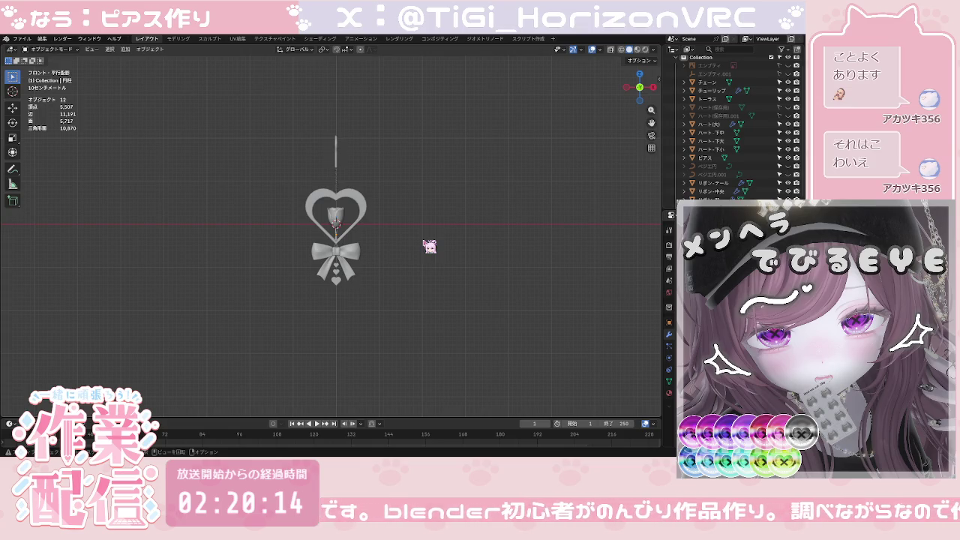
{"action": "scroll", "coordinate": [423, 245], "scroll_direction": "up", "scroll_amount": 2}
{"action": "scroll", "coordinate": [421, 244], "scroll_direction": "up", "scroll_amount": 2}
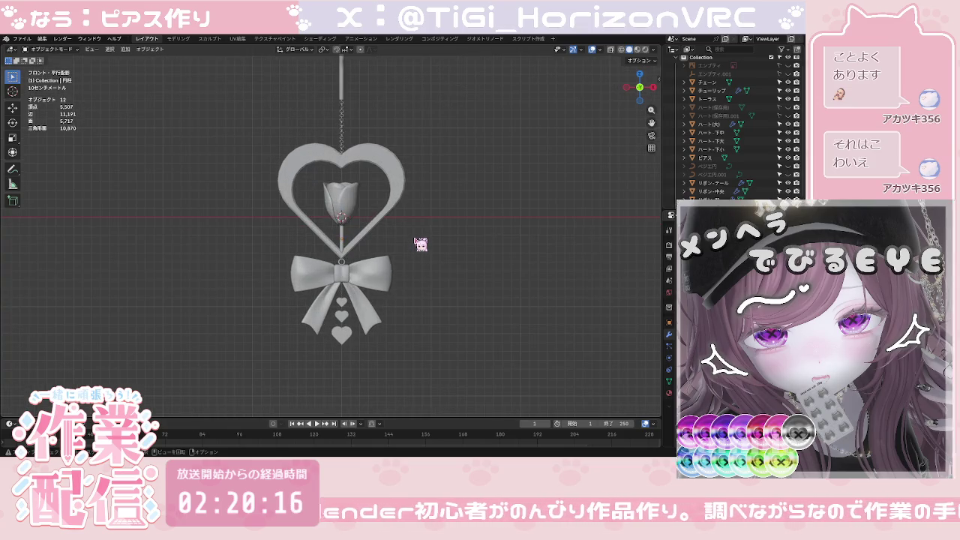
{"action": "scroll", "coordinate": [425, 259], "scroll_direction": "down", "scroll_amount": 1}
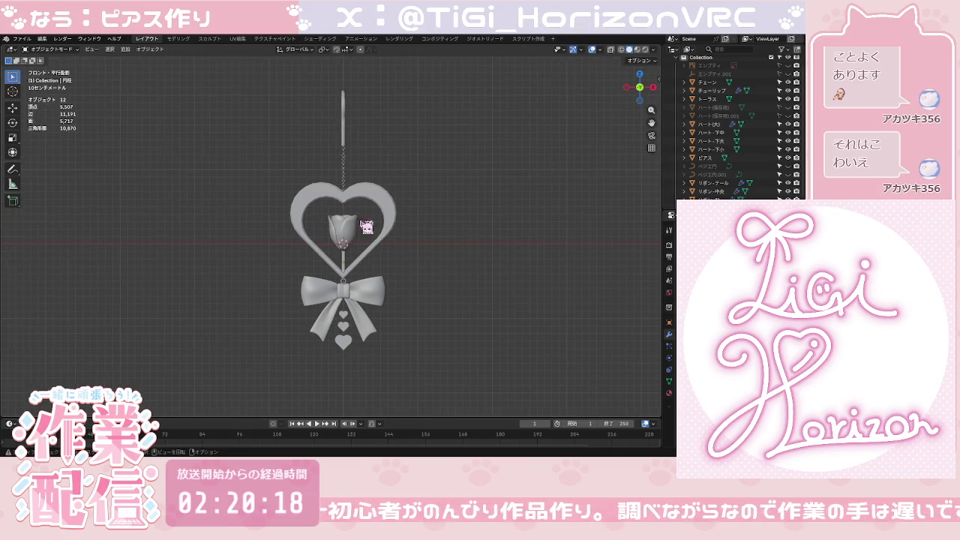
{"action": "left_click_drag", "start_coordinate": [229, 69], "coordinate": [423, 373]}
Step: Apply Set Origin to all selected earring parts, then deselect everything
{"action": "right_click", "coordinate": [338, 297]}
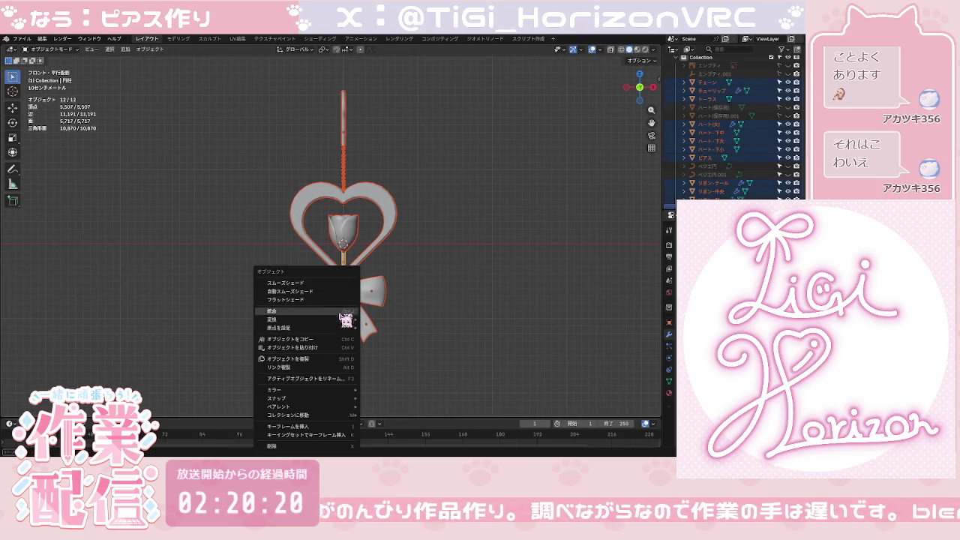
{"action": "left_click", "coordinate": [389, 347]}
{"action": "left_click", "coordinate": [414, 330]}
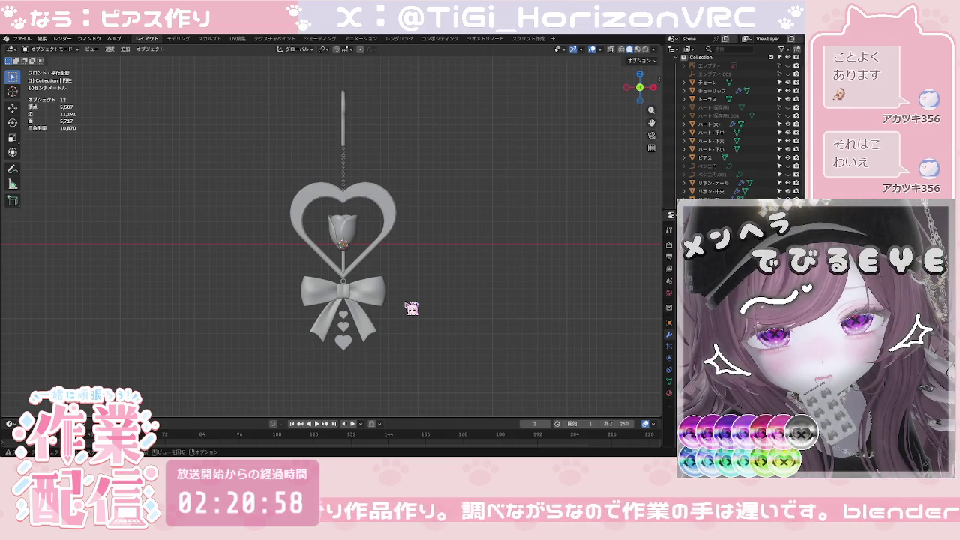
{"action": "scroll", "coordinate": [485, 270], "scroll_direction": "down", "scroll_amount": 3}
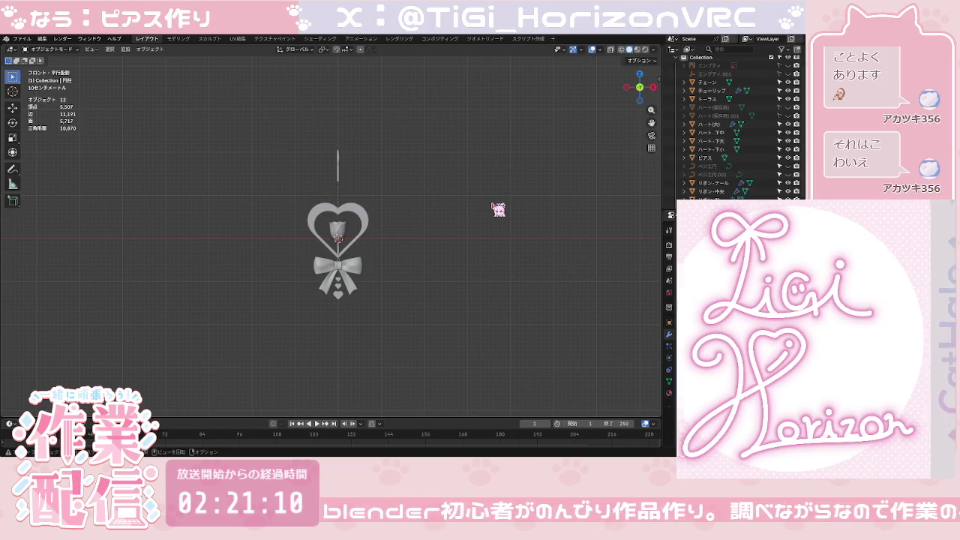
{"action": "scroll", "coordinate": [450, 255], "scroll_direction": "up", "scroll_amount": 4}
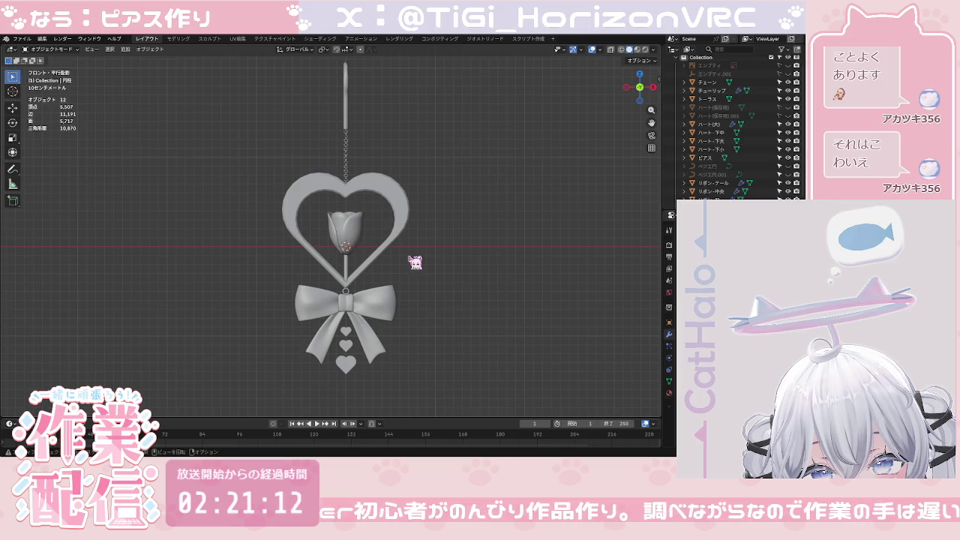
{"action": "middle_click_drag", "start_coordinate": [415, 262], "coordinate": [436, 276], "text": "shift"}
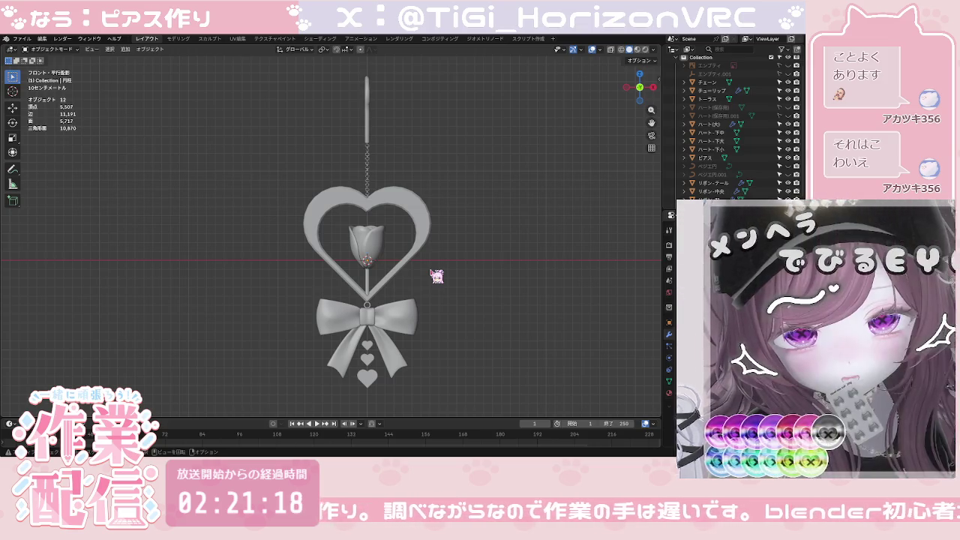
{"action": "mouse_move", "coordinate": [492, 243]}
{"action": "middle_mouse_down"}
{"action": "mouse_move", "coordinate": [428, 285]}
{"action": "mouse_move", "coordinate": [447, 208]}
{"action": "mouse_move", "coordinate": [449, 298]}
{"action": "middle_mouse_up"}
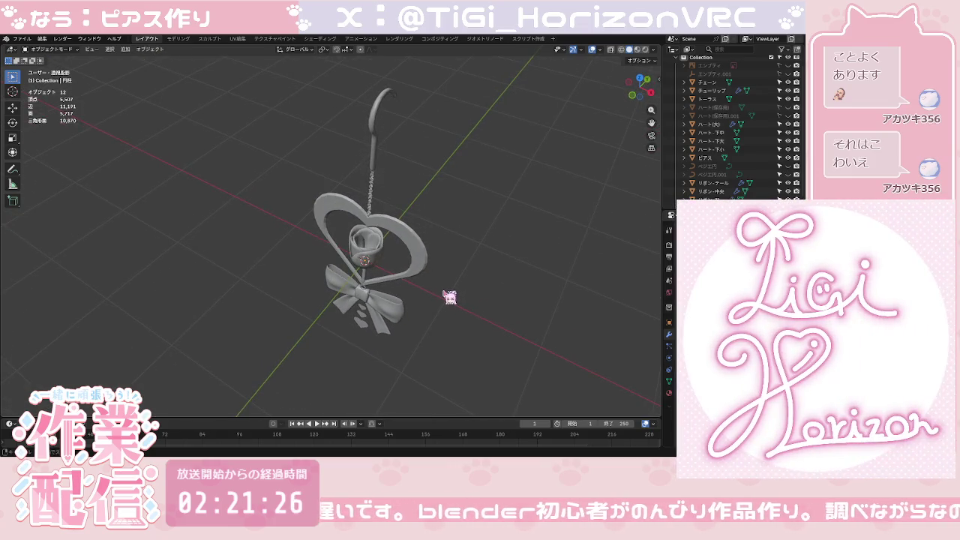
Step: Return to front view, save the earring as ピアス.blend, and browse the export formats
{"action": "left_click", "coordinate": [638, 103]}
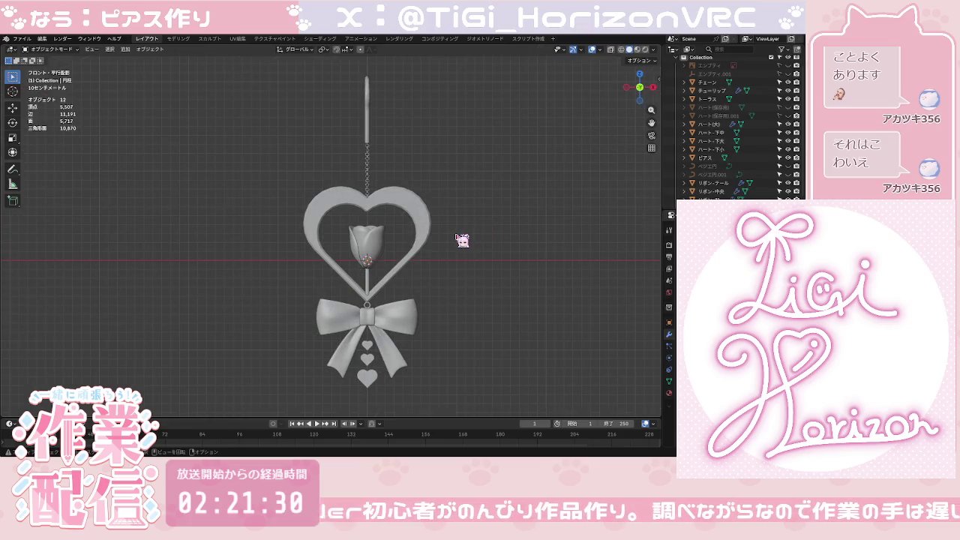
{"action": "key", "text": "ctrl+s"}
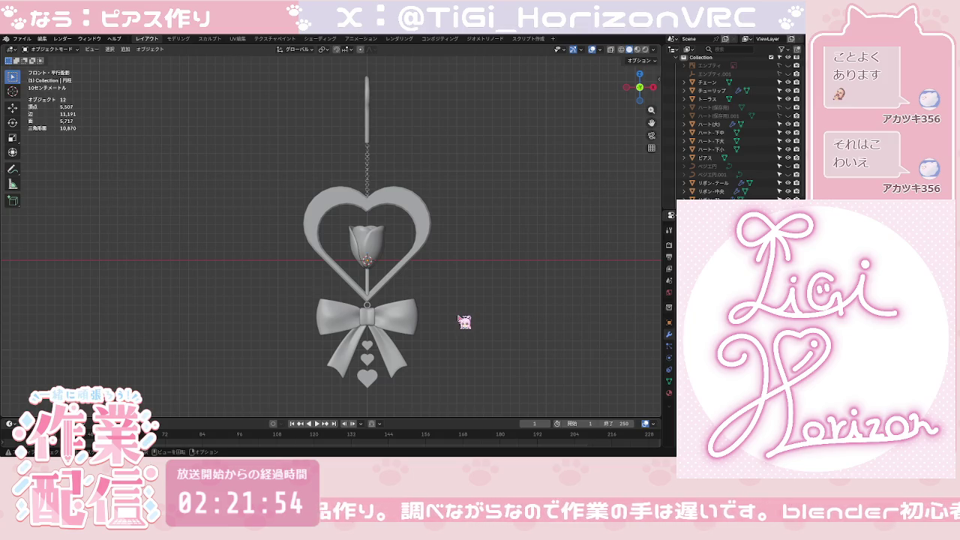
{"action": "key", "text": "ctrl+s"}
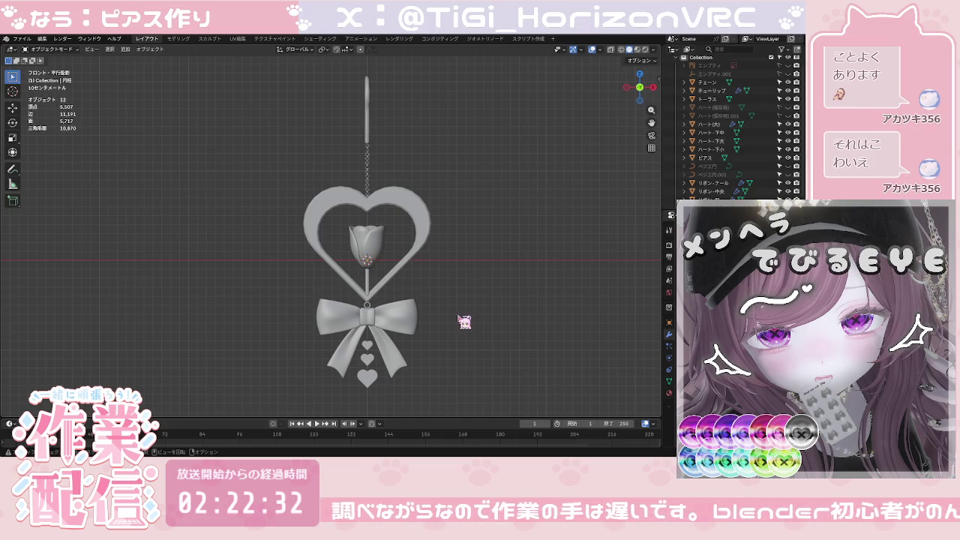
{"action": "left_click", "coordinate": [21, 38]}
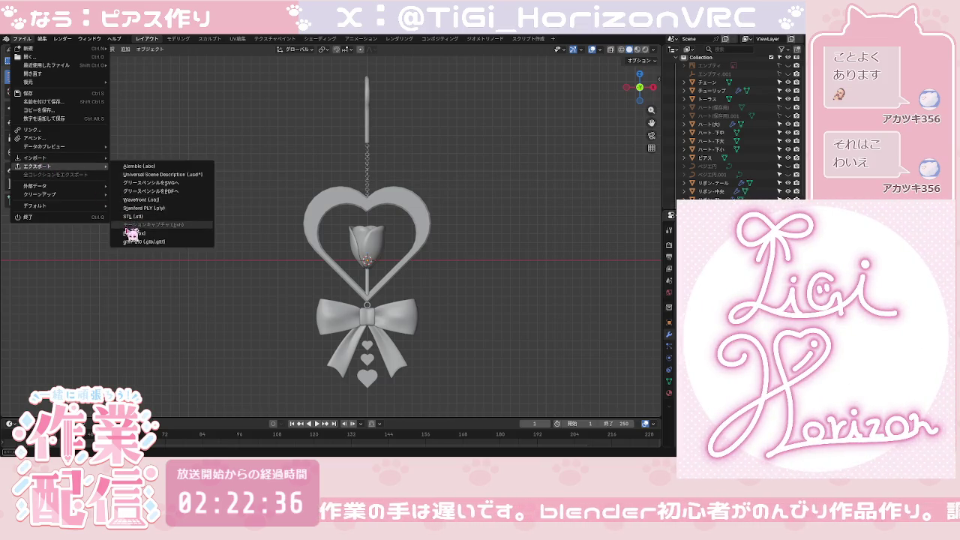
Step: Dismiss the export menu without exporting and re-save ピアス.blend
{"action": "left_click", "coordinate": [132, 239]}
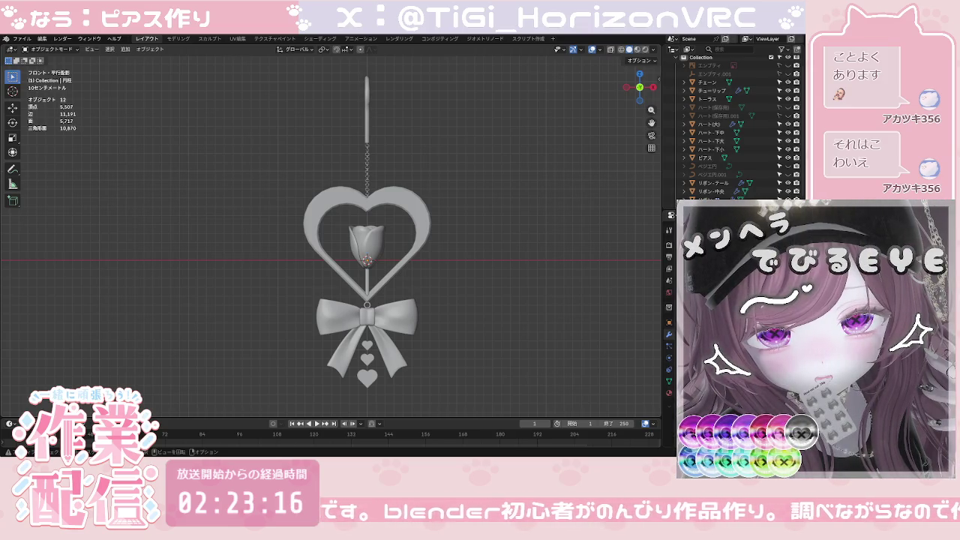
{"action": "key", "text": "ctrl+s"}
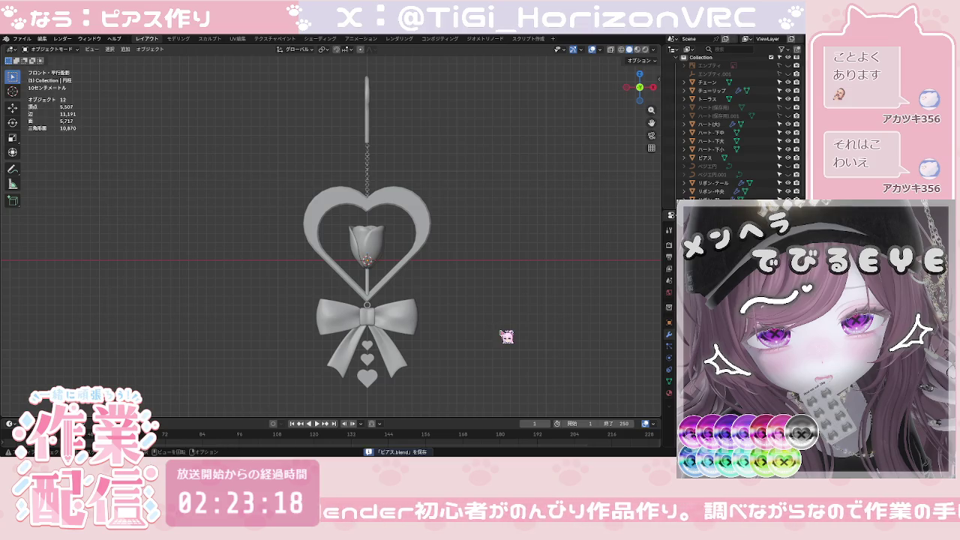